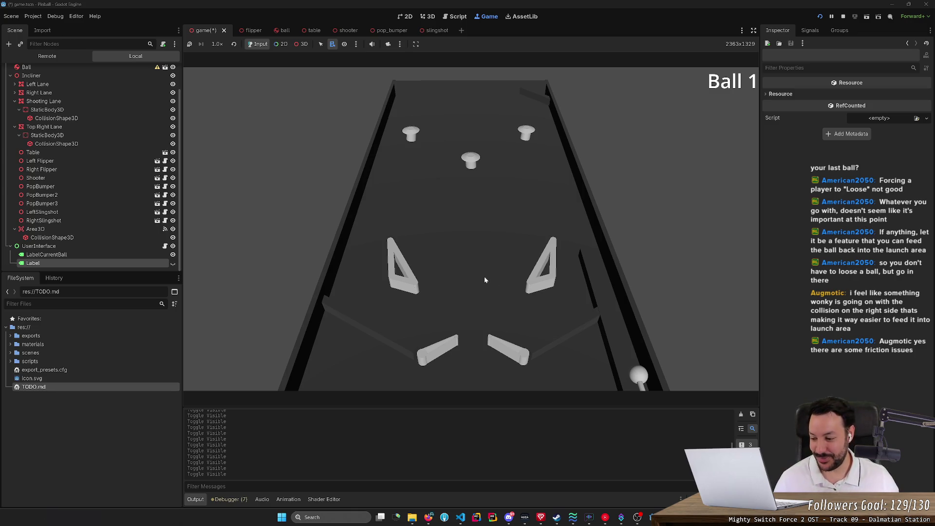
Step: Place the ball above the right flipper and keep bouncing it up with both flippers
left_click(533, 324)
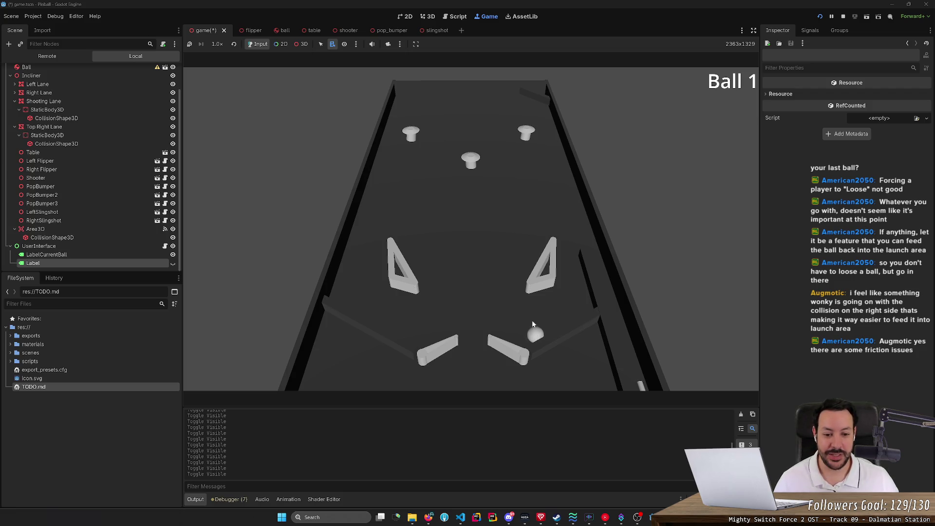
key("space")
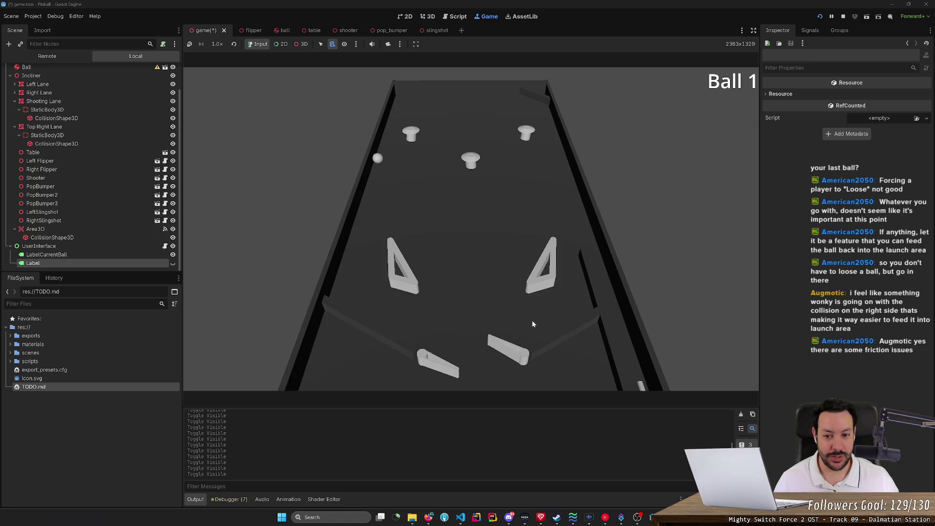
key("space")
key("Right")
key("Right")
key("Left")
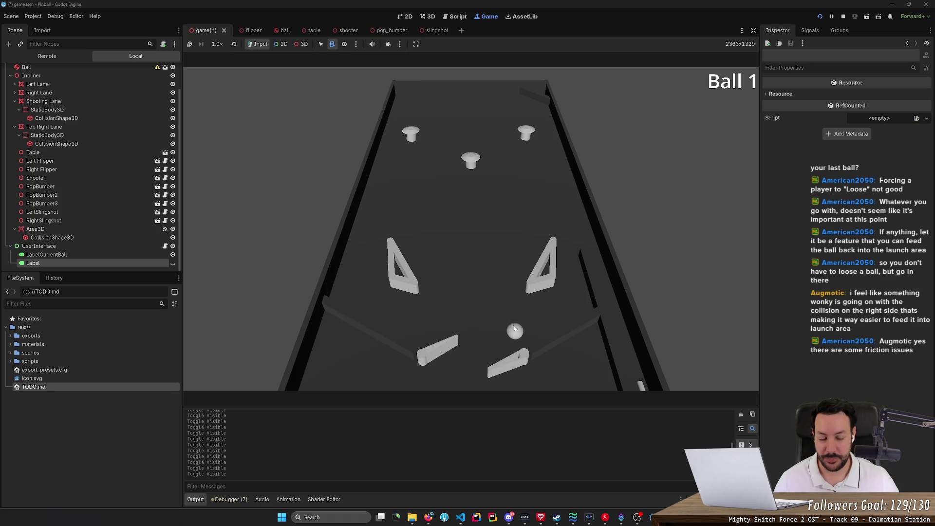
key("Left")
key("Right")
key("Right")
key("Left")
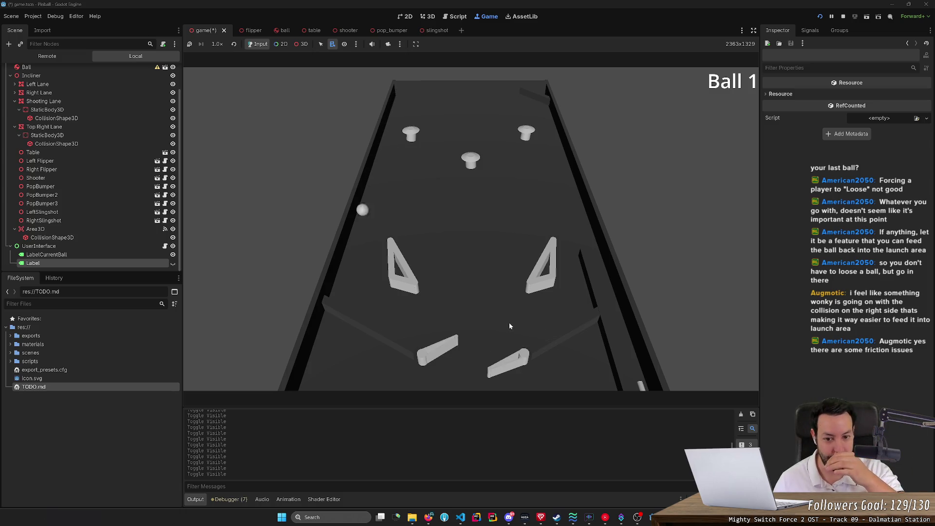
key("Right")
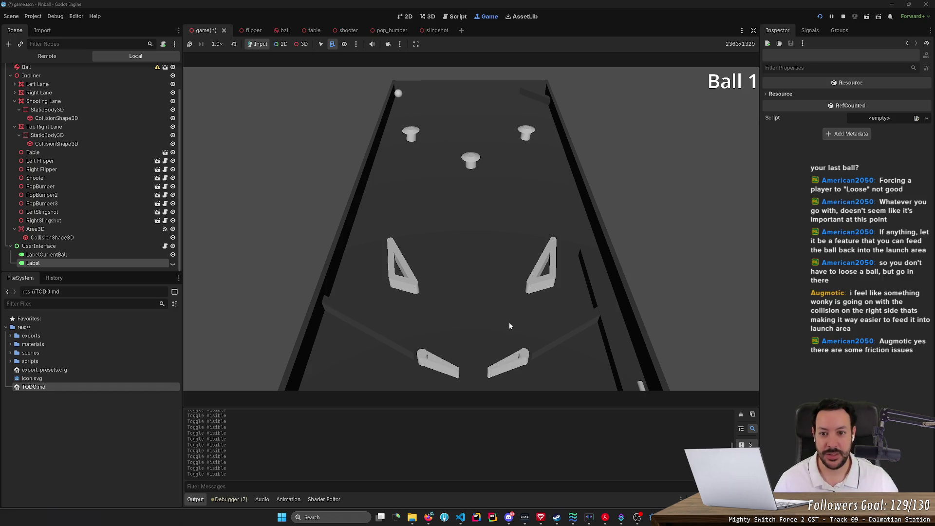
key("Left")
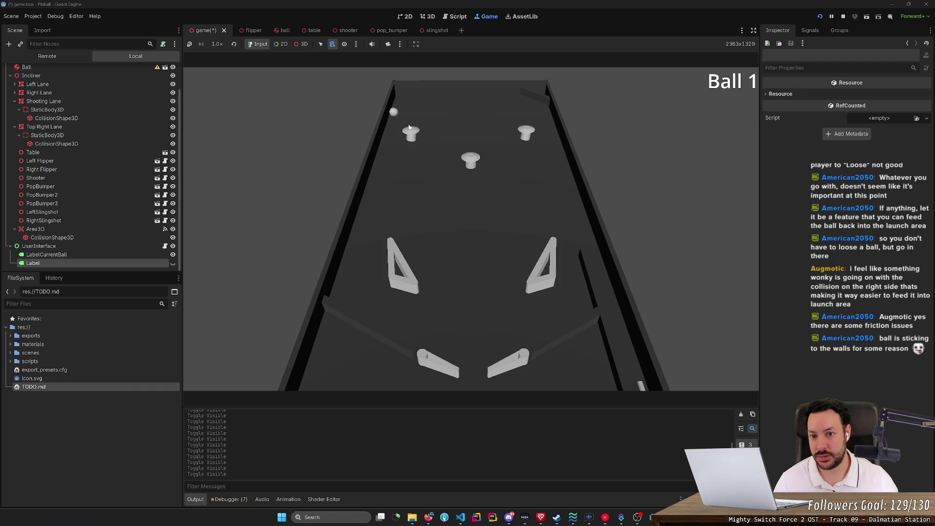
Step: Drop the ball at the top-right and by the centre pop bumper, then launch it up the table
left_click(530, 121)
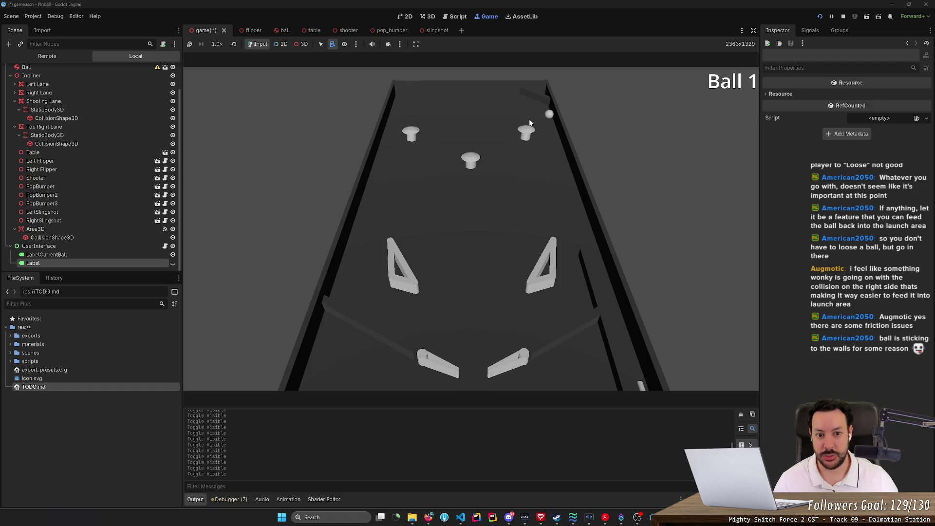
left_click(486, 162)
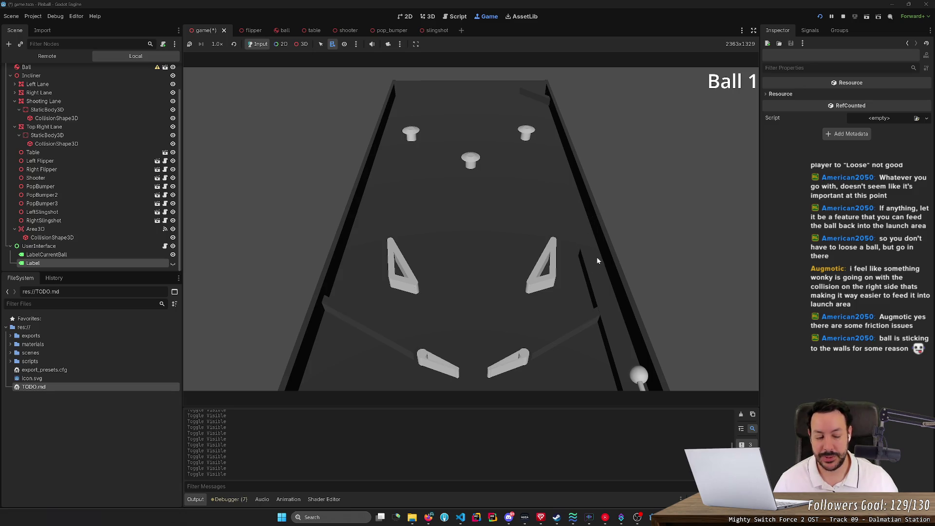
key("space")
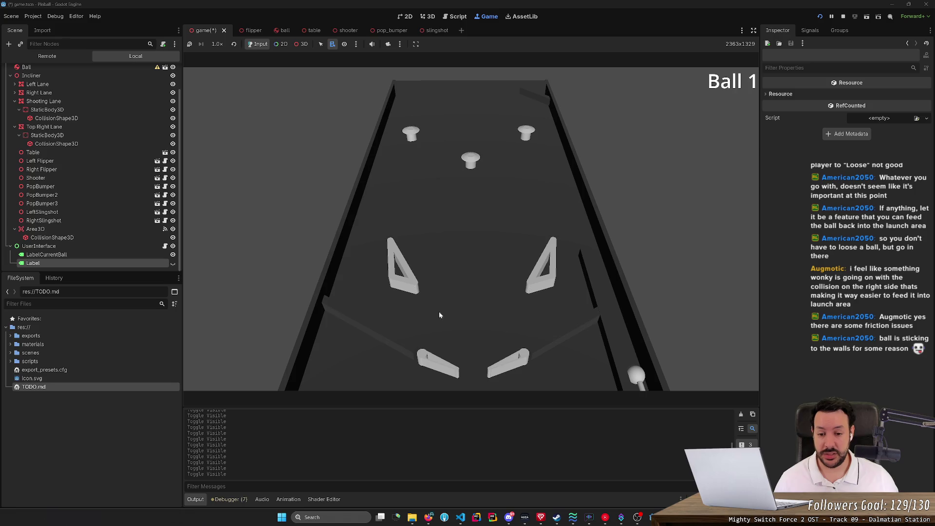
key("Left")
key("Right")
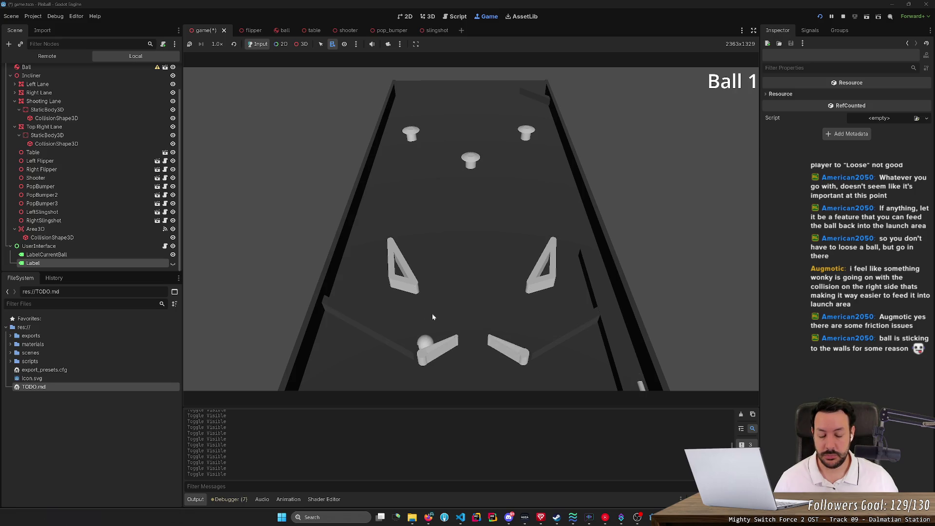
key("Left")
key("Right")
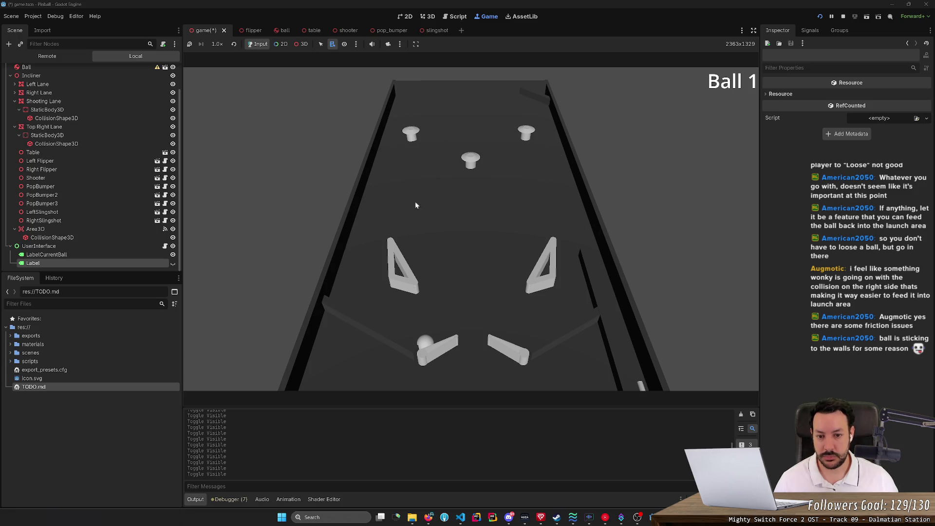
key("space")
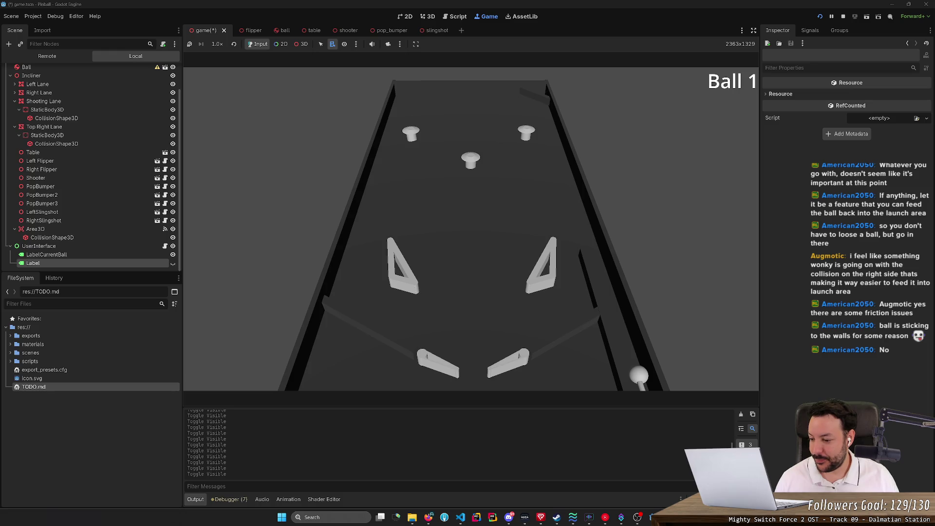
Step: Rally the ball between the left and right flippers, shooting it toward the top-right
key("Left")
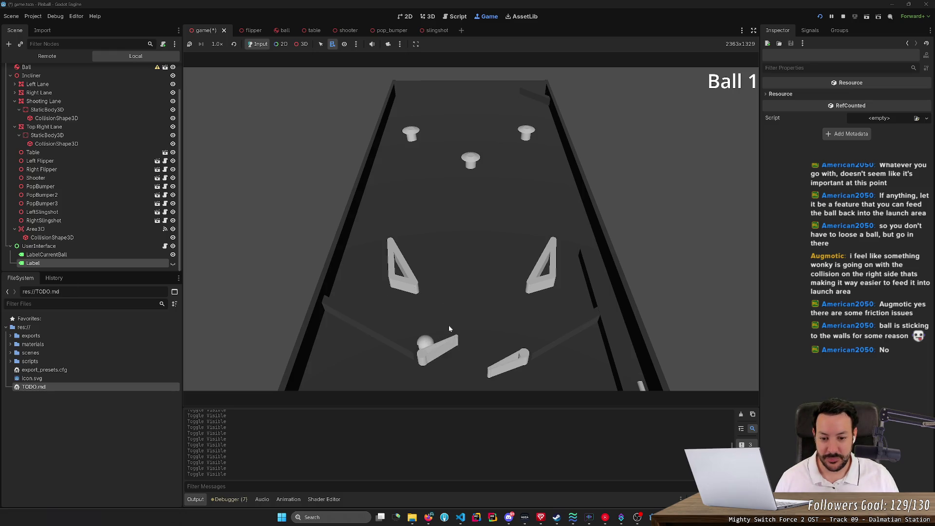
key("Right")
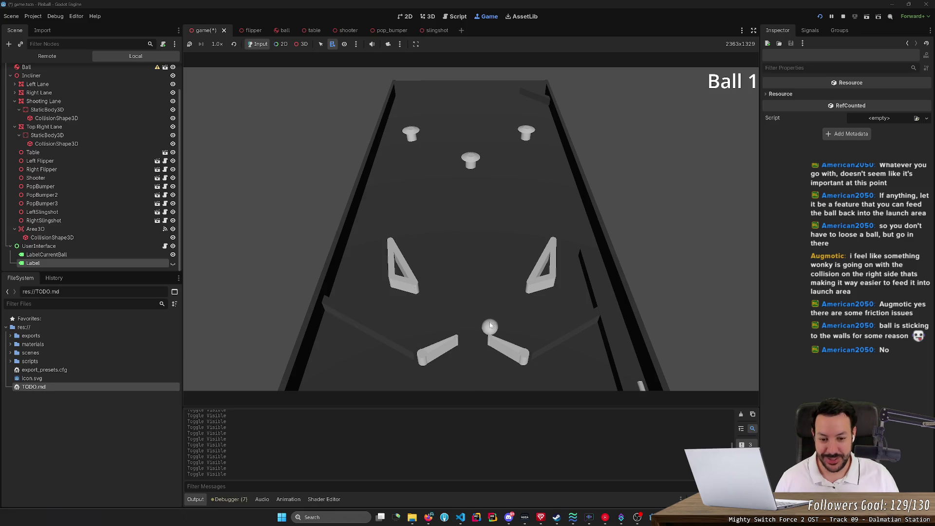
key("Left")
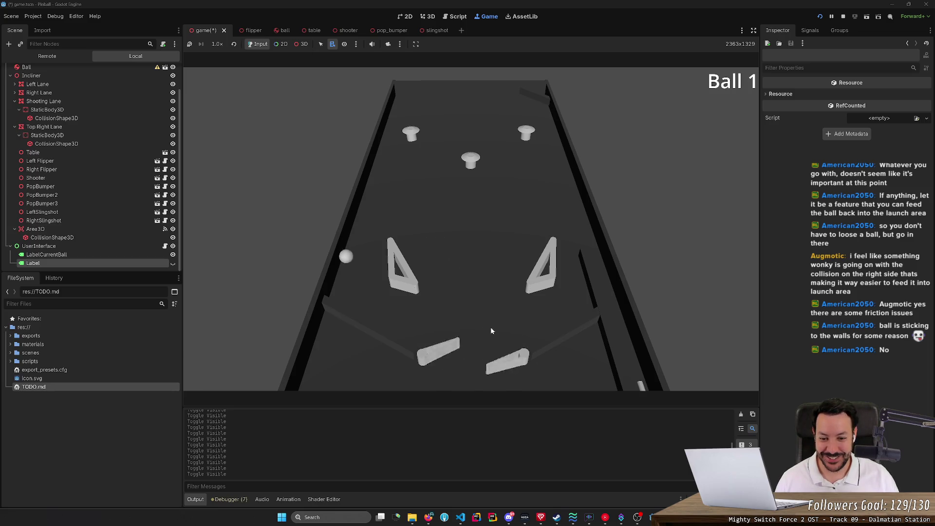
key("Right")
key("Left")
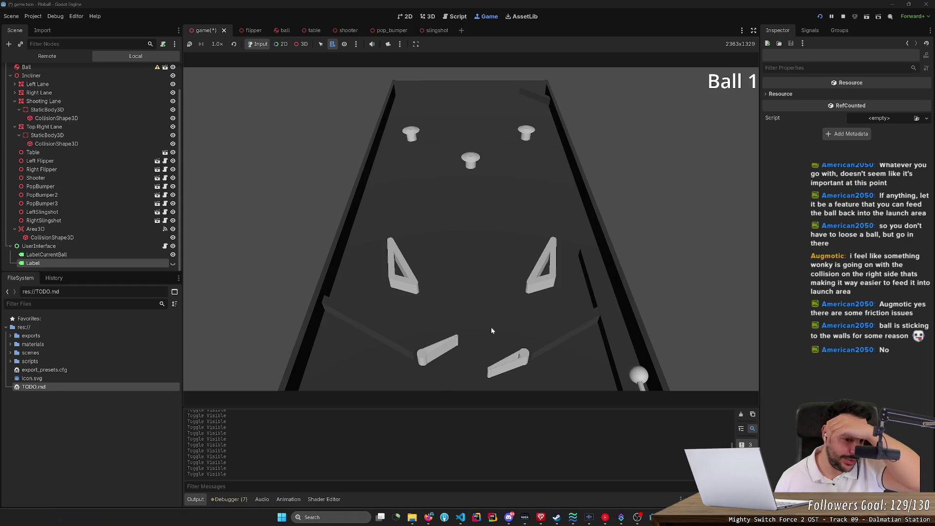
key("Left")
key("Right")
key("Left")
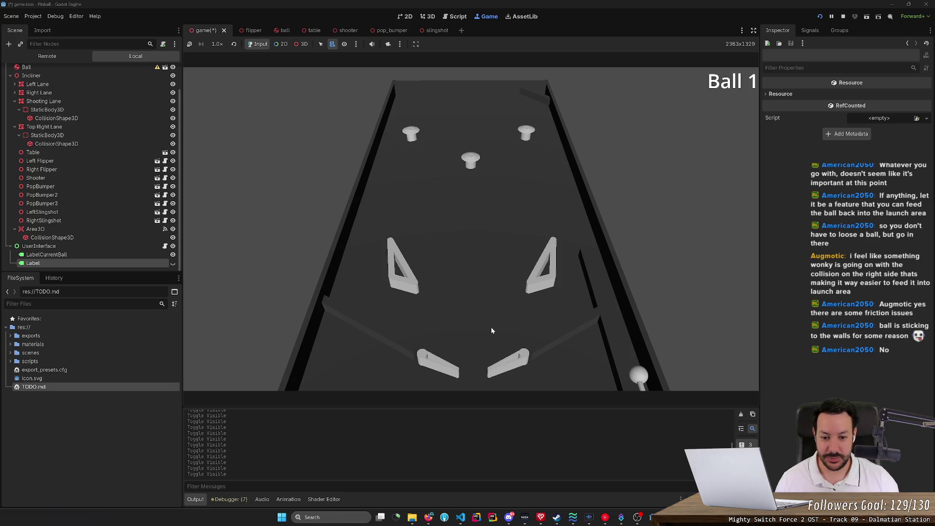
key("Right")
key("Right")
key("Left")
key("Right")
key("Right")
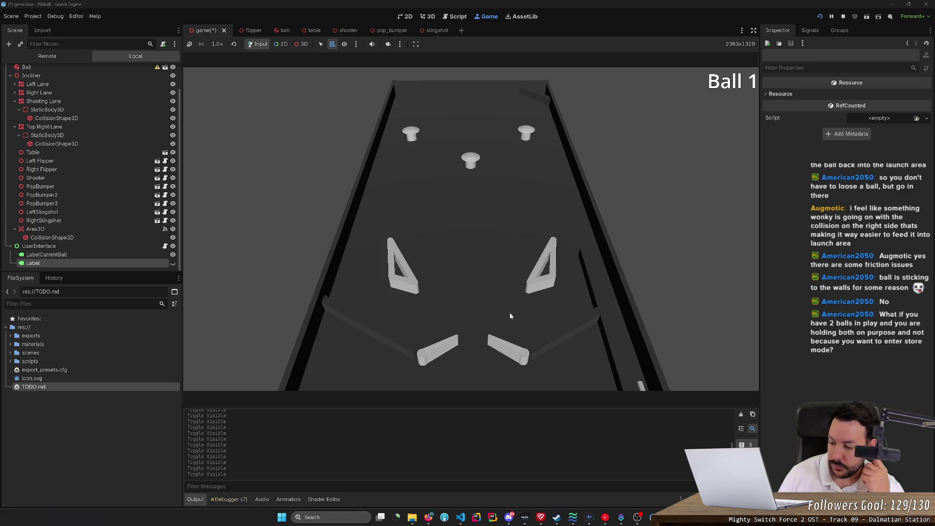
key("Left")
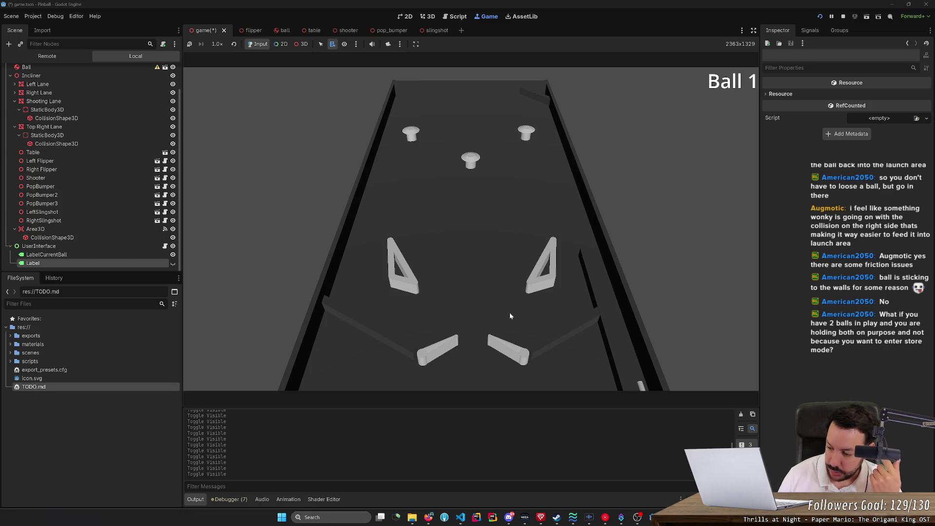
key("Left")
key("Right")
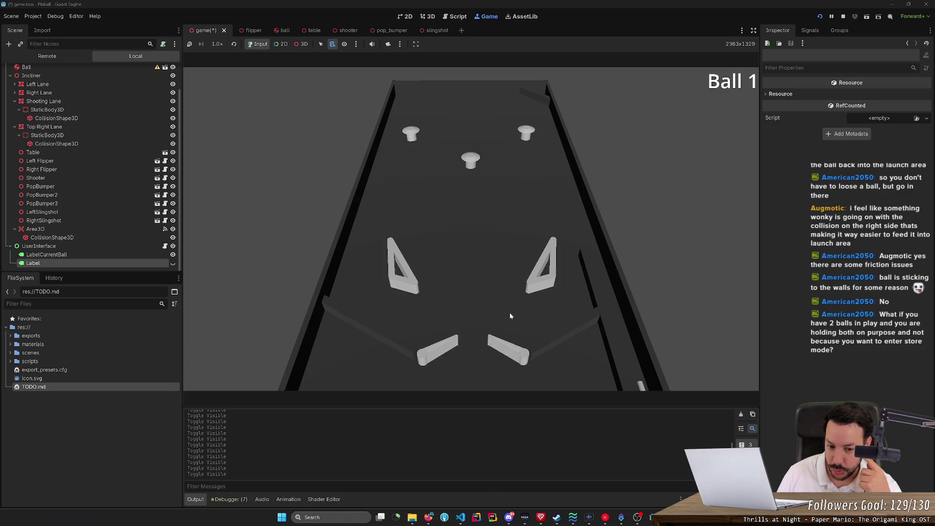
Step: Cradle the new ball on the raised flippers, shoot it at the top bumpers, then relaunch it
key("Left")
key("Right")
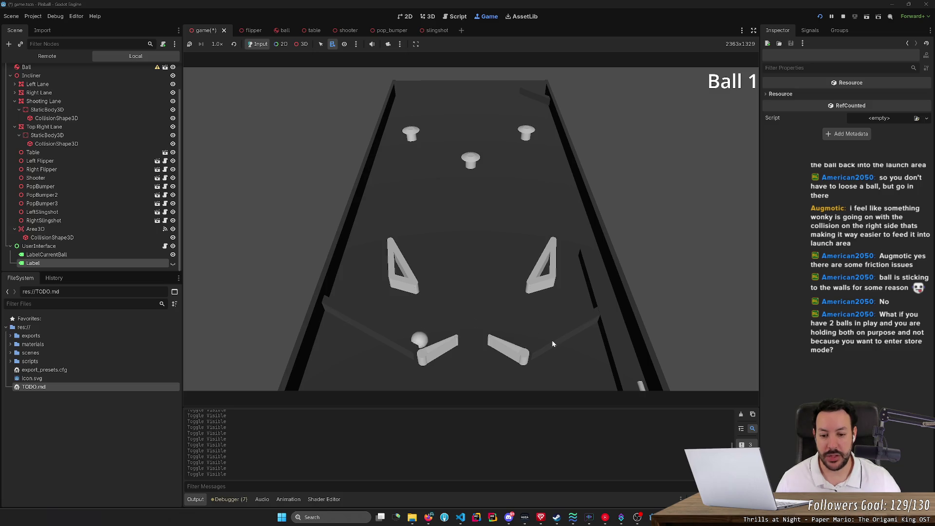
key("Left")
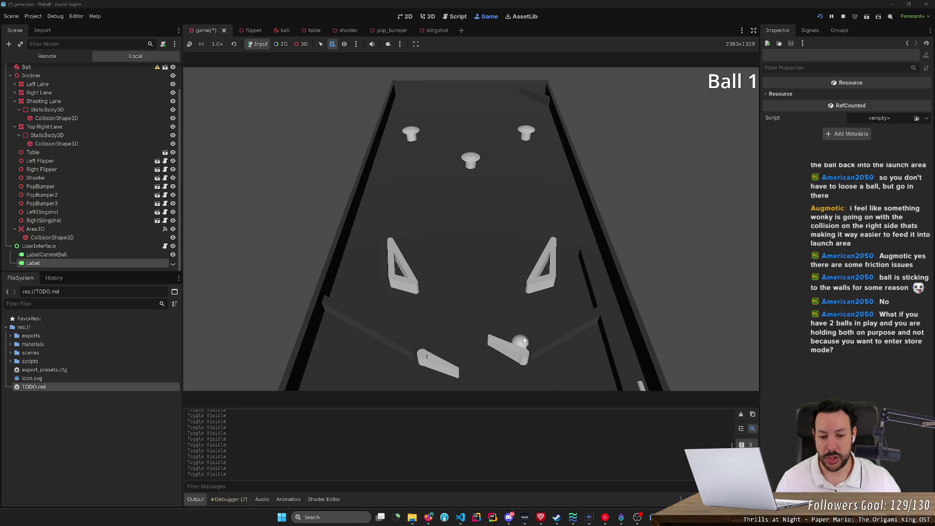
key("Left")
key("Right")
key("Left")
key("Left")
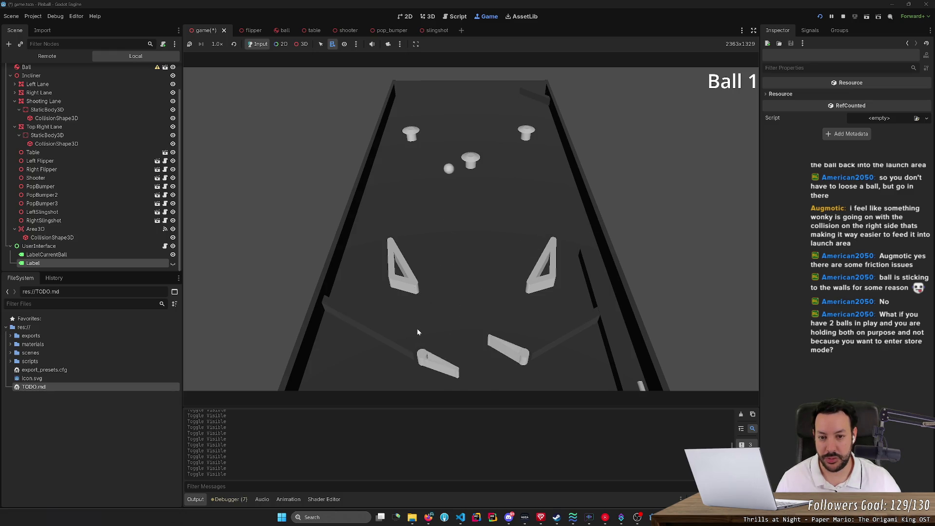
key("Left")
key("Left")
key("Left")
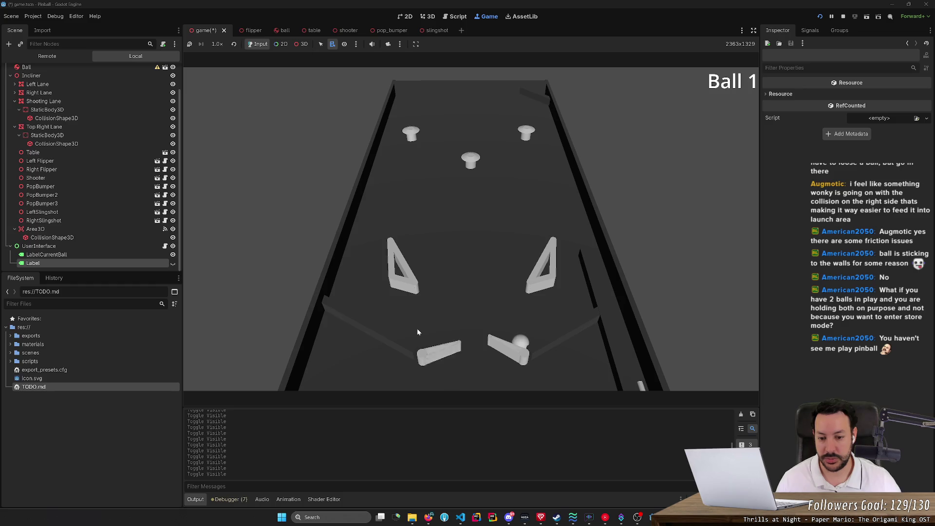
key("Left")
key("Left")
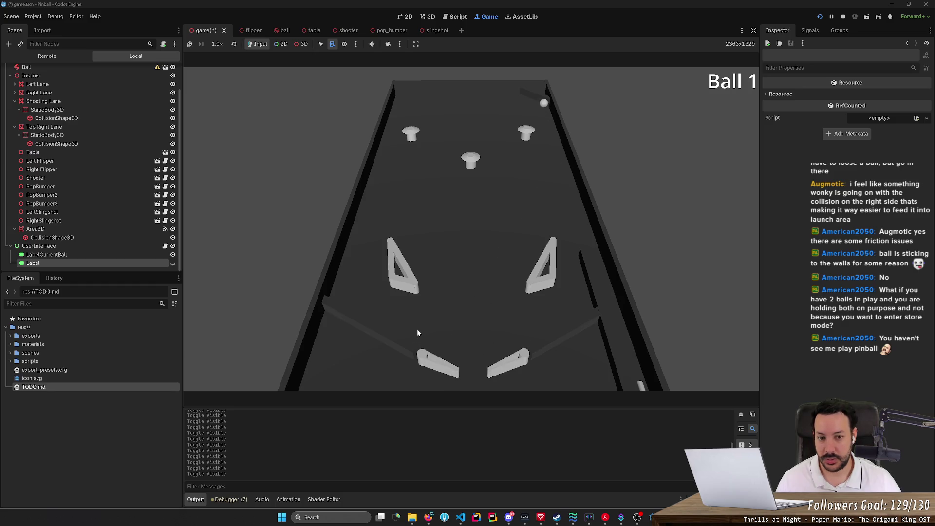
key("Left")
key("Right")
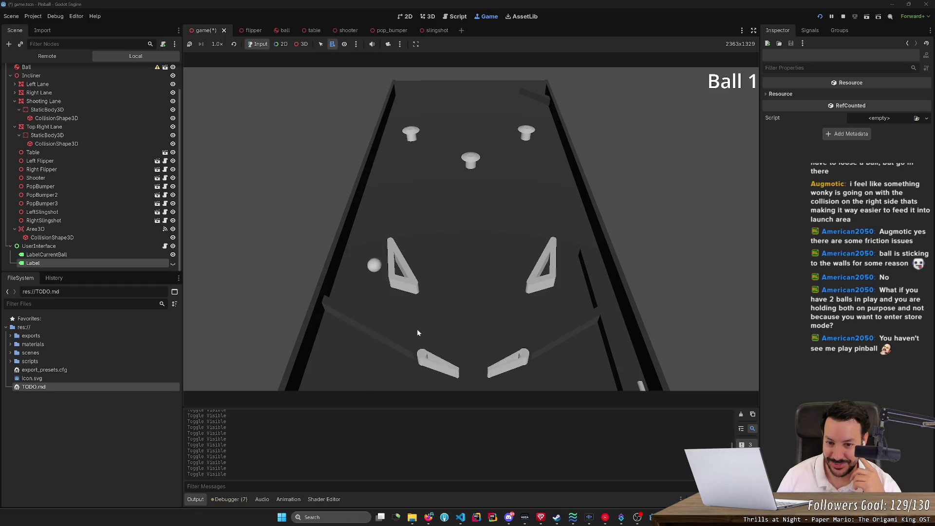
key("Right")
key("Left")
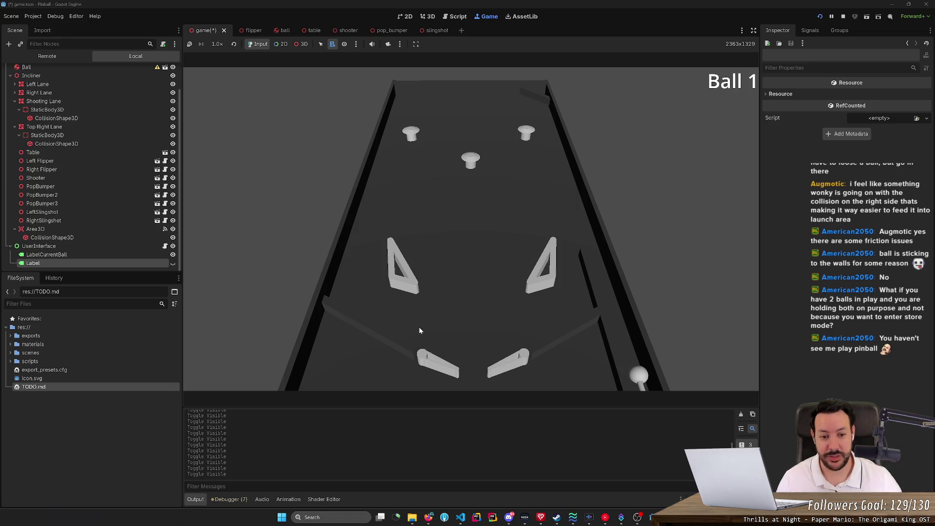
key("space")
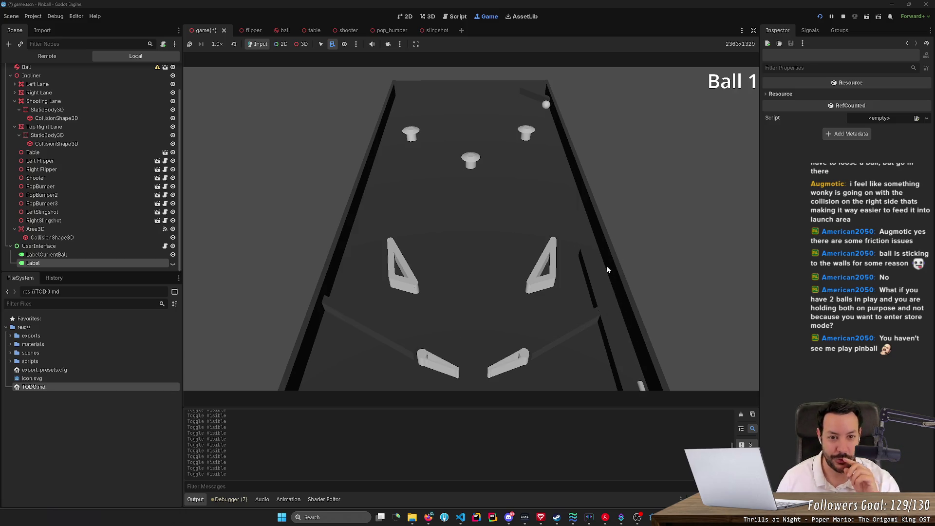
Step: Keep sending the ball to the top until it drains, then catch the new ball on the left flipper
key("Left")
key("Right")
key("Left")
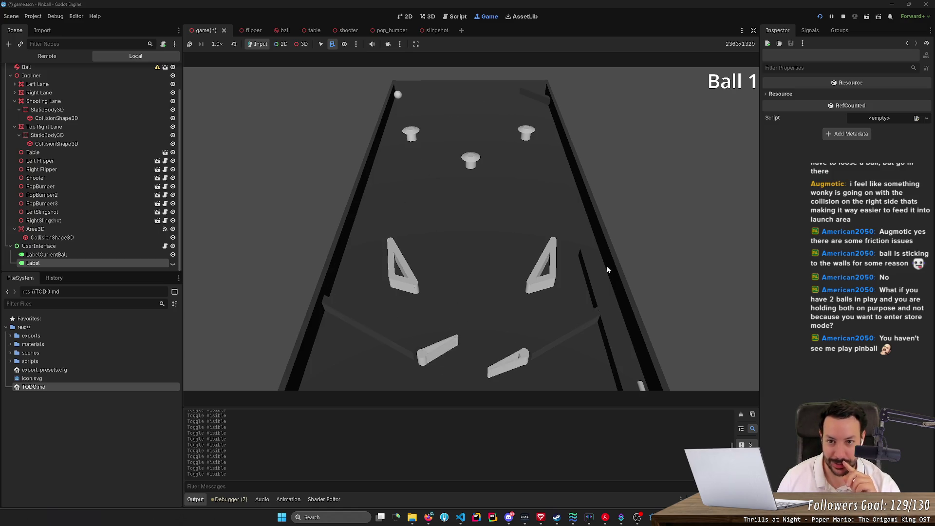
key("Right")
key("Left")
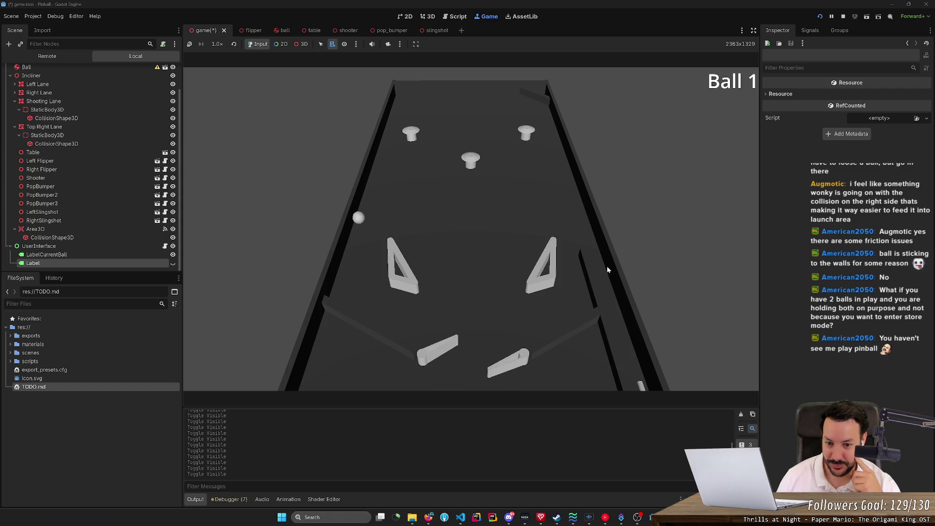
key("Right")
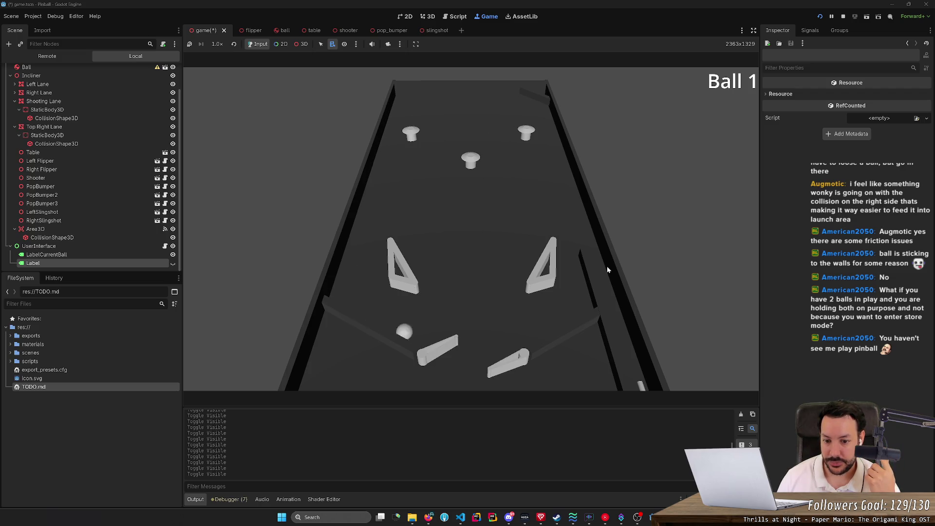
key("Right")
key("Left")
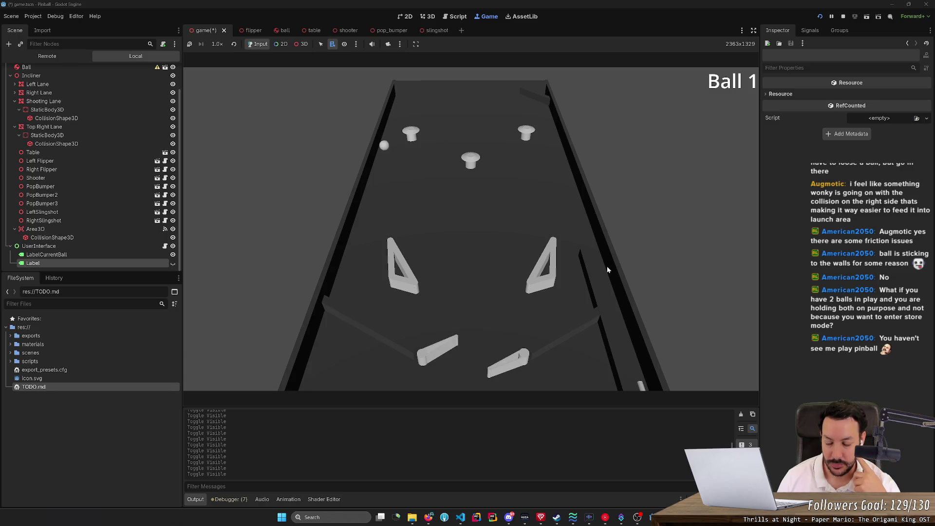
key("Right")
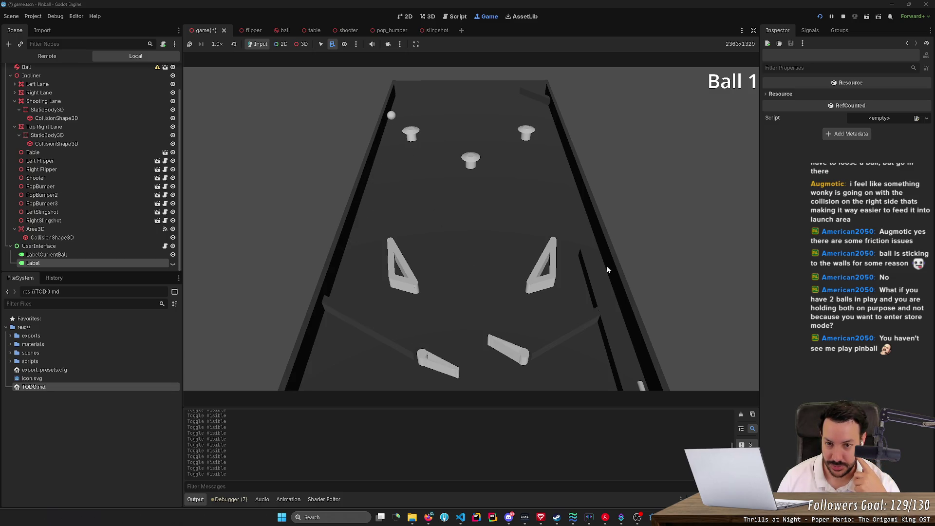
key("Left")
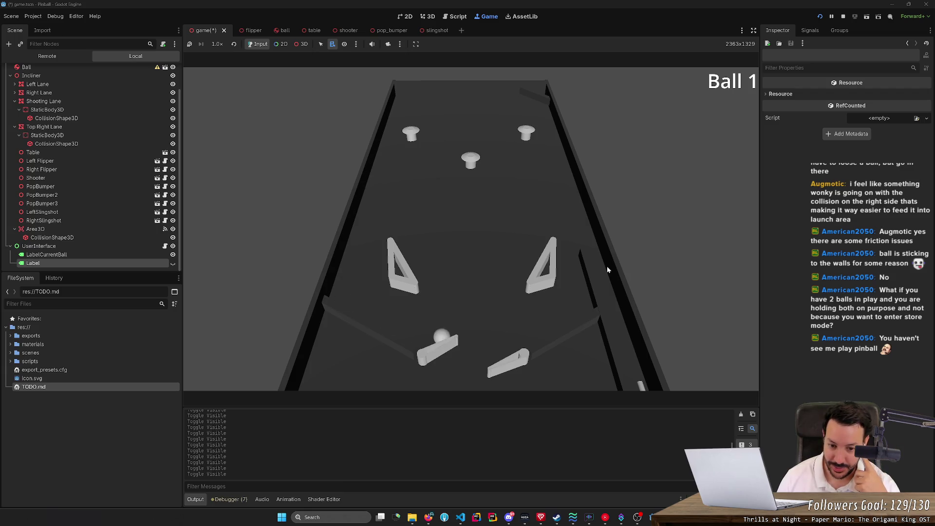
key("Right")
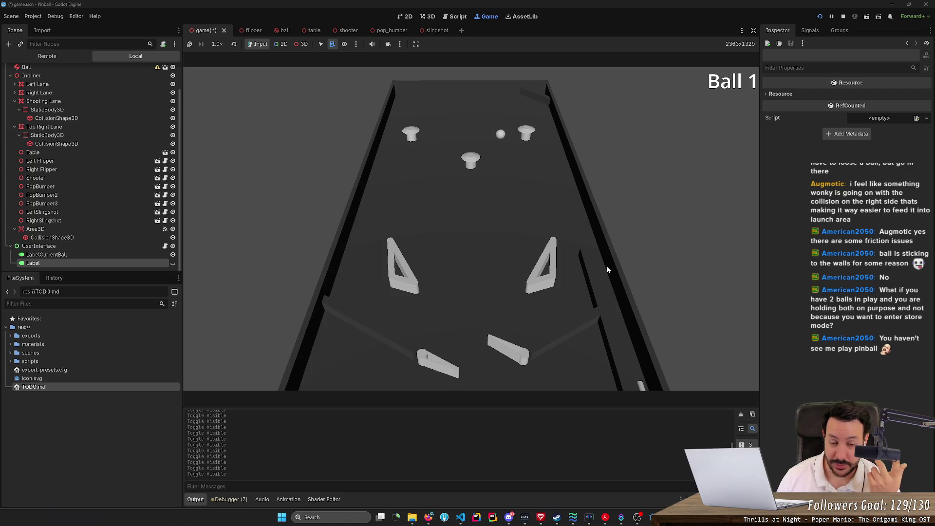
key("Left")
key("Right")
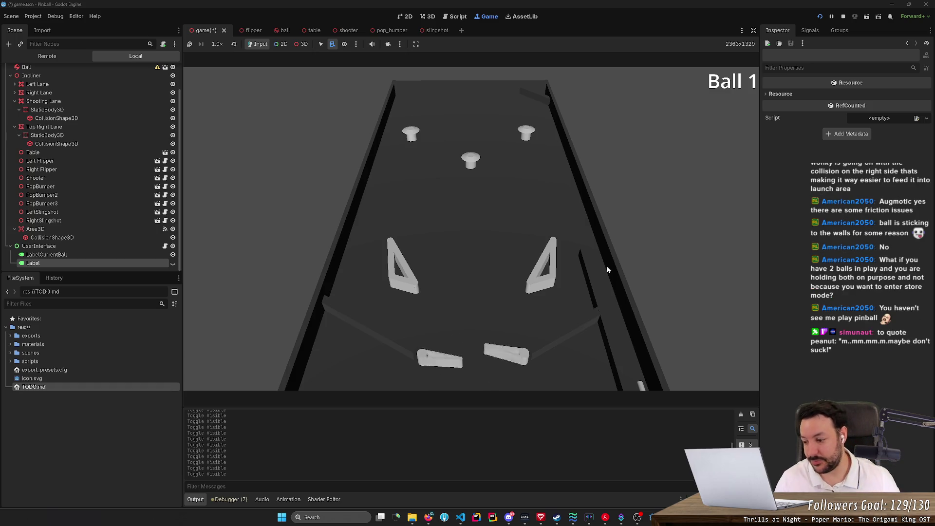
key("Left")
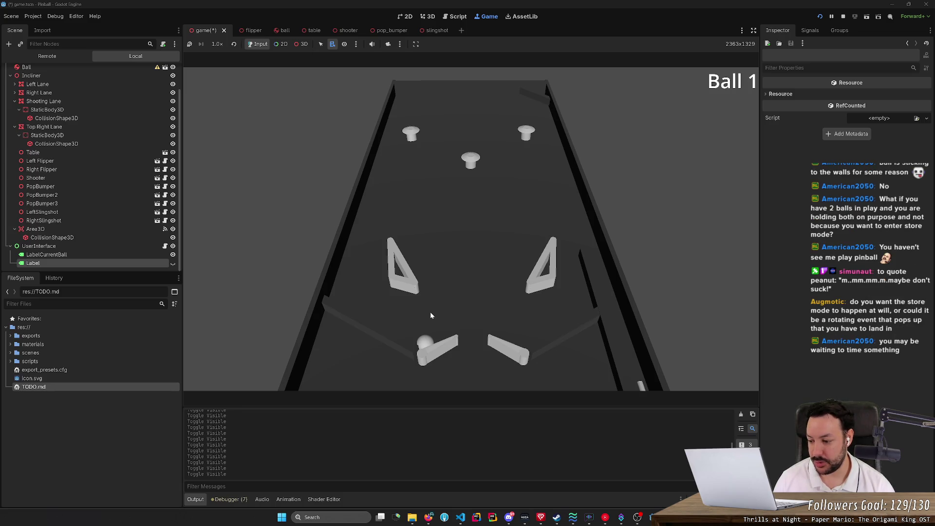
Step: Flap both flippers to knock the ball around, then fire it from the shooter lane
key("Left")
key("Right")
key("Right")
key("Left")
key("Right")
key("Left")
key("Right")
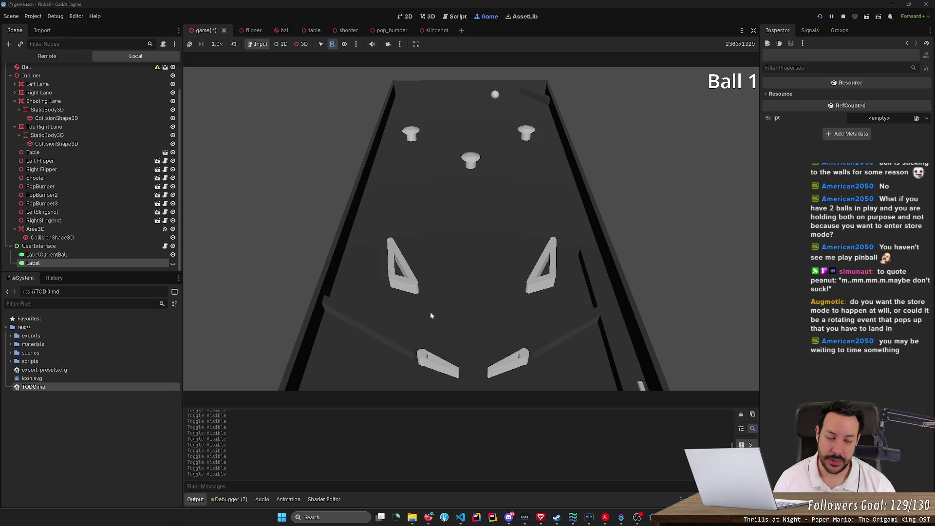
key("Left")
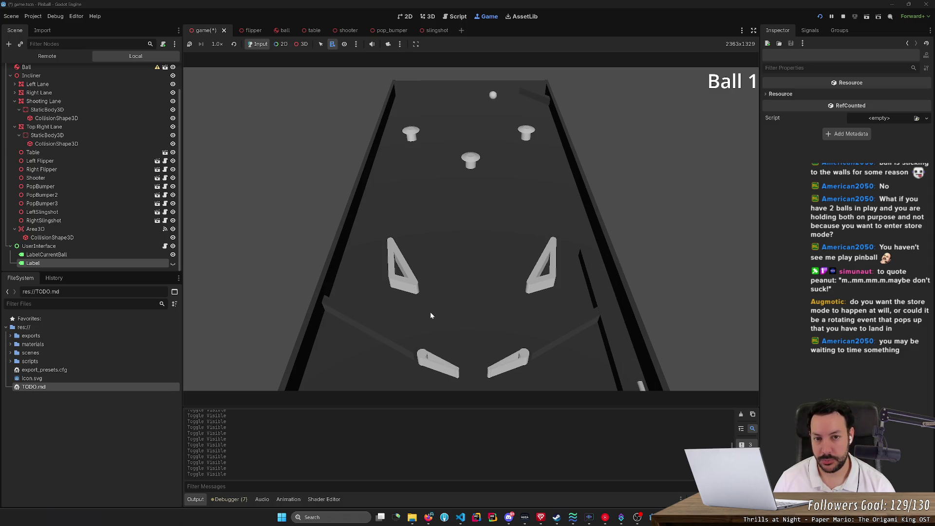
key("Left")
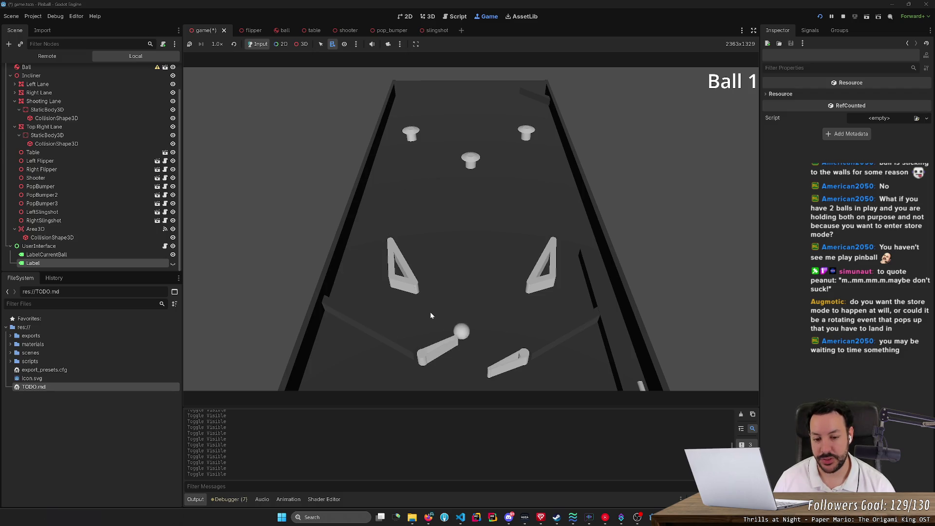
key("Left")
key("Right")
key("Left")
key("Right")
key("Right")
key("Left")
key("Right")
key("space")
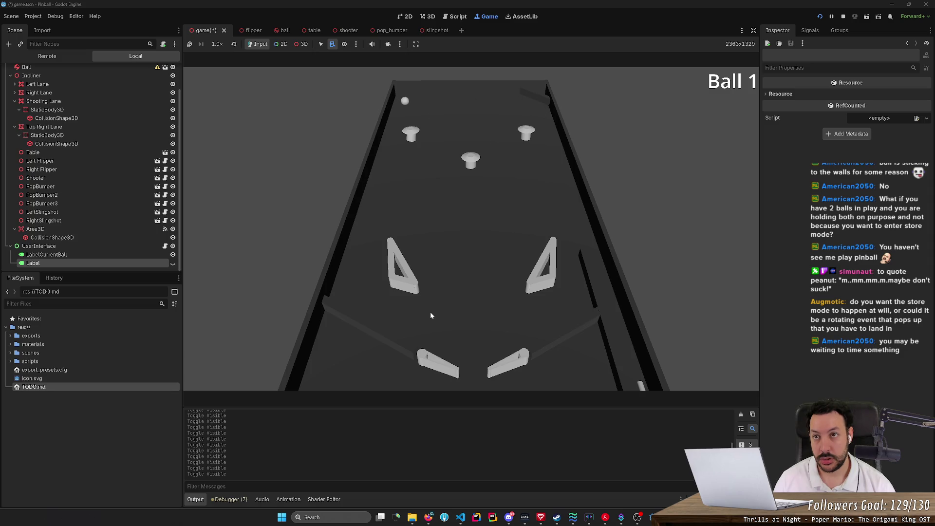
Step: Catch the ball on the left flipper and trade hits between both flippers
key("Left")
key("Right")
key("Left")
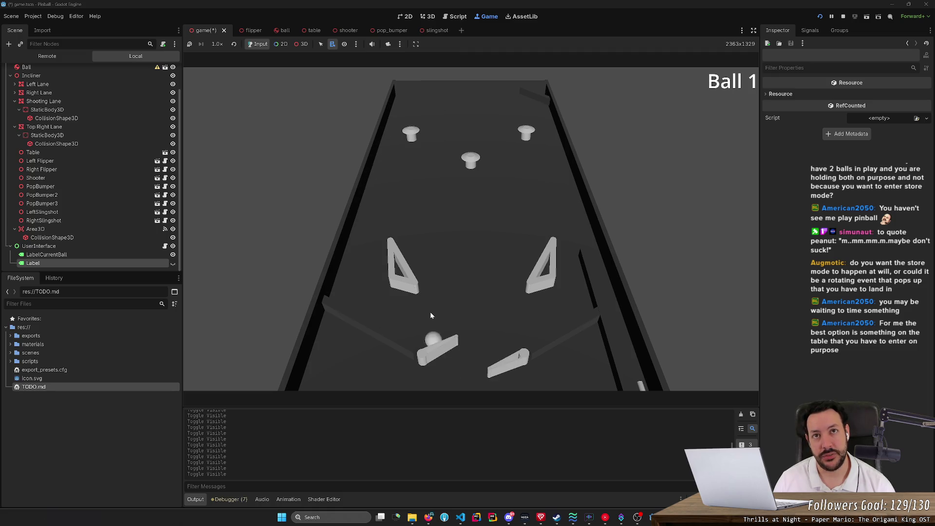
key("Right")
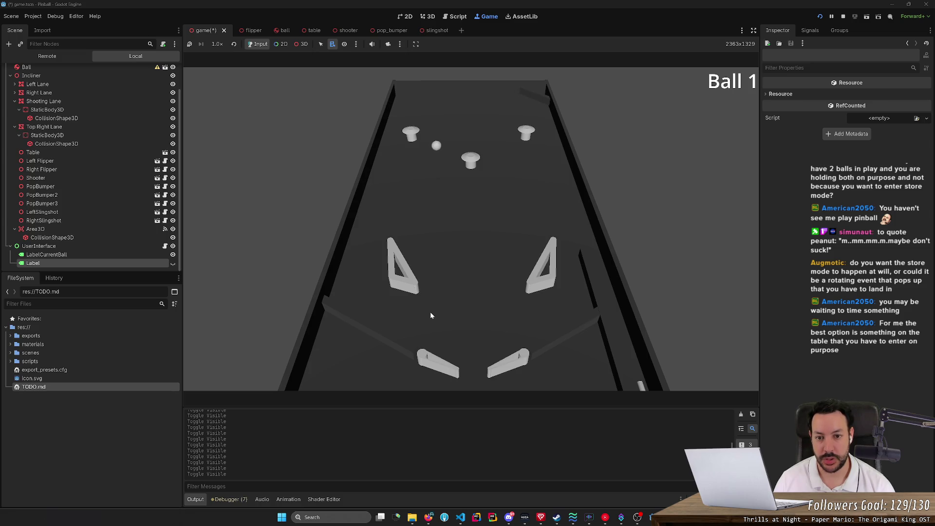
key("Left")
key("Left")
key("Right")
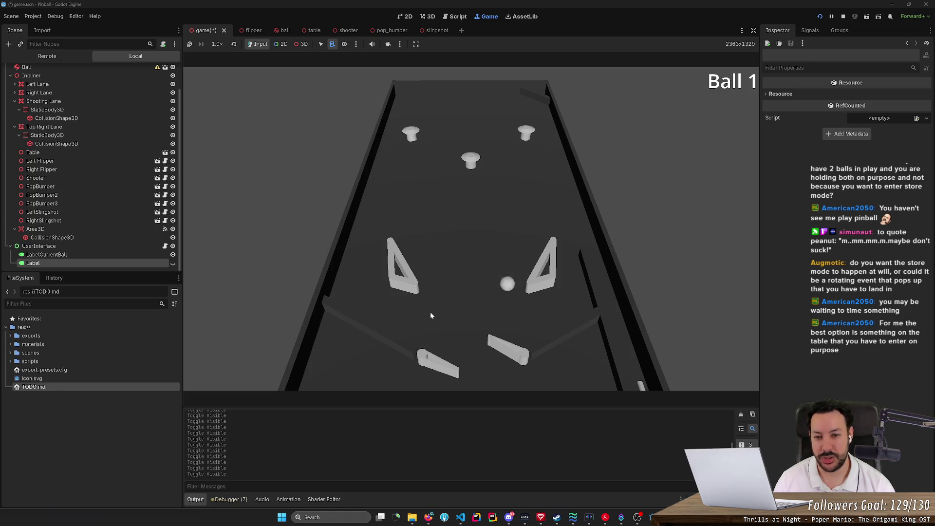
key("Right")
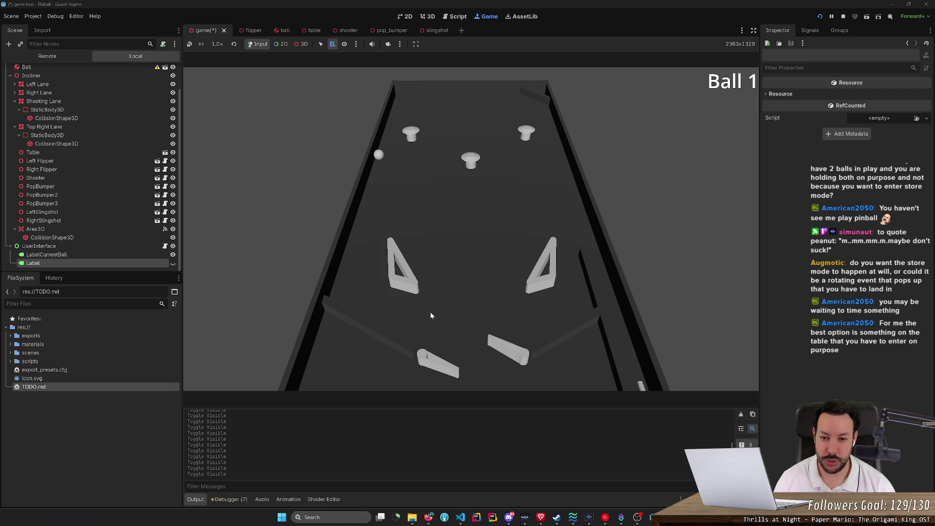
key("Left")
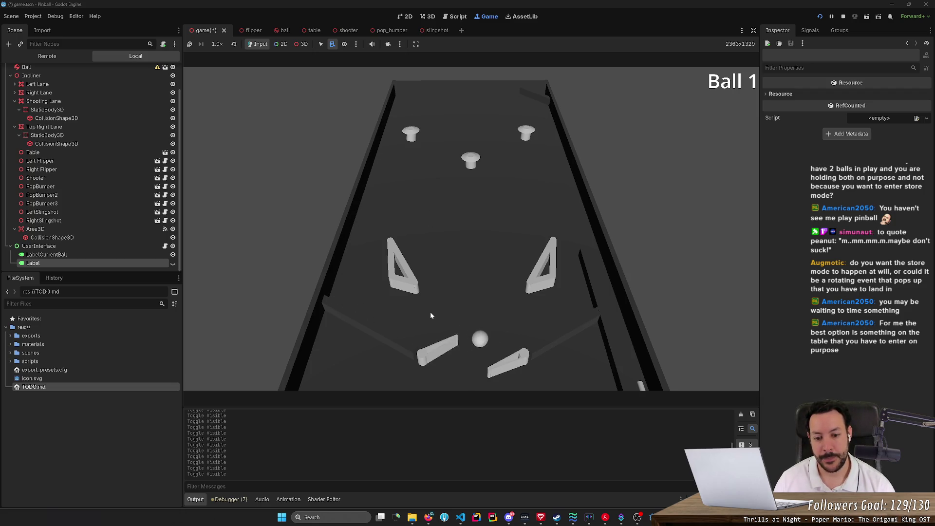
key("Right")
key("Right")
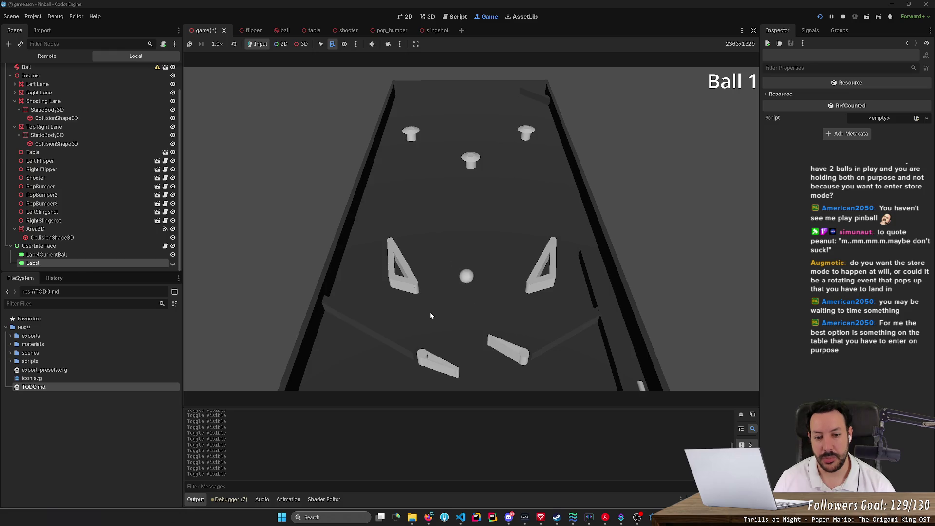
key("Left")
key("Left")
key("Left")
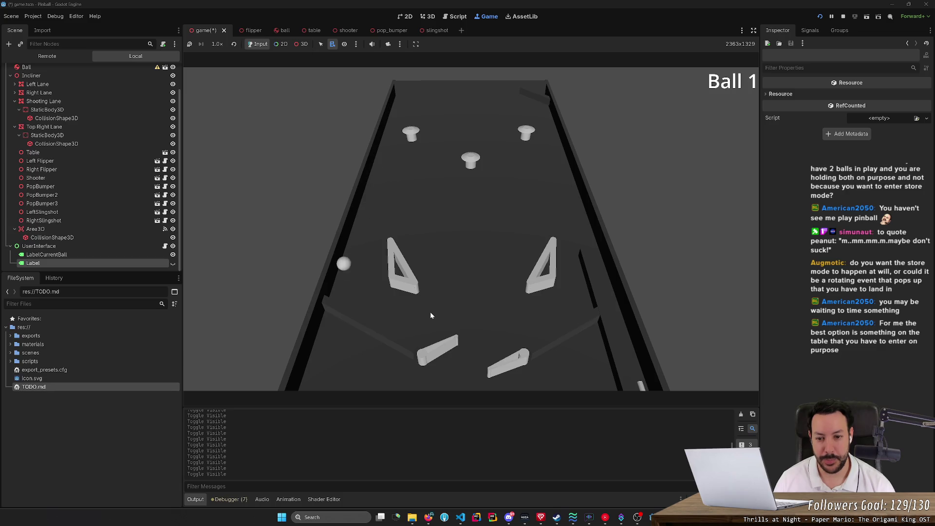
Step: Time the left flipper to send the falling ball back up the table
key("Right")
key("Left")
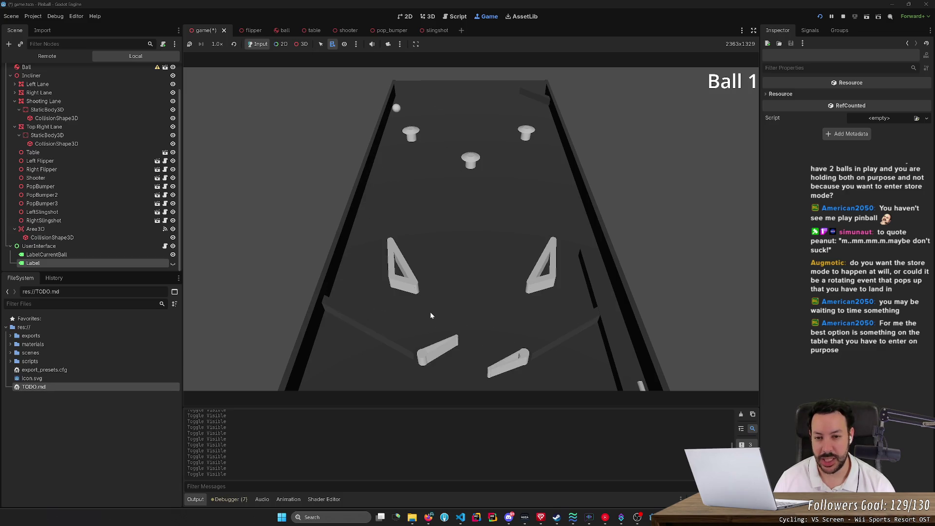
key("Left")
key("Left")
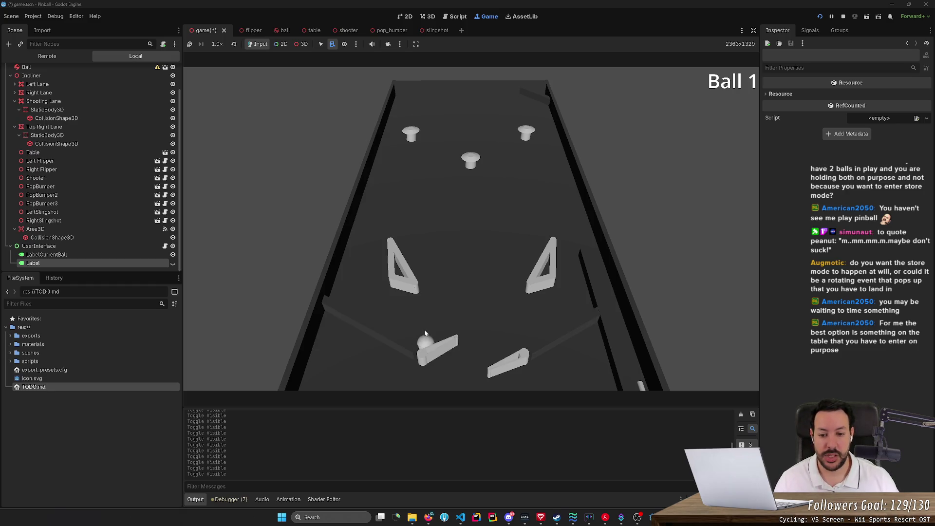
key("Left")
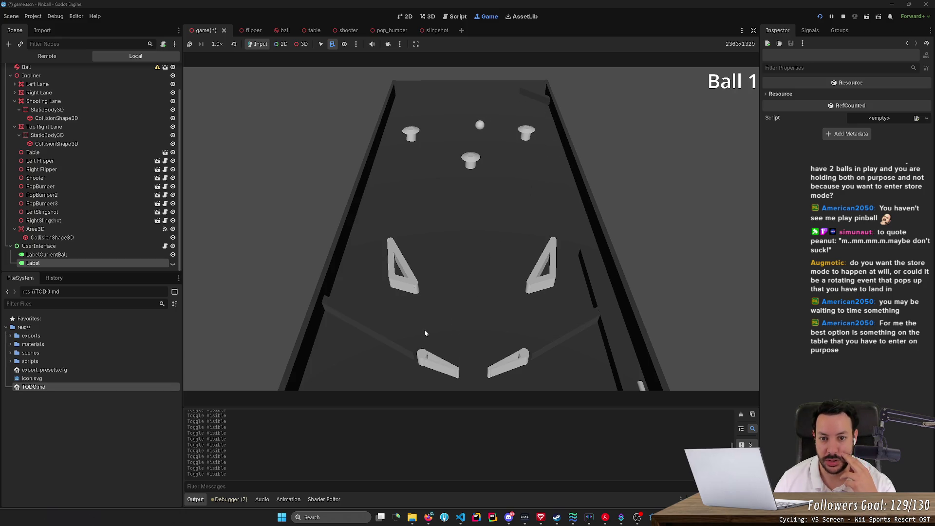
key("Left")
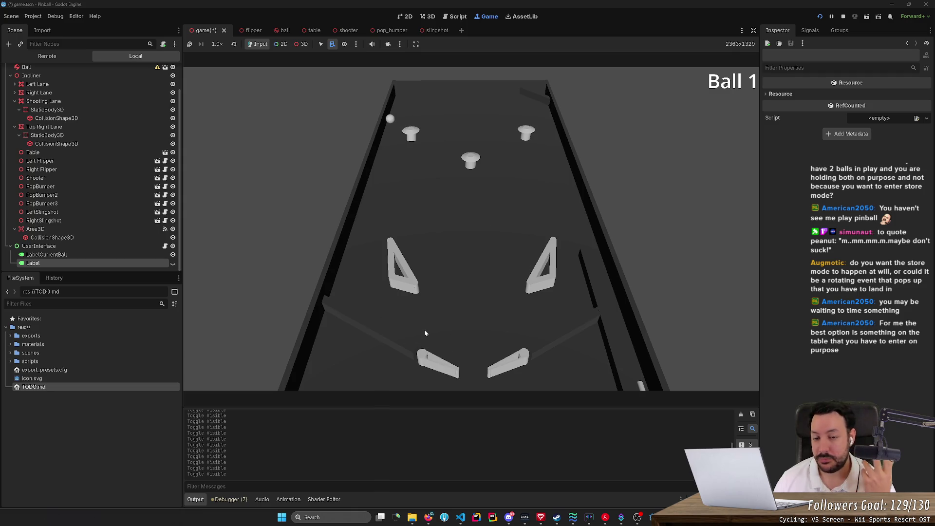
key("Left")
key("Right")
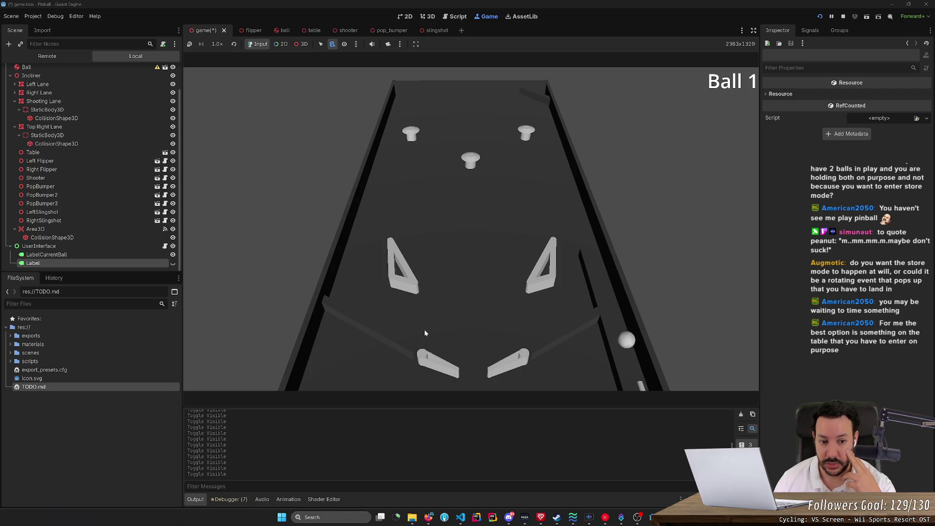
Step: Fire the plunger, fling the ball up, and place it beside the right slingshot
key("space")
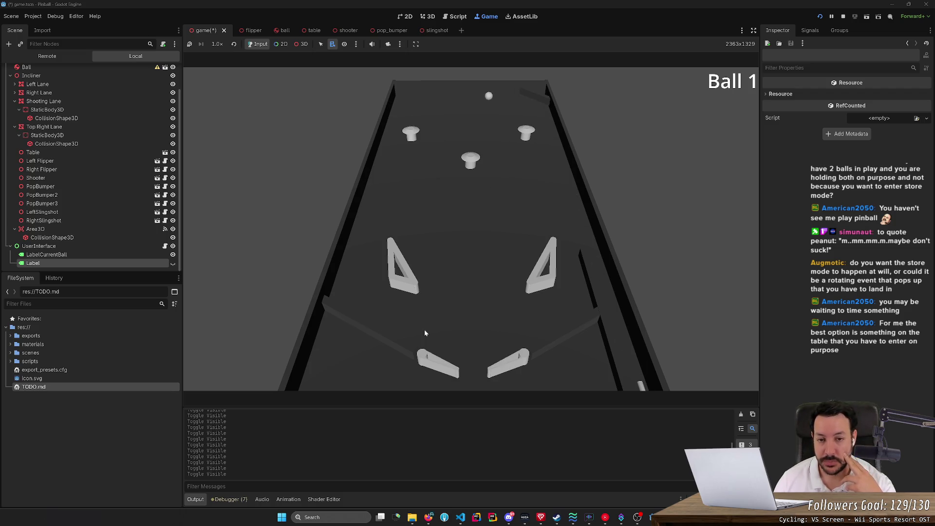
key("Left")
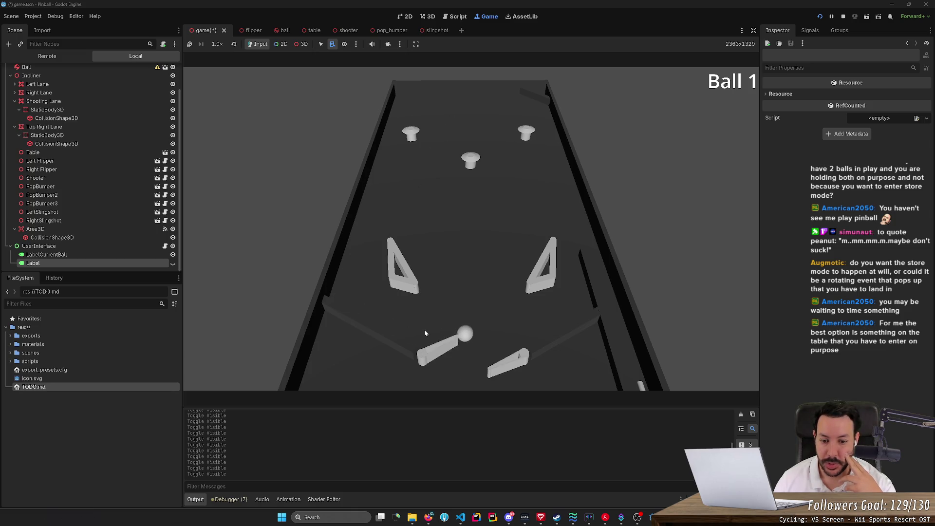
key("Right")
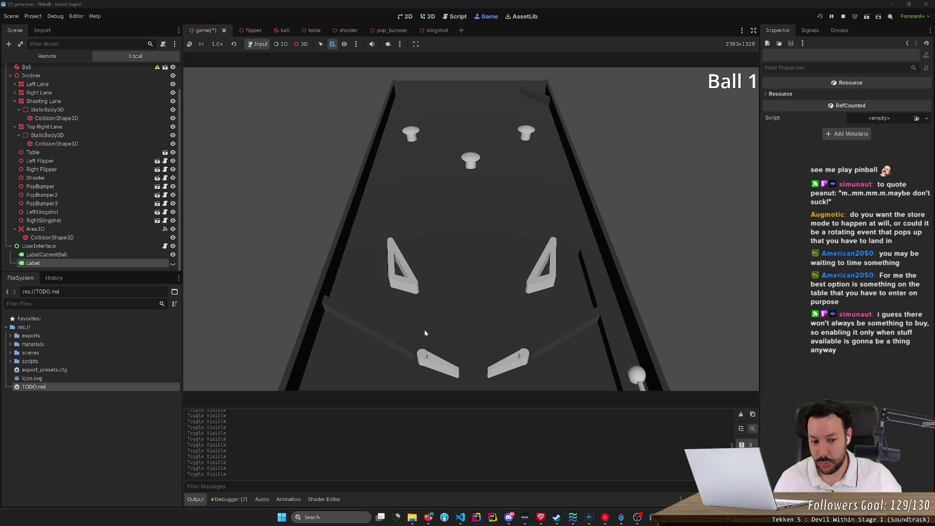
left_click(546, 289)
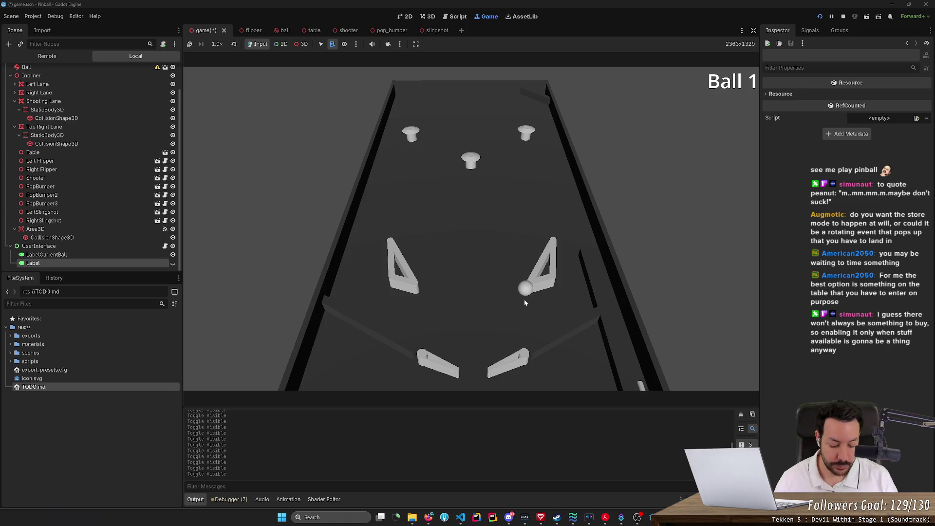
key("Right")
key("Left")
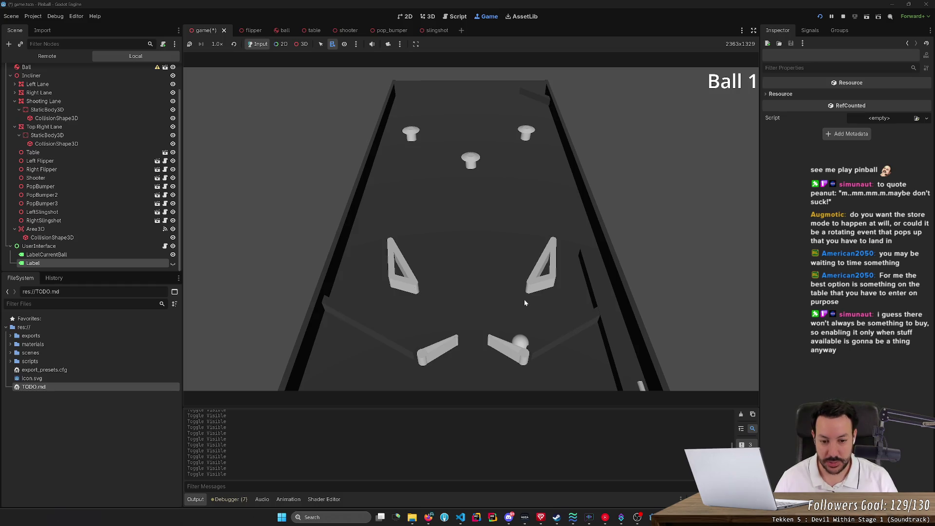
key("Right")
key("Left")
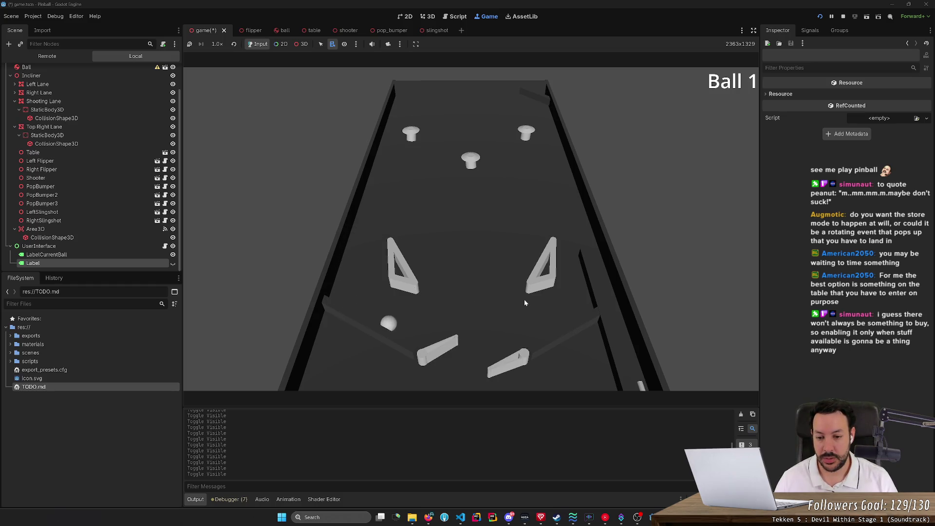
key("Left")
key("Left")
key("Right")
key("Right")
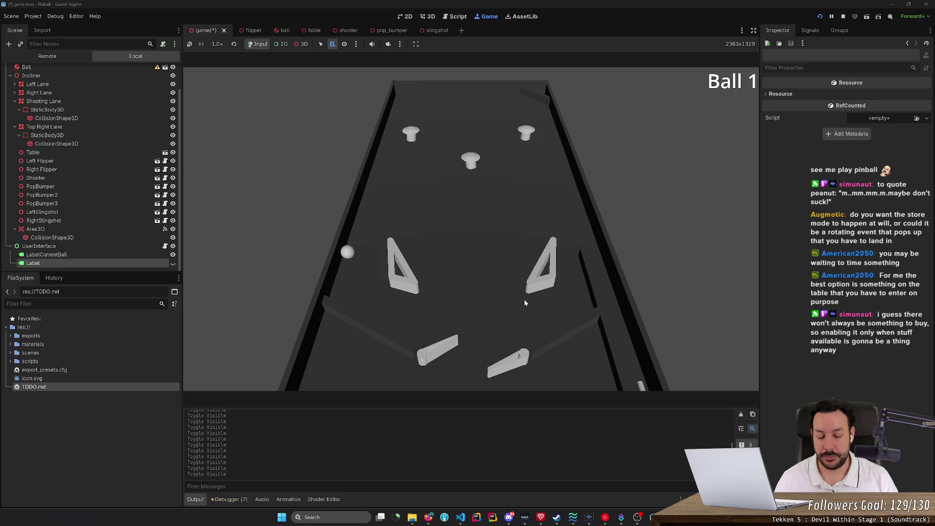
key("Right")
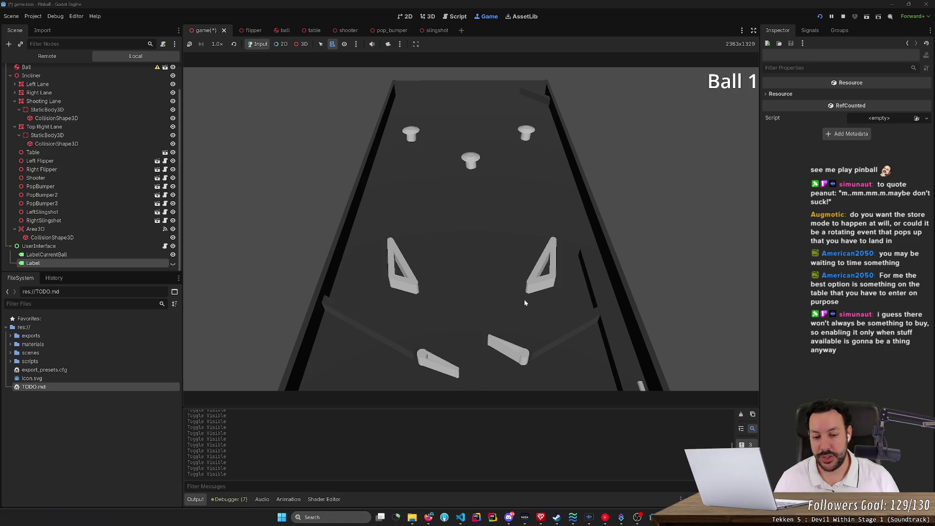
key("Left")
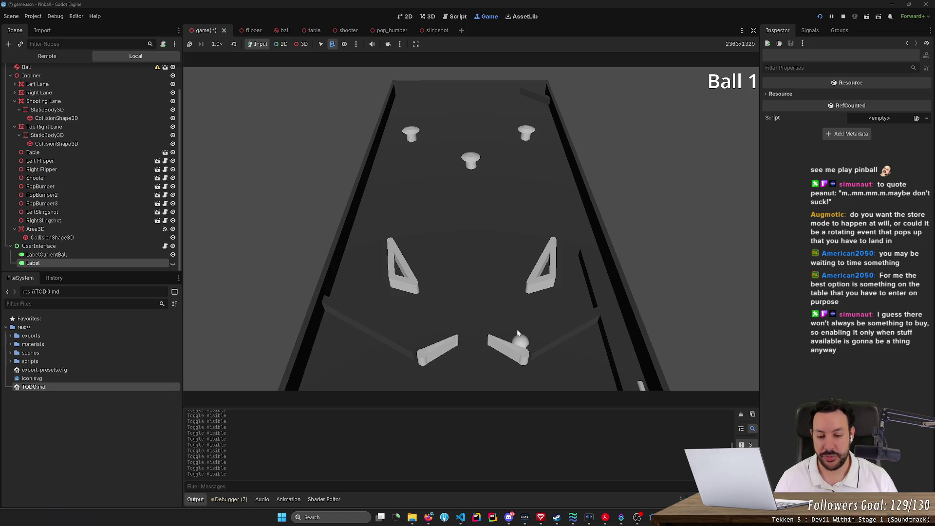
key("Right")
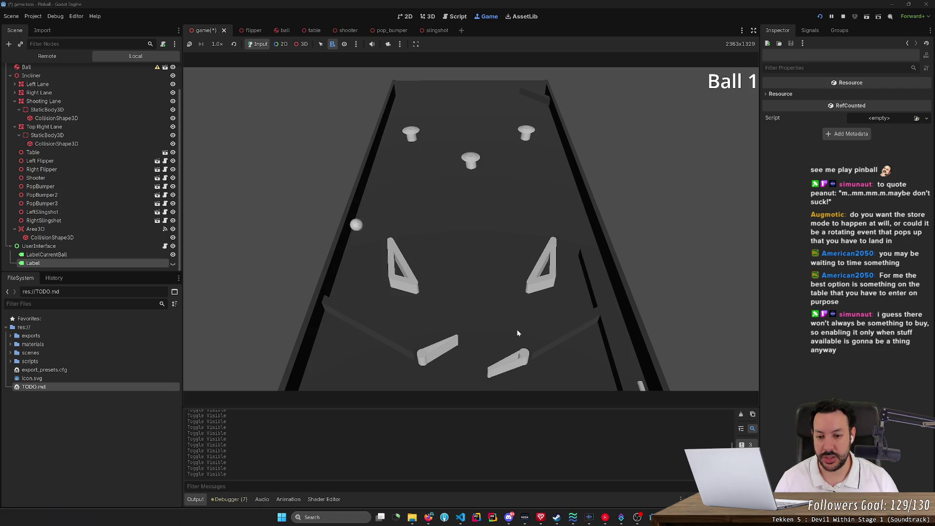
key("Right")
key("Right")
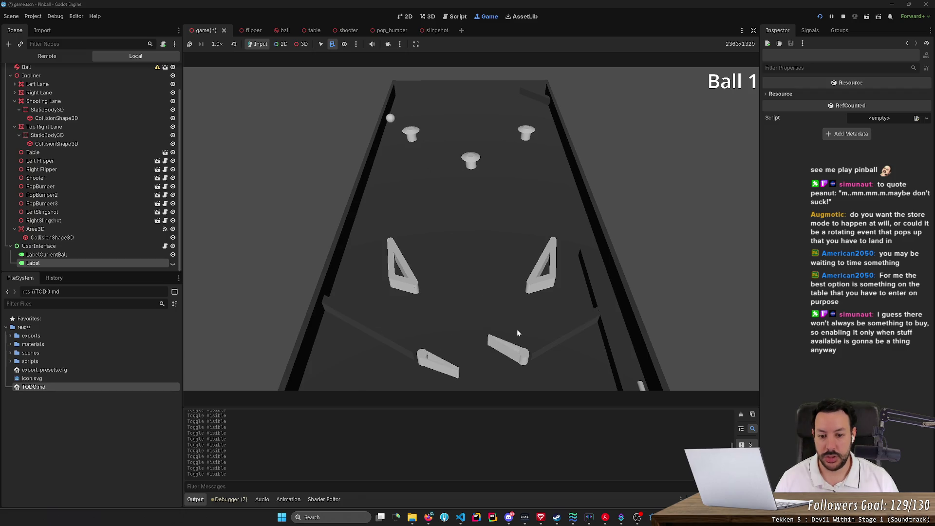
key("Left")
key("Left")
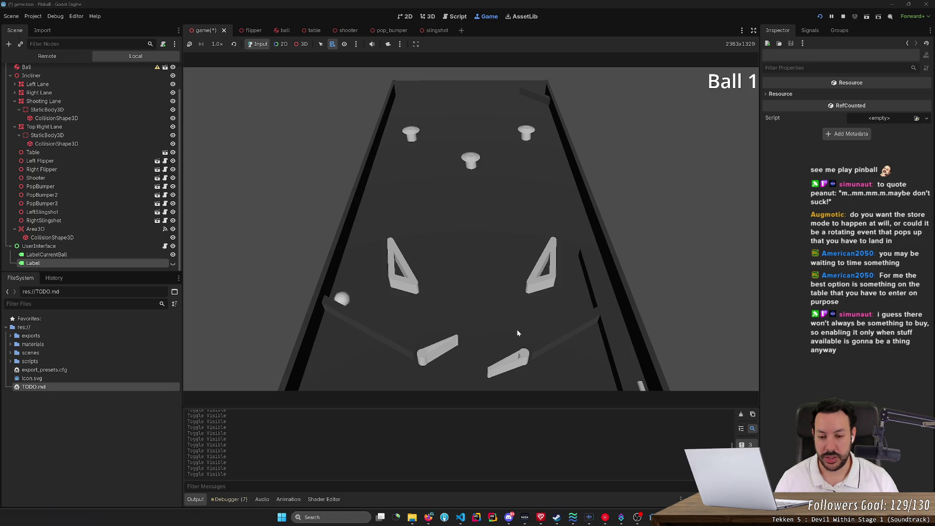
key("Right")
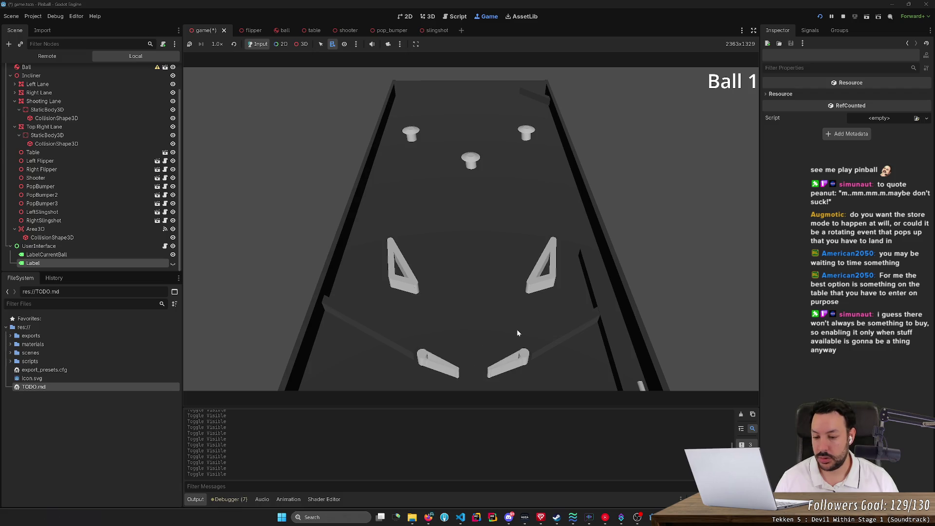
key("Left")
key("Right")
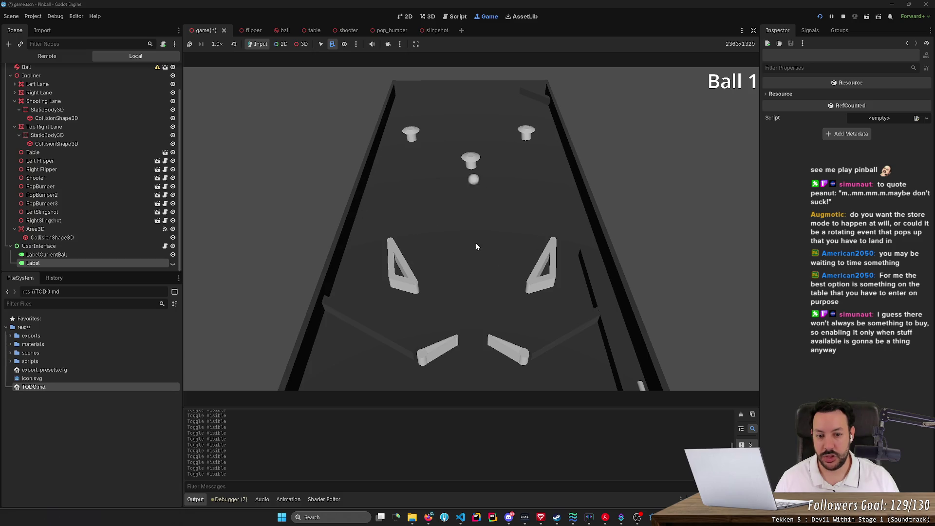
key("Left")
key("Right")
key("Left")
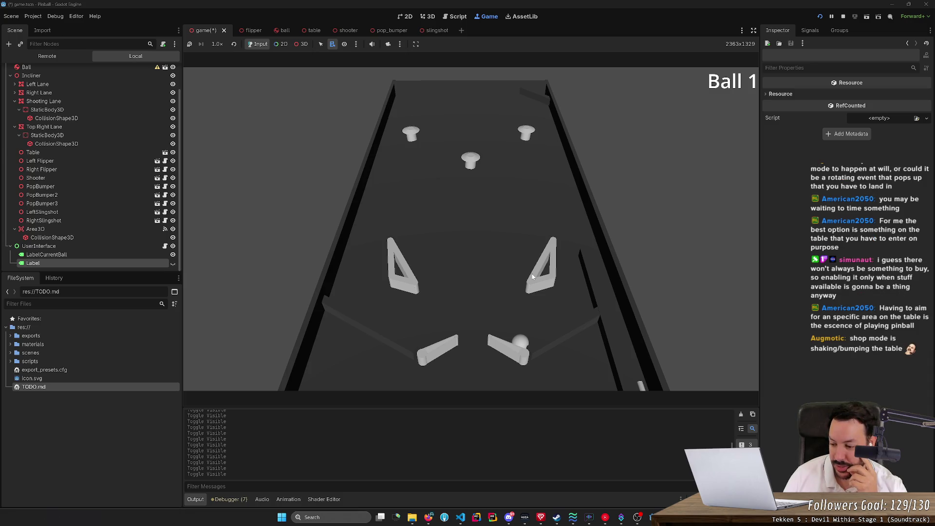
key("Left")
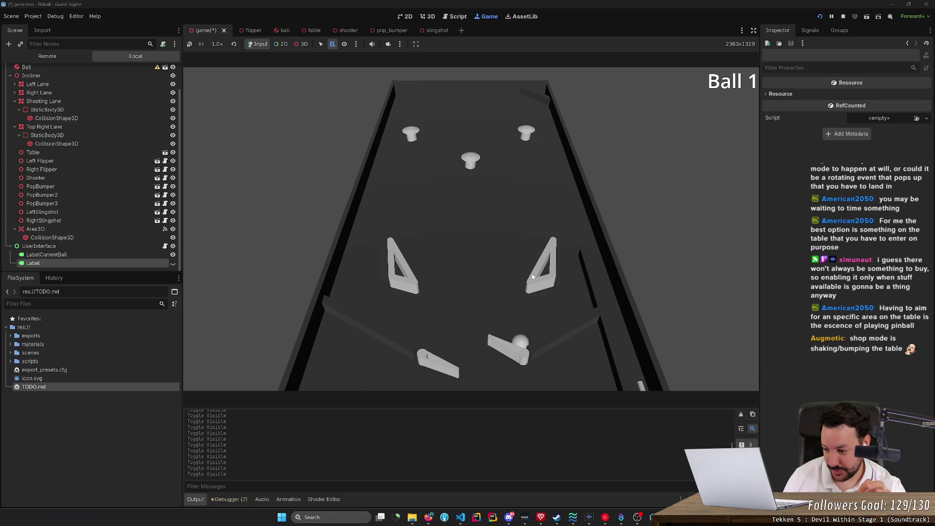
key("Right")
key("Left")
key("Right")
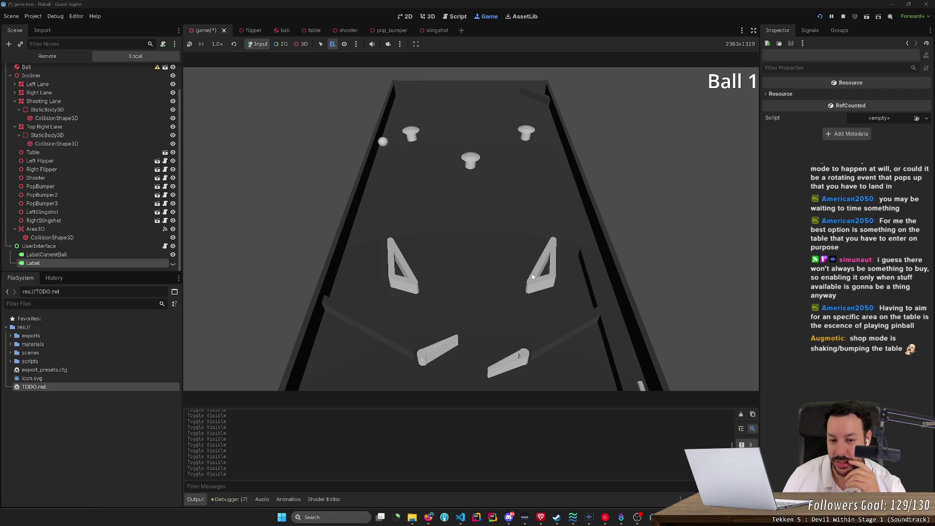
key("Left")
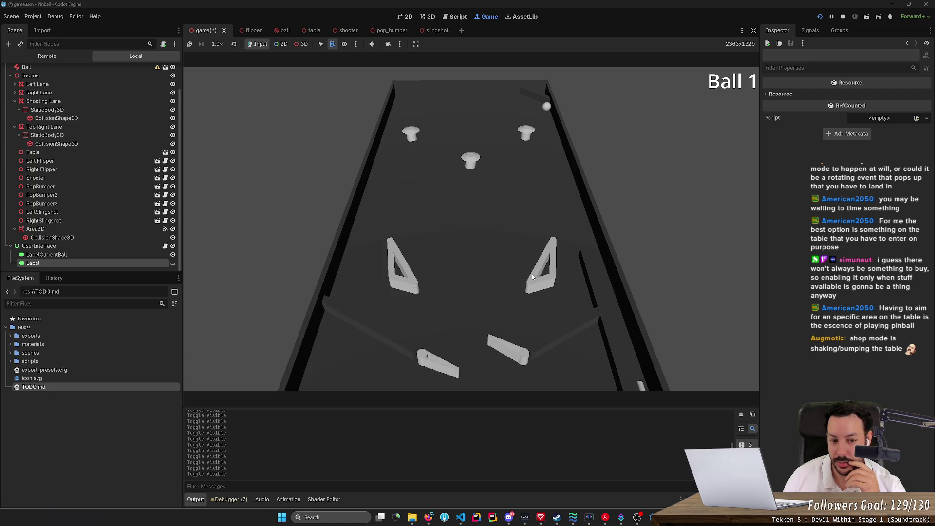
key("Left")
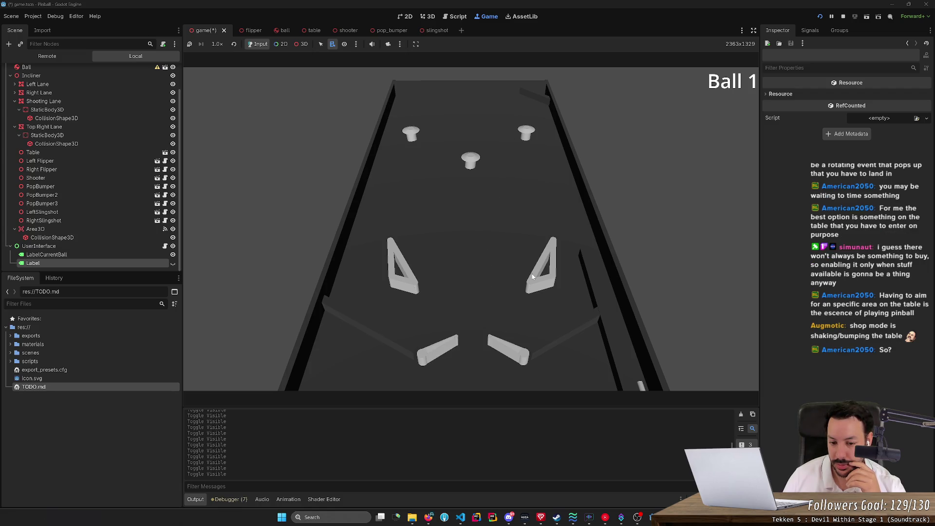
key("Left")
key("Right")
key("Right")
key("Left")
key("Left")
key("Right")
key("Left")
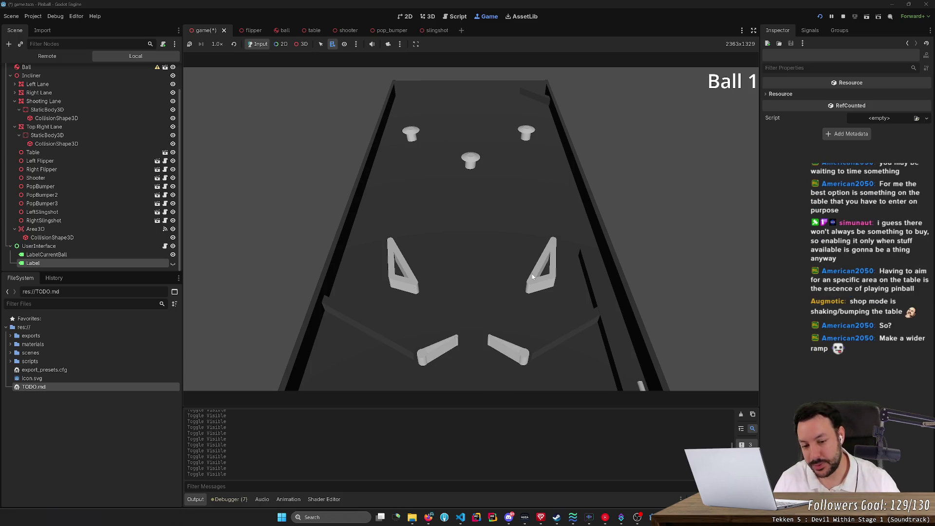
key("Right")
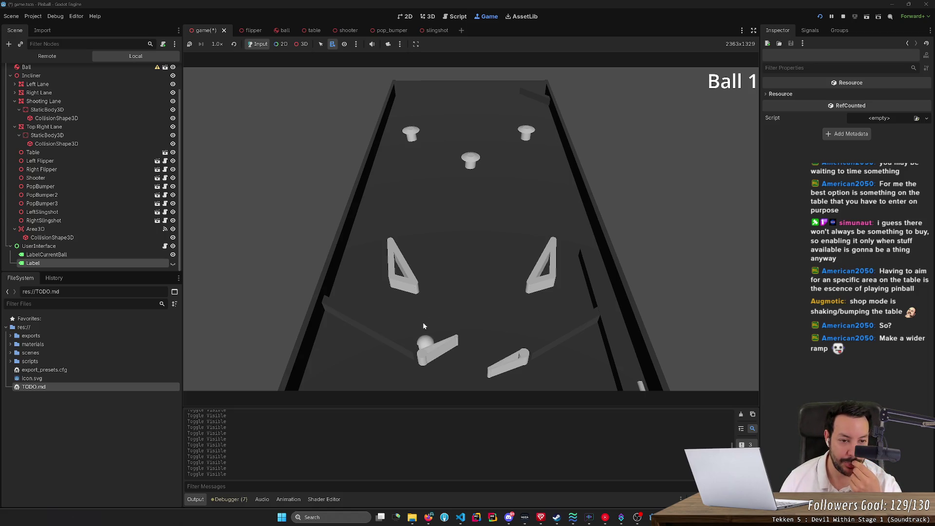
key("Left")
key("Left")
key("Right")
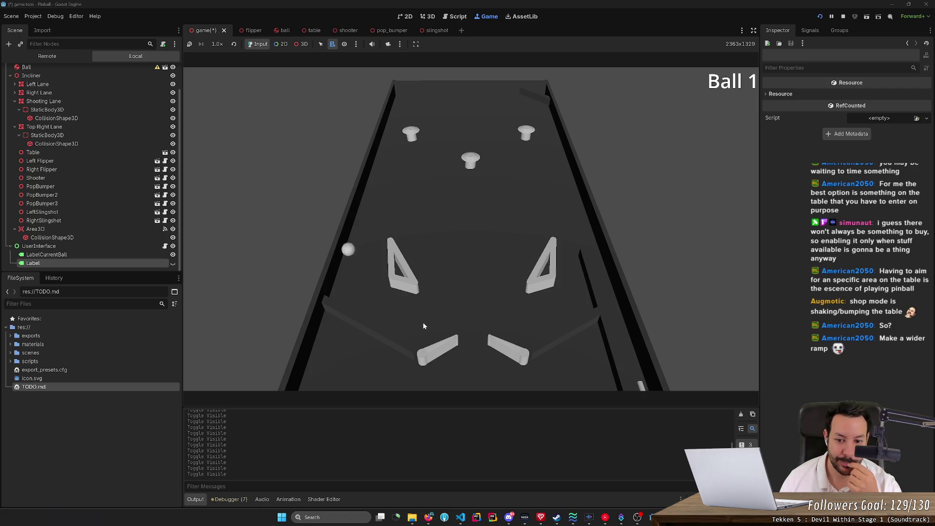
key("Right")
key("Left")
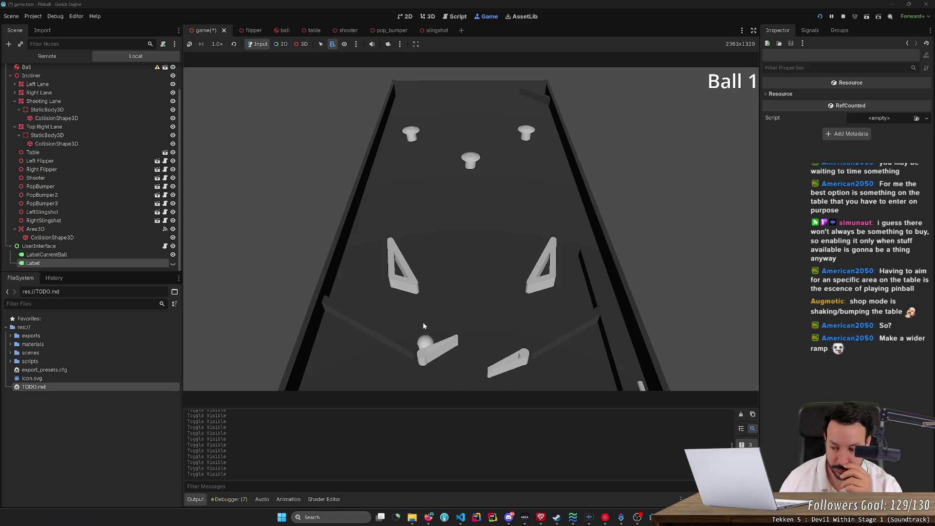
key("Left")
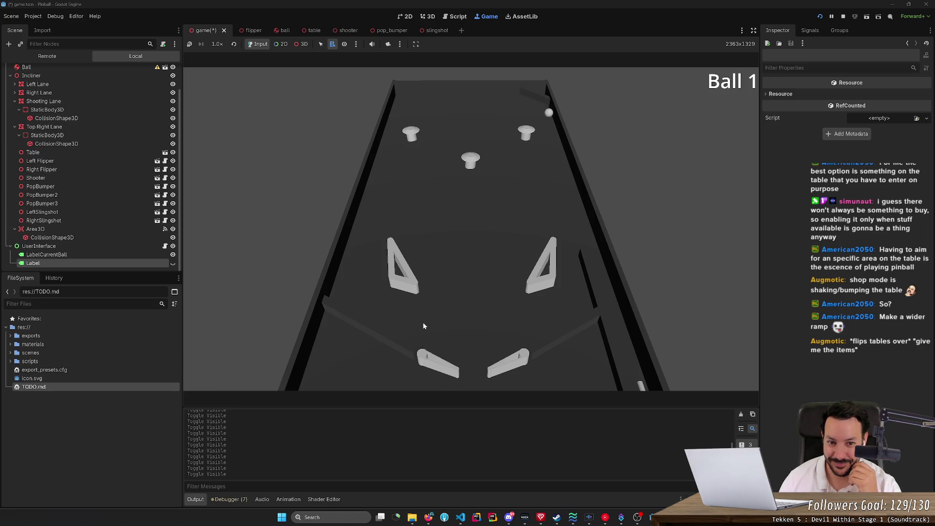
key("Left")
key("Right")
key("Left")
key("Left")
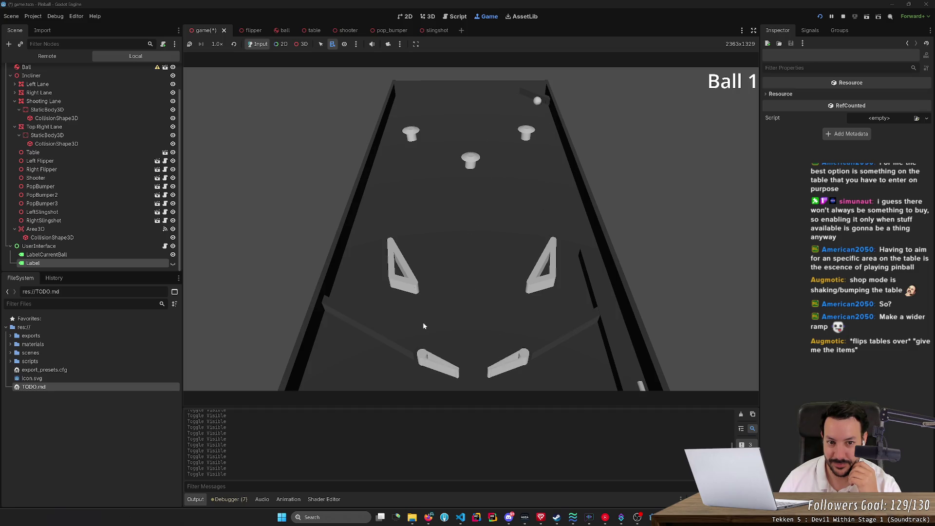
key("Right")
key("Left")
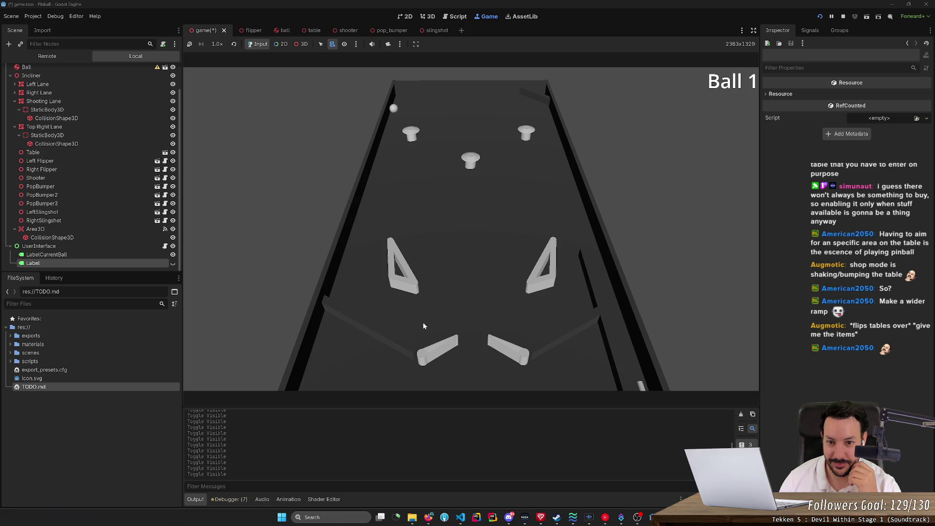
Step: Knock the ball up toward the top-right bumper with both flippers
key("Left")
key("Right")
key("Left")
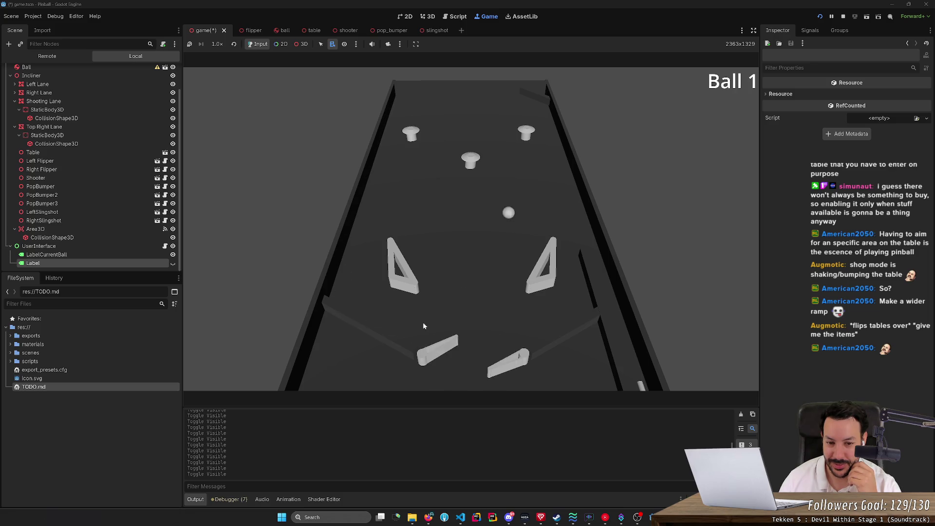
key("Right")
key("Left")
key("Right")
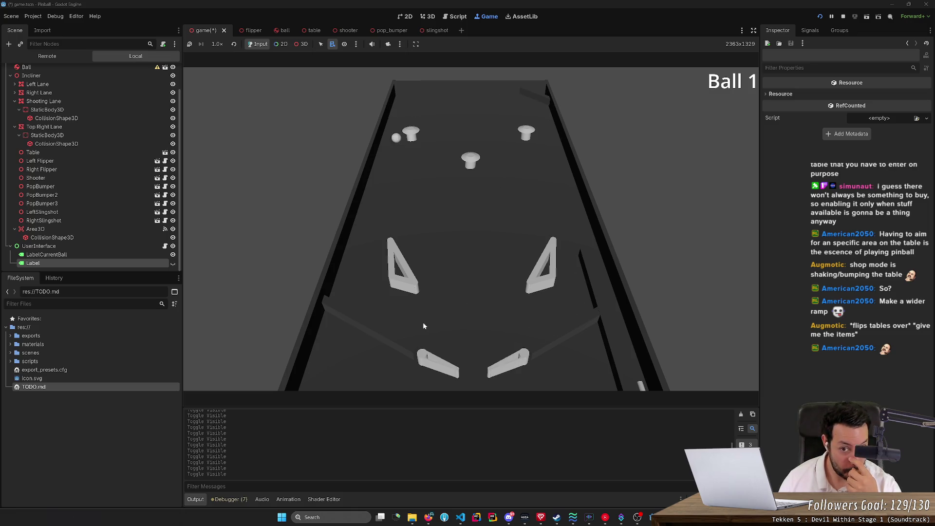
key("Left")
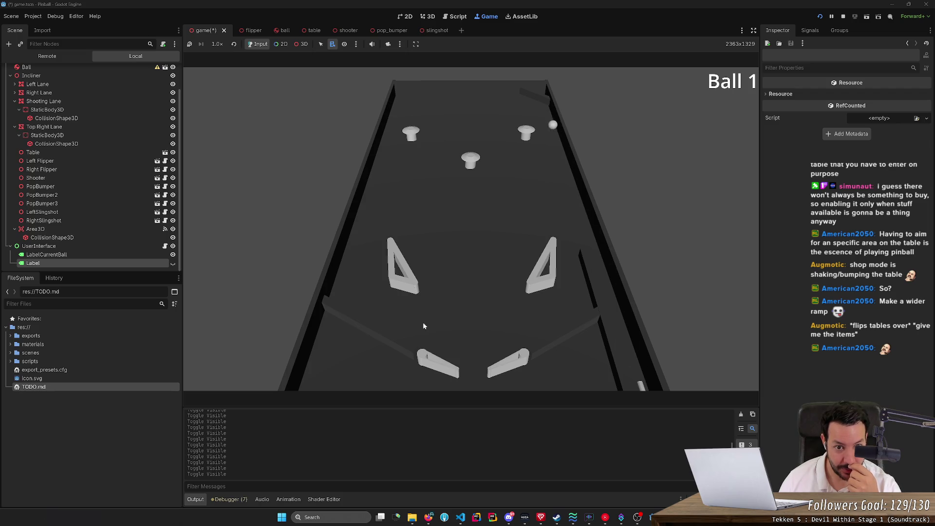
Step: Play the next ball until it drains, then stop the running pinball game
key("Left")
key("Right")
key("Right")
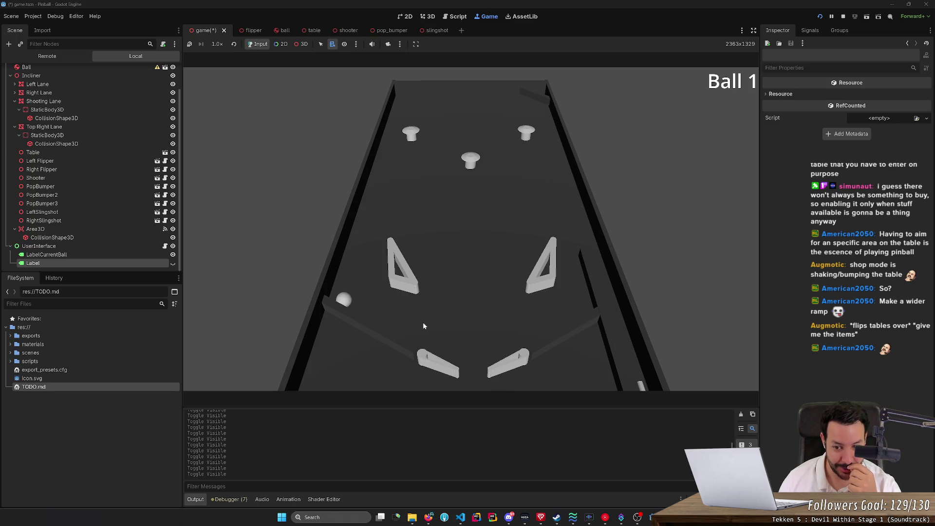
key("Left")
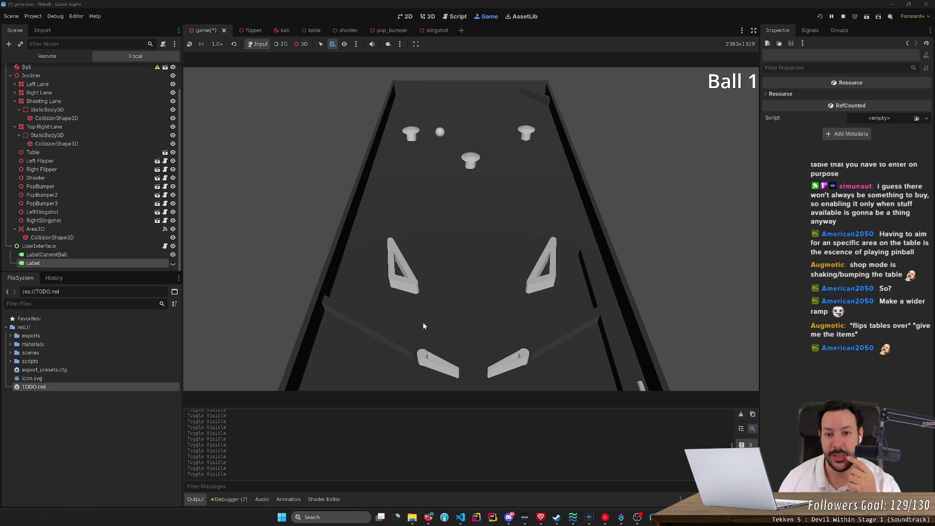
key("Left")
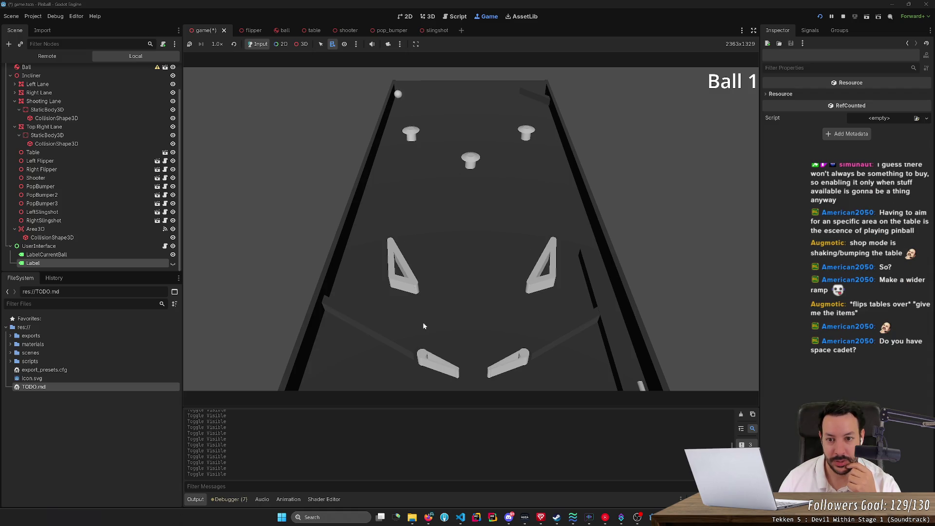
key("Left")
key("Right")
key("Left")
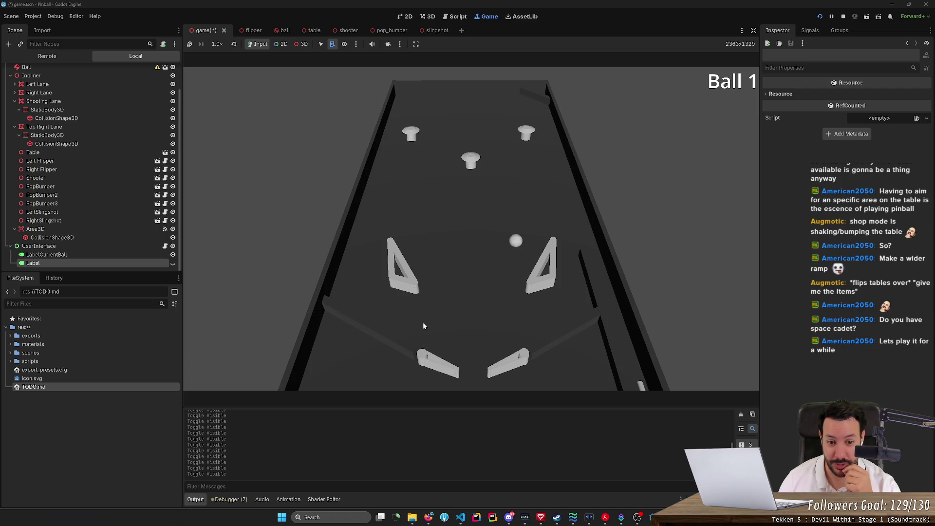
key("Left")
key("Right")
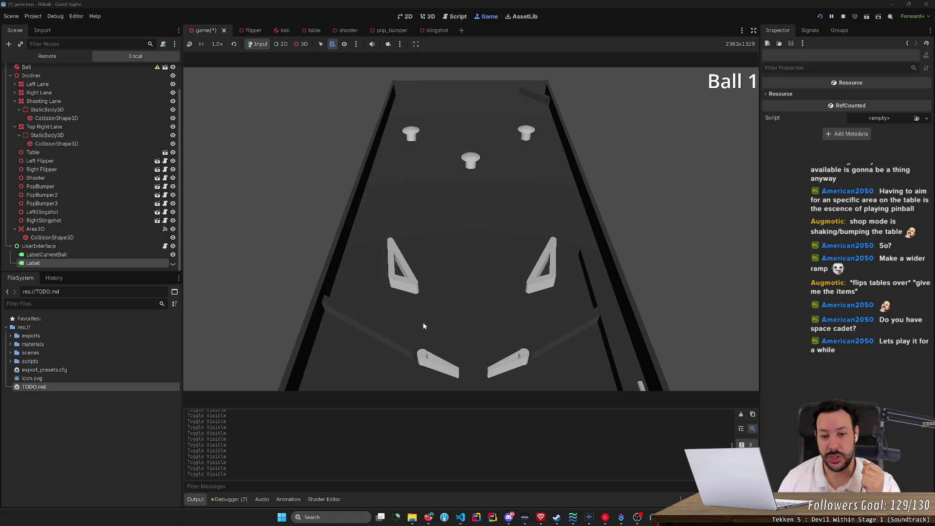
left_click(847, 16)
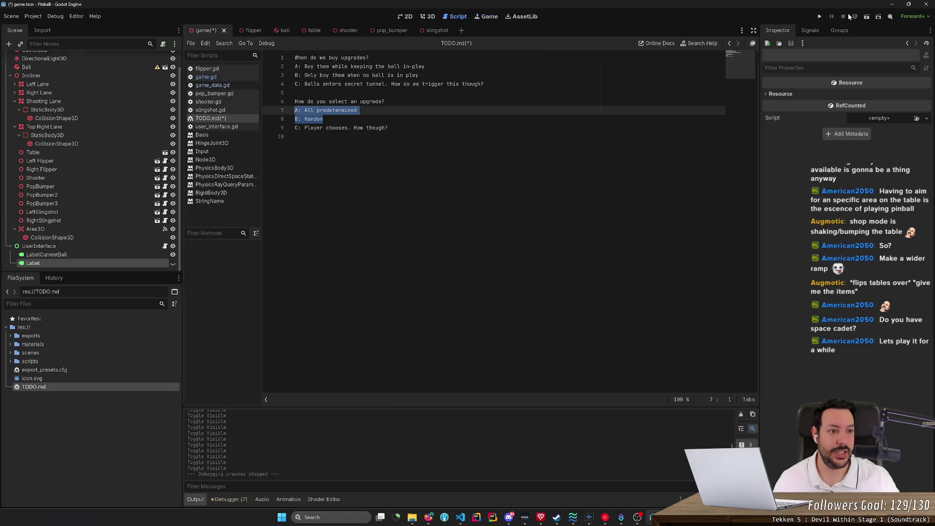
Step: Launch the Windows Pinball game by searching 'pinball' from the Start menu
key("super")
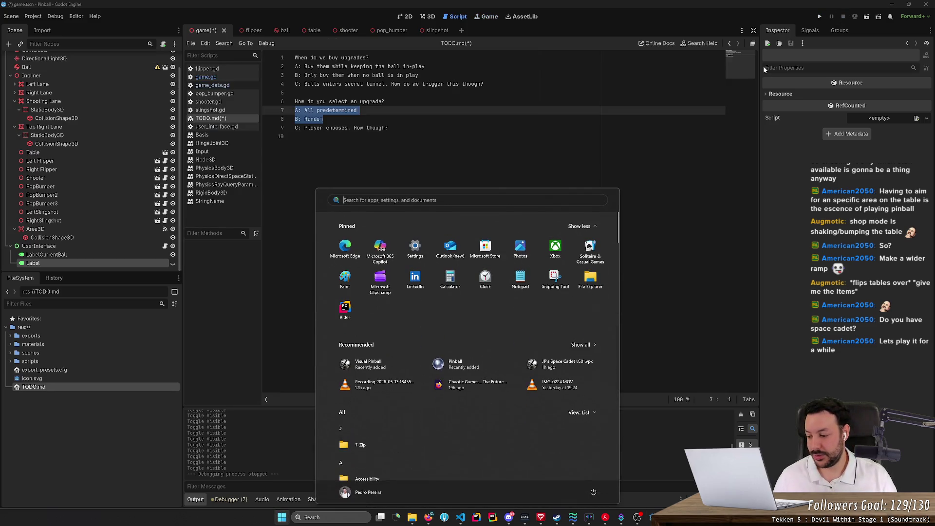
type("pinball")
key("Return")
Step: Open the Magnifier tool by searching 'magnifier' from the Start menu
key("super")
type("magnifier")
key("Return")
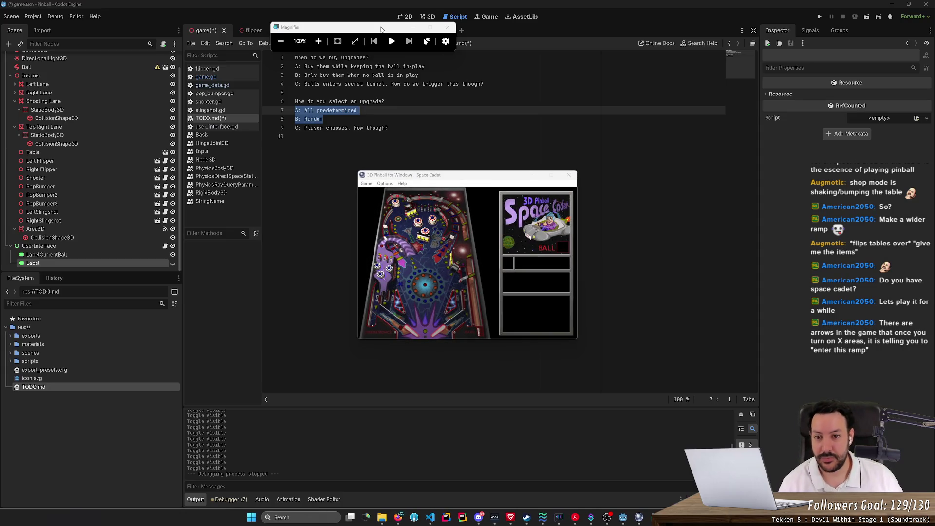
Step: Magnify the screen to 200% and move the Magnifier toolbar and pinball window higher
left_click_drag(382, 30, 474, 132)
left_click(411, 144)
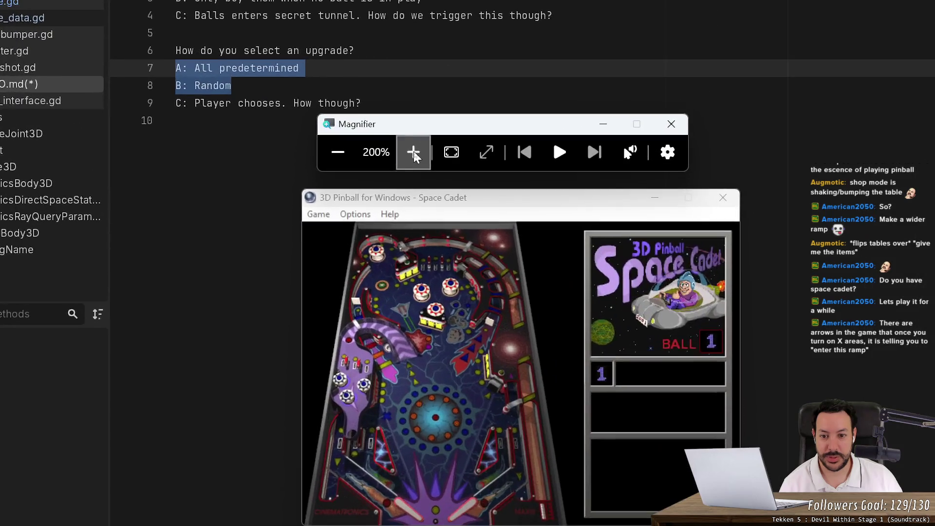
left_click_drag(507, 201, 484, 178)
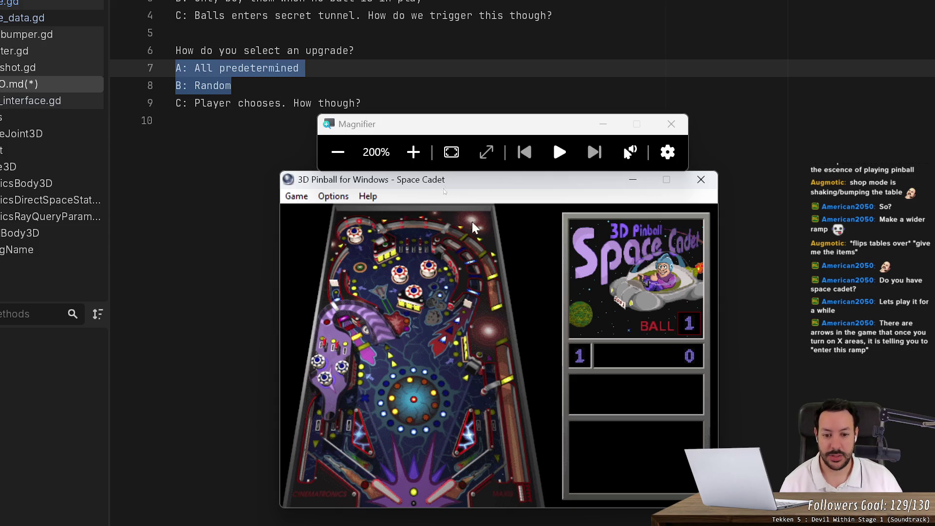
left_click_drag(492, 150, 484, 79)
left_click_drag(495, 183, 493, 124)
Step: Start a new game, toggle the music, resume, reset magnification to 100%, and lower game volume
key("F2")
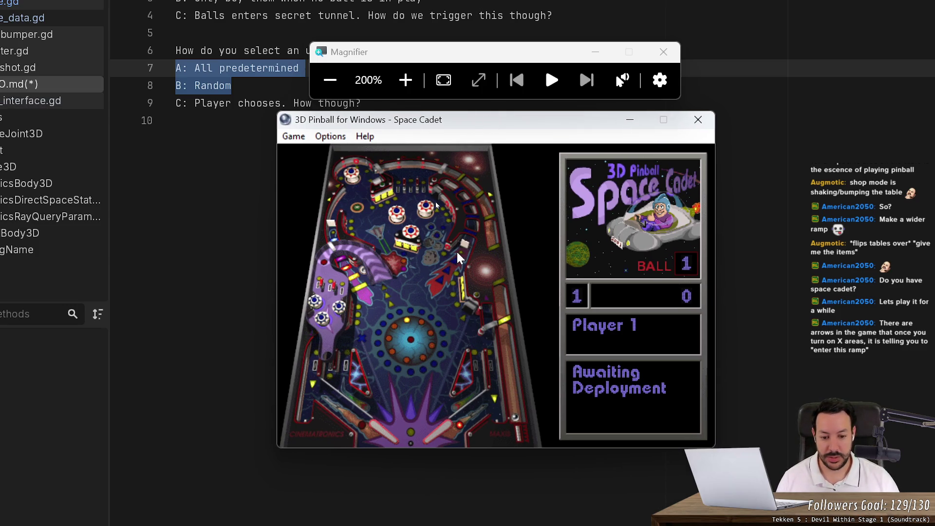
left_click(330, 137)
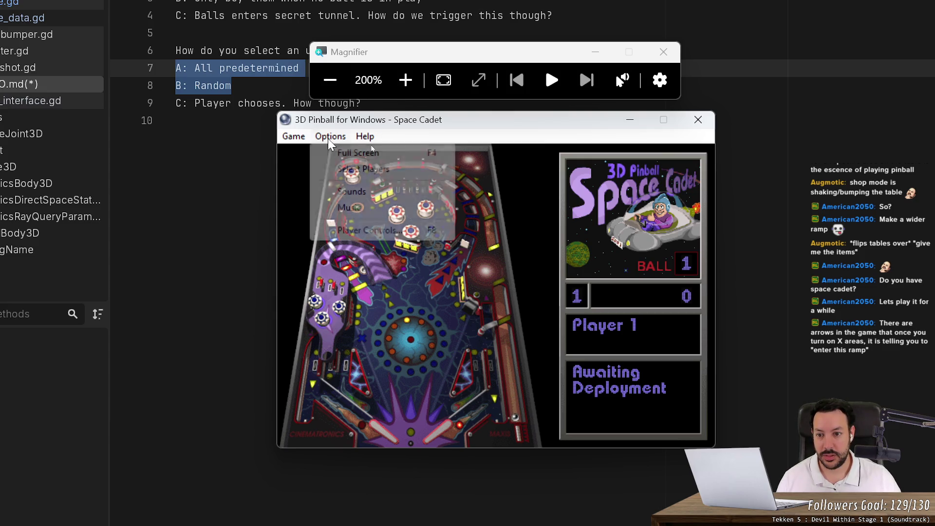
left_click(361, 207)
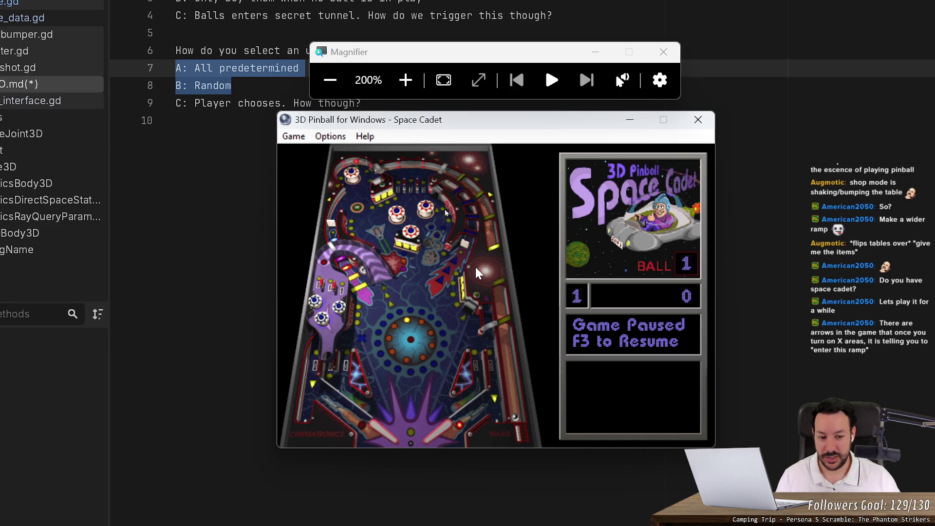
key("F3")
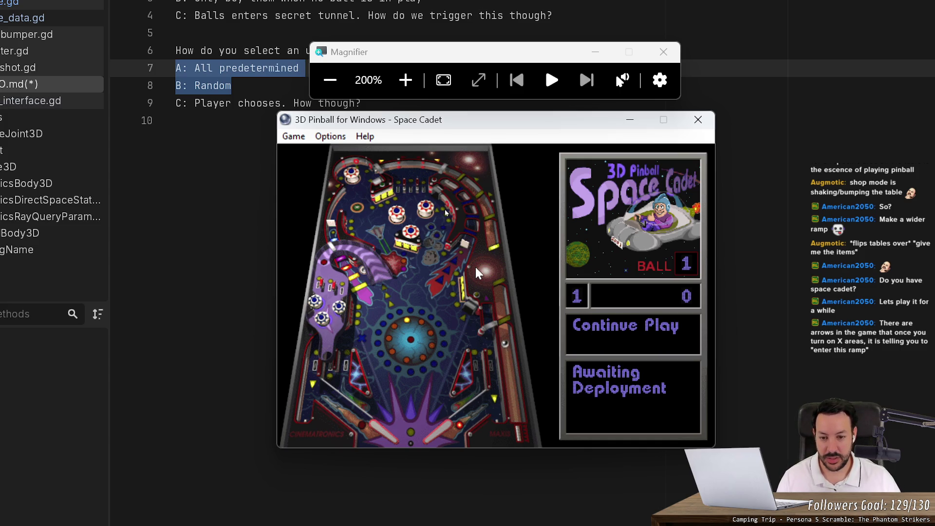
left_click(330, 80)
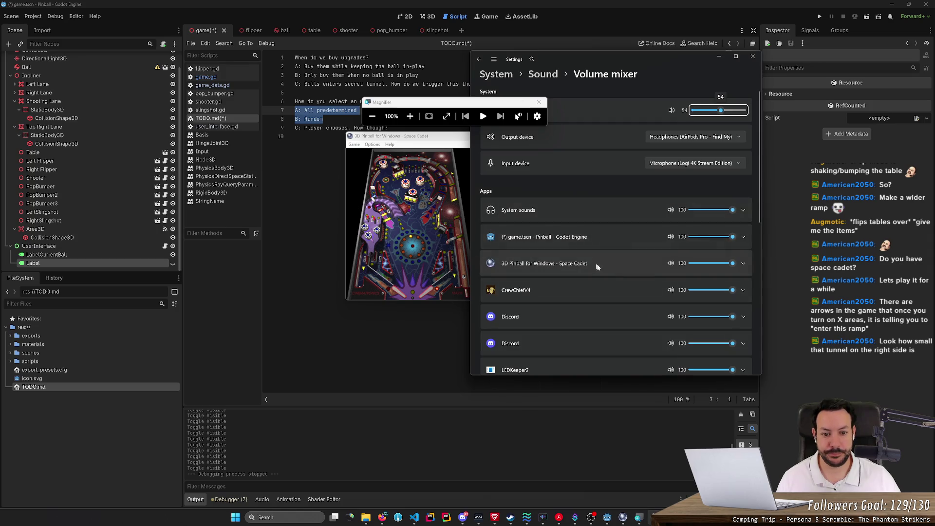
left_click(714, 266)
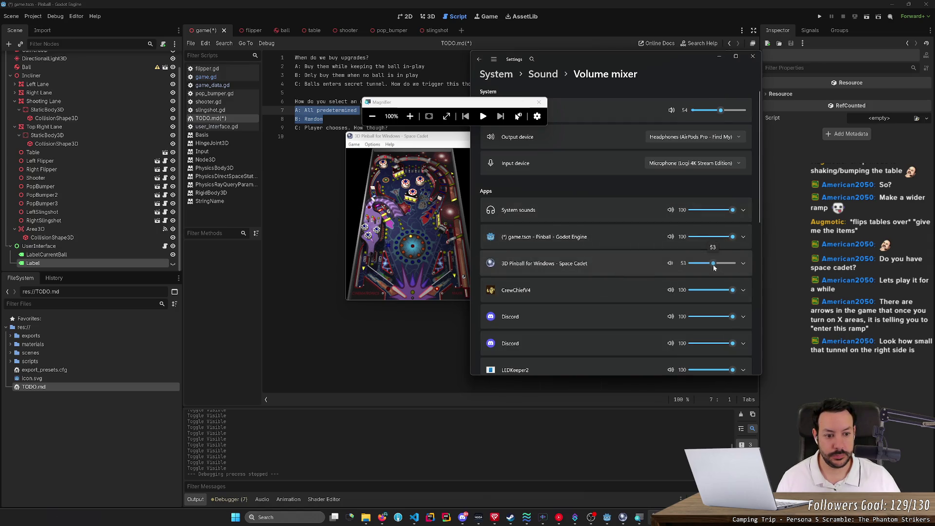
Step: Drag the Space Cadet volume slider down to about 21 in the volume mixer
left_click(463, 251)
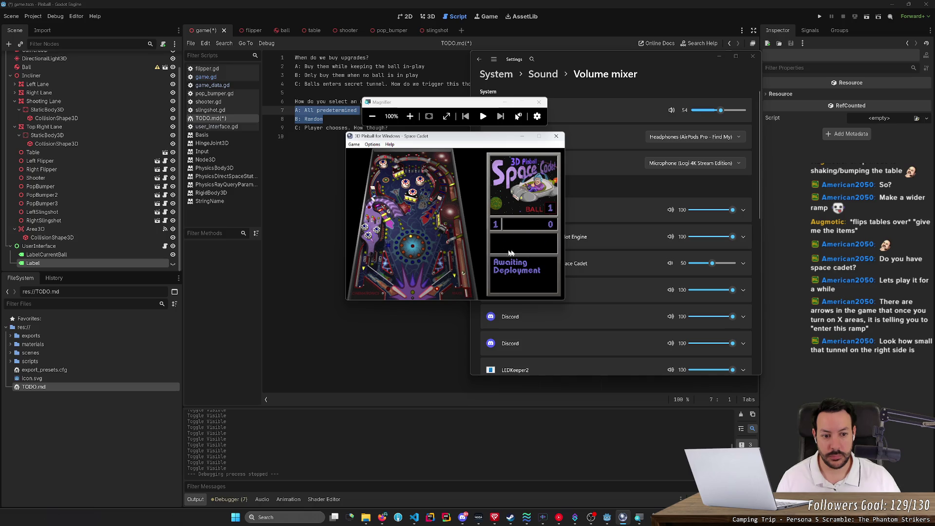
left_click(703, 263)
left_click_drag(703, 266, 701, 266)
scroll(700, 270, "down", 1)
Step: Bring the pinball window forward, magnify to 200% around it, then return to 100%
left_click(417, 261)
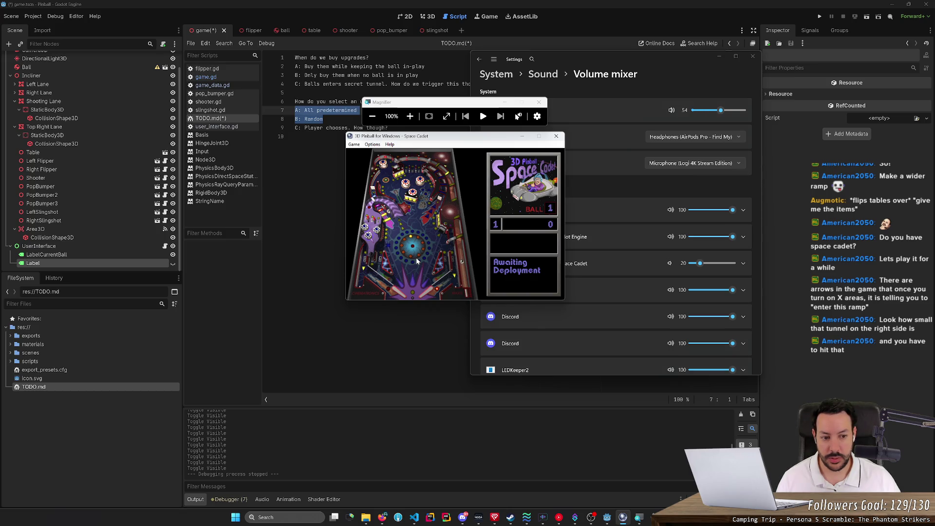
left_click(410, 115)
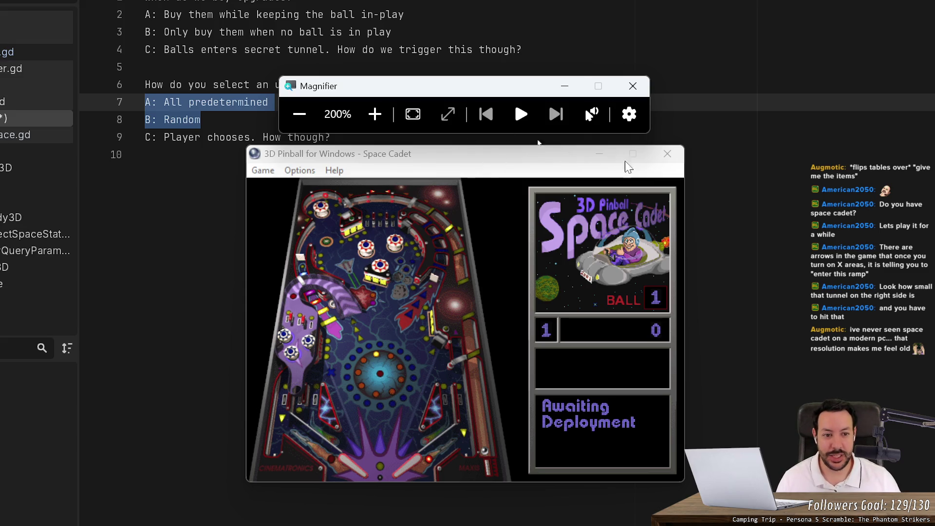
left_click(299, 115)
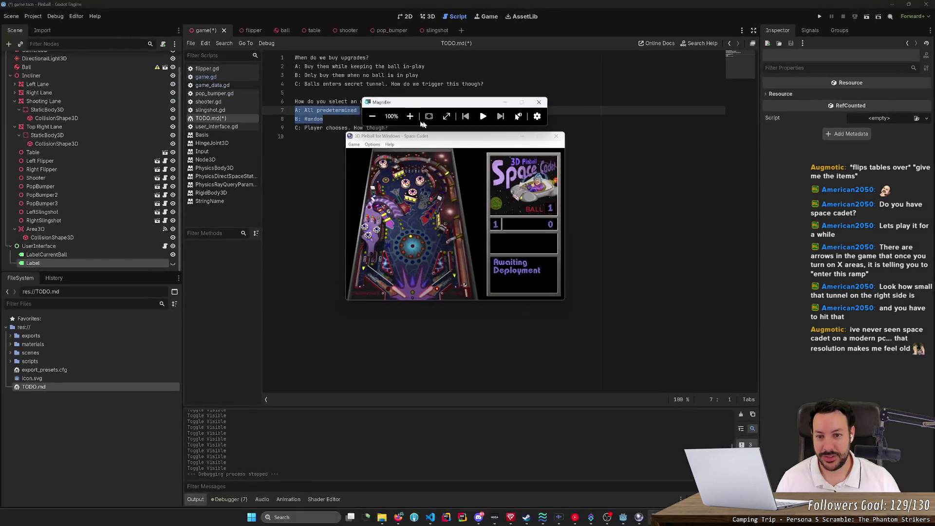
Step: Launch Visual Pinball via a 'visual' Start search and open the JP's Space Cadet table
key("super")
type("visual Pinball")
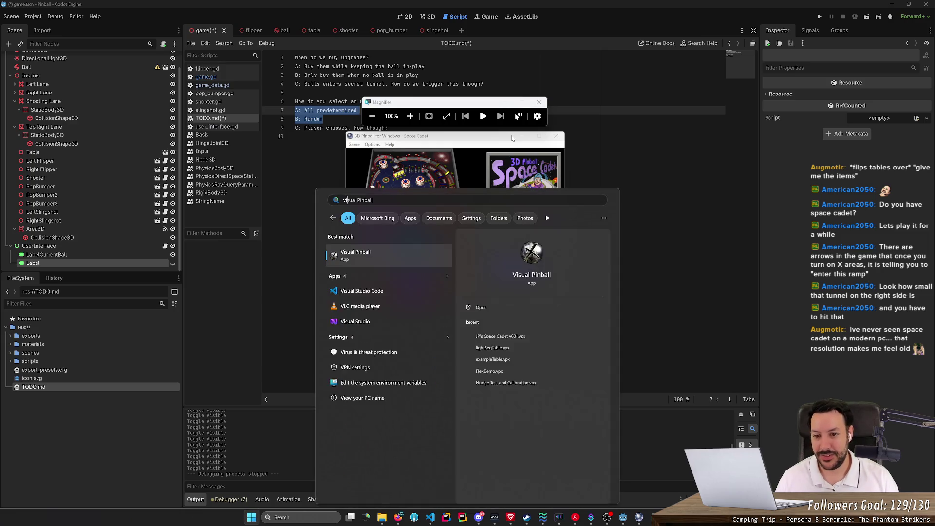
key("Return")
double_click(451, 269)
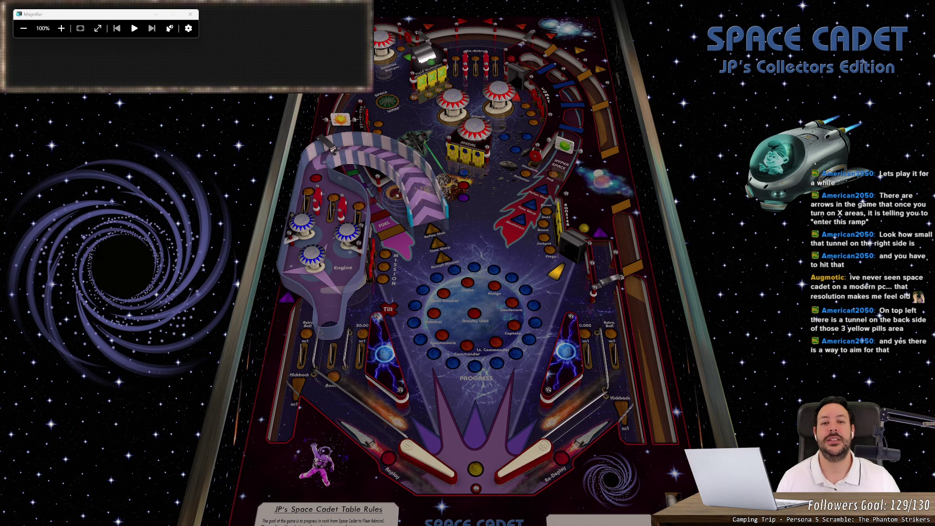
Step: Switch to the Visual Pinball window and close the running pinball table
key("alt+Tab")
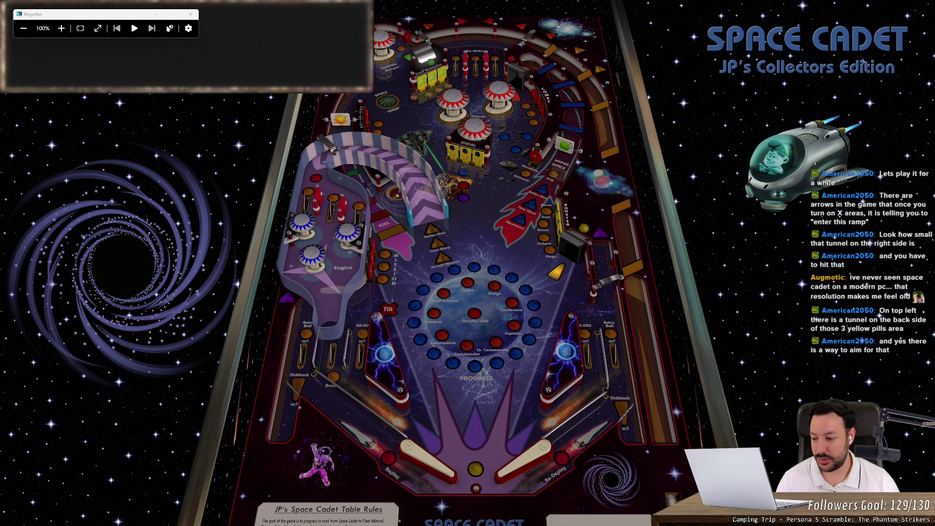
key("alt+Tab")
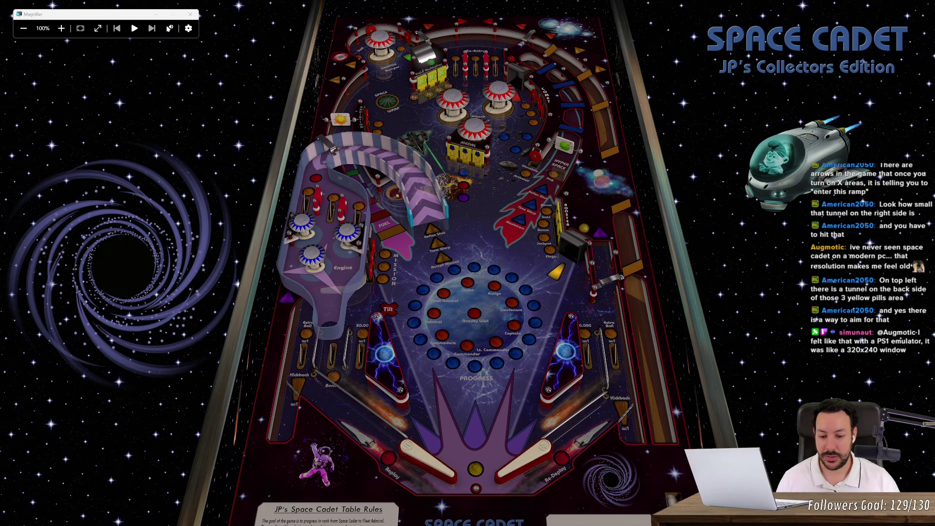
key("super+d")
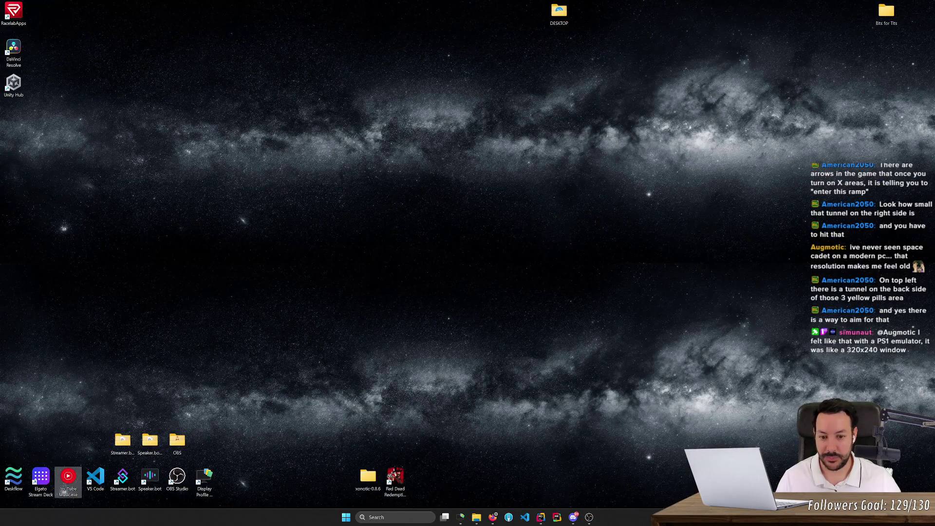
Step: Relaunch Visual Pinball from Start search and open the JP's Space Cadet table file
key("super")
type("visual pinball")
key("Return")
double_click(515, 269)
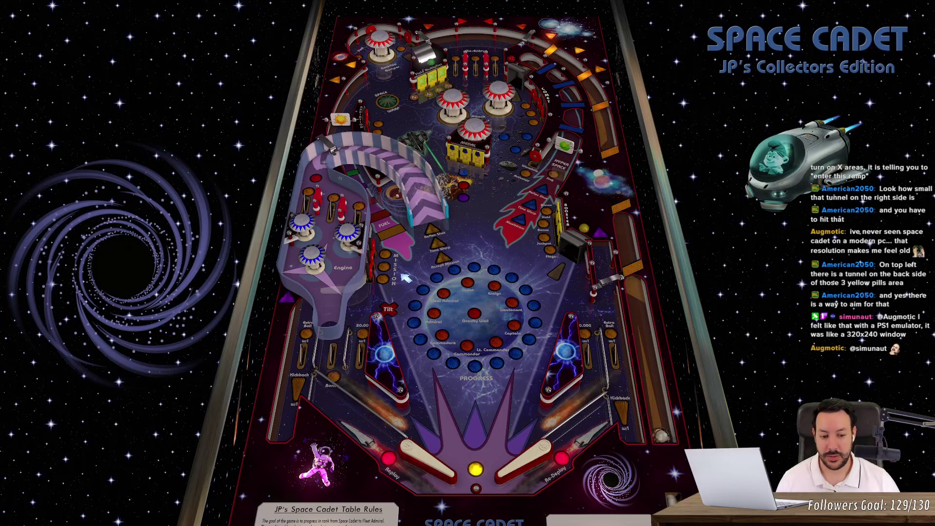
Step: Start a new game with F2, launch the ball, and take the first flipper shots
key("F2")
key("space")
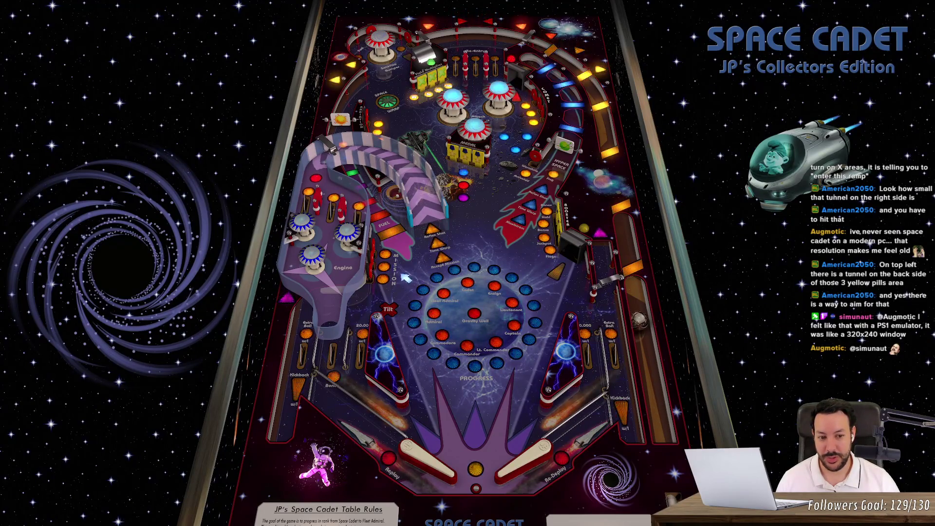
key("z")
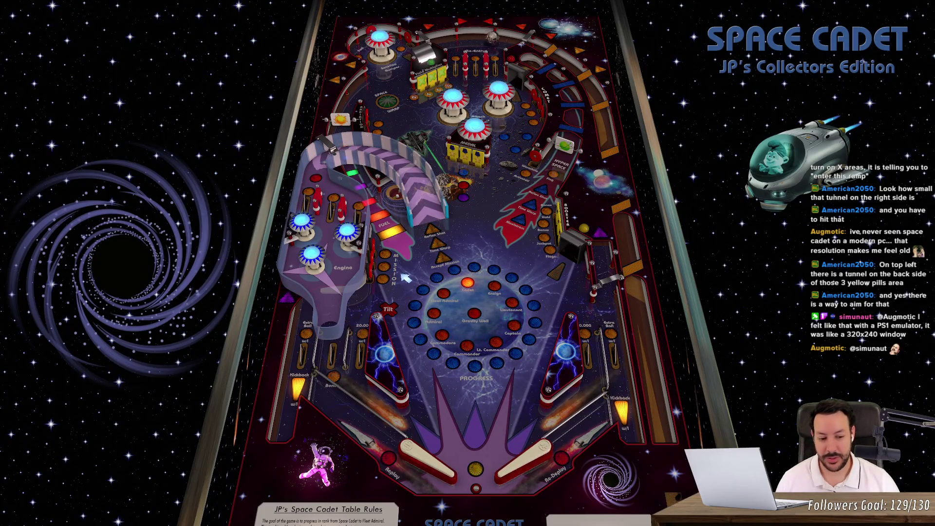
key("z")
key("slash")
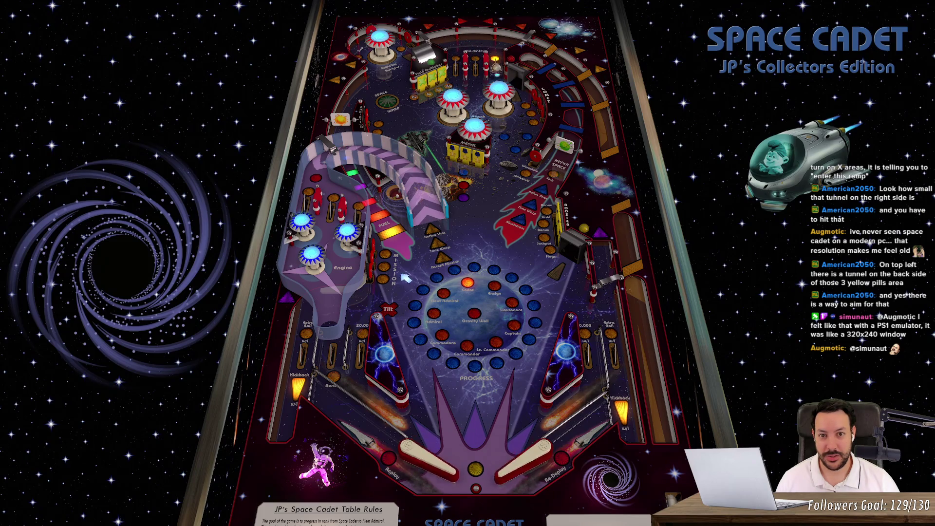
key("slash")
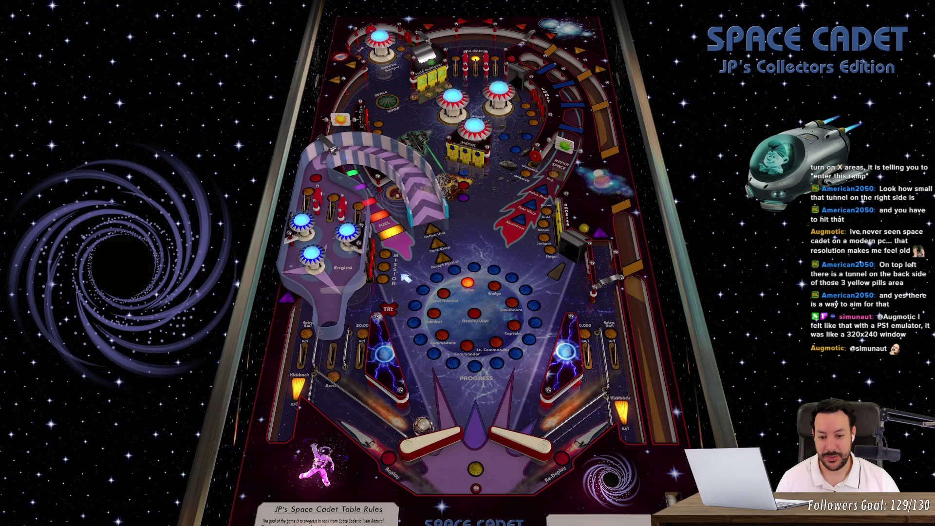
Step: Work the Z and slash flippers to send the ball up the table and centre
key("z")
key("z")
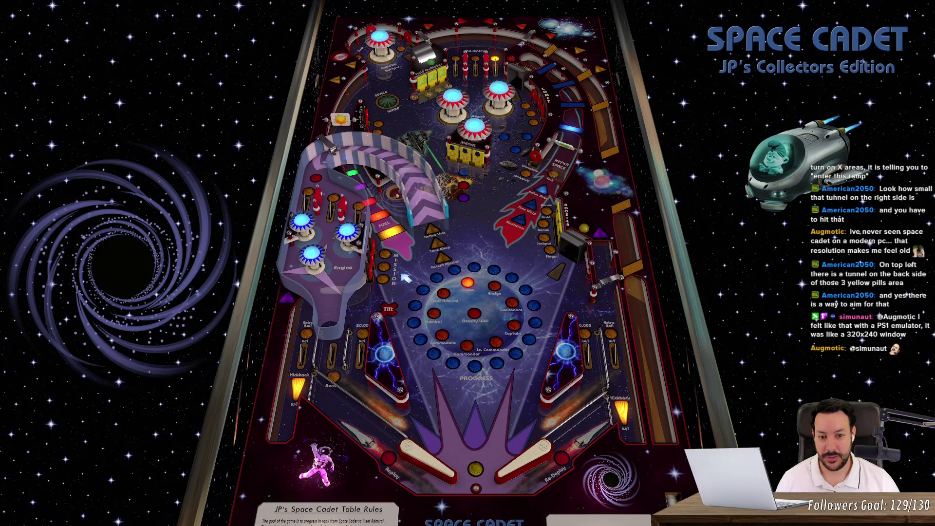
key("z")
key("z")
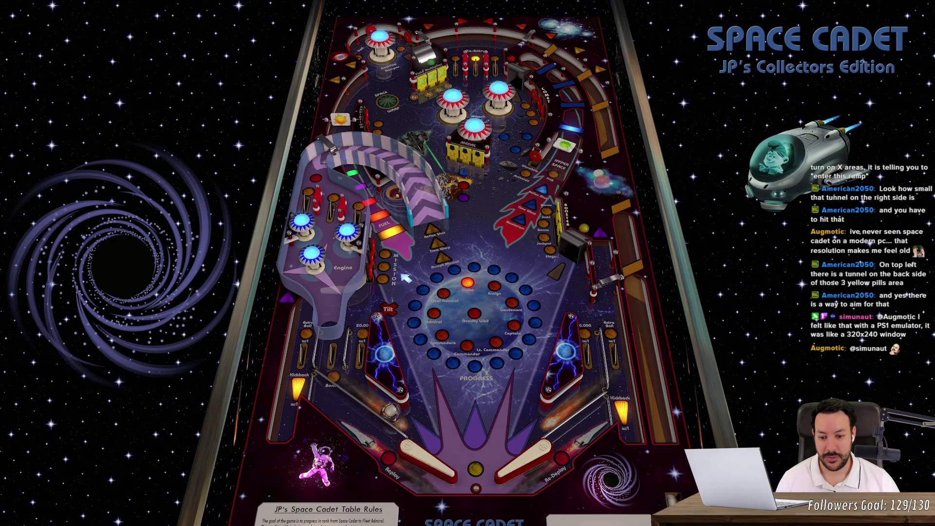
key("z")
key("slash")
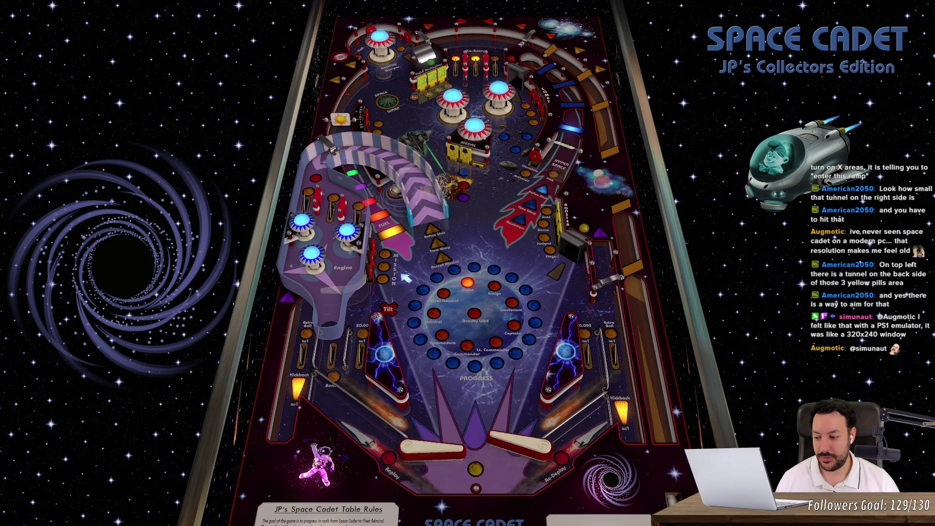
key("z")
key("slash")
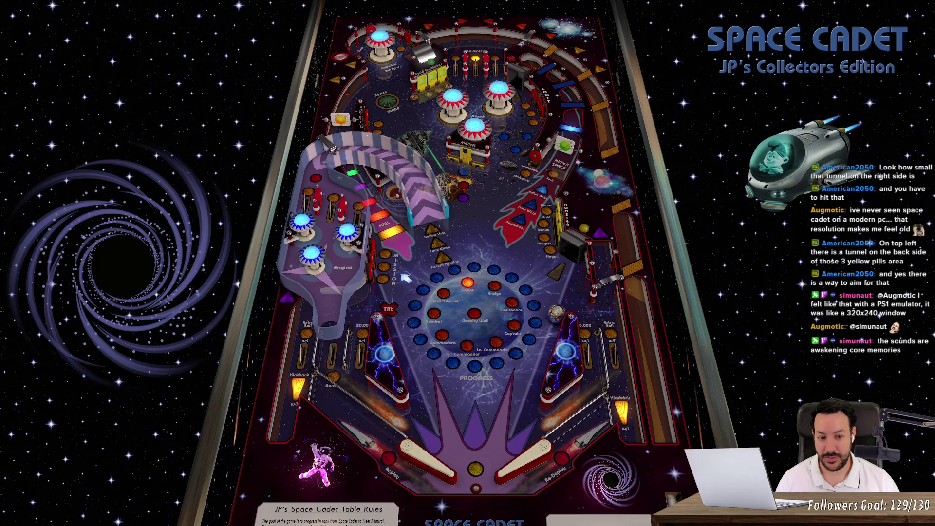
key("slash")
key("z")
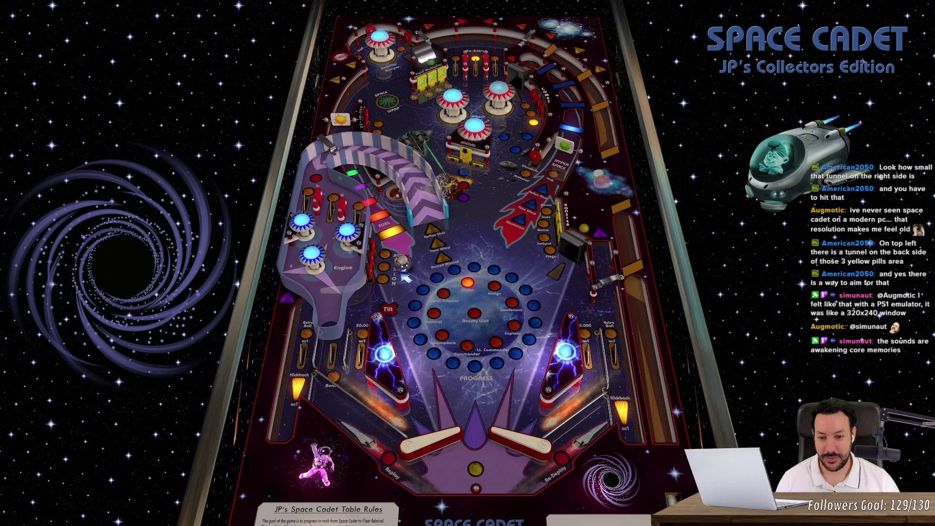
key("slash")
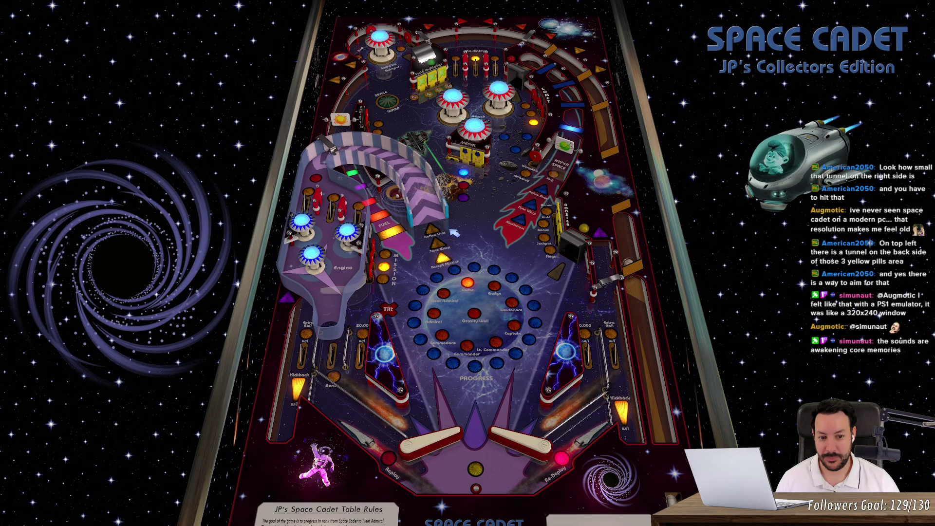
key("slash")
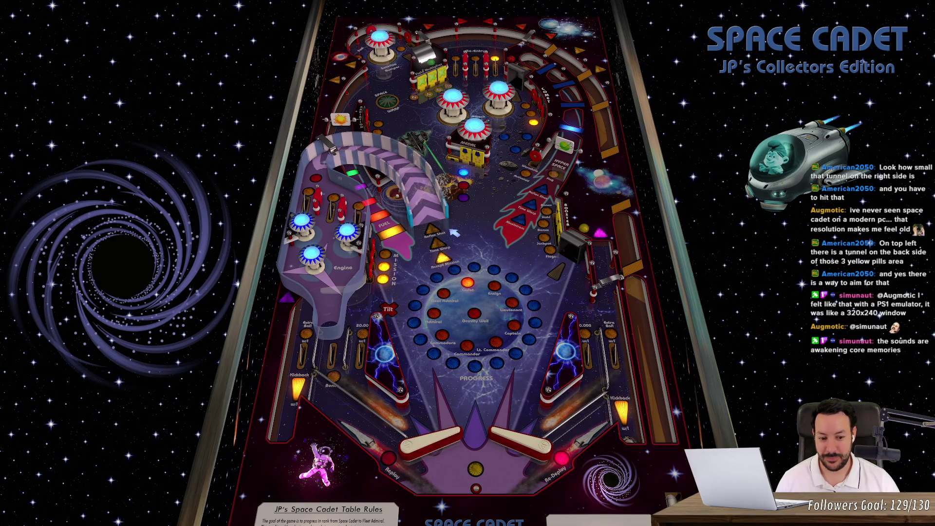
Step: Raise both flippers, cradle the ball on the left flipper, then let it roll off
key("slash")
key("z")
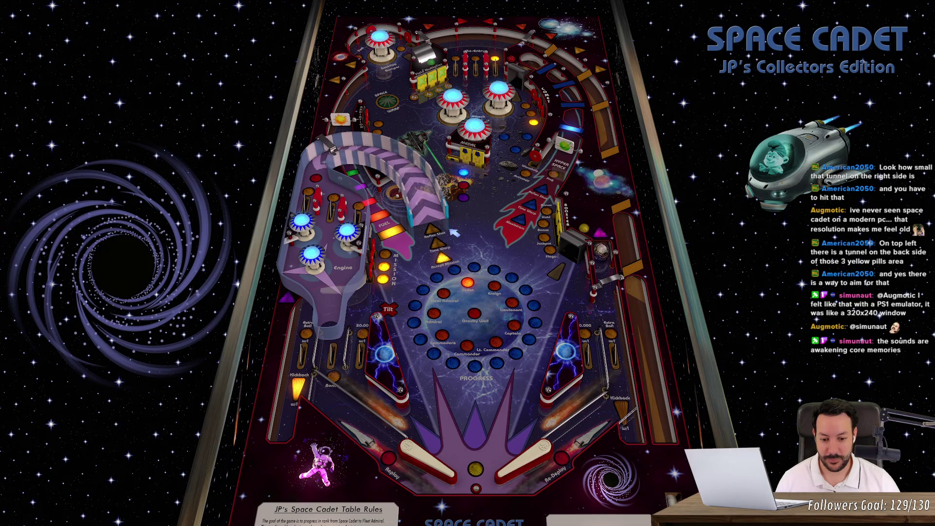
key("z")
key("slash")
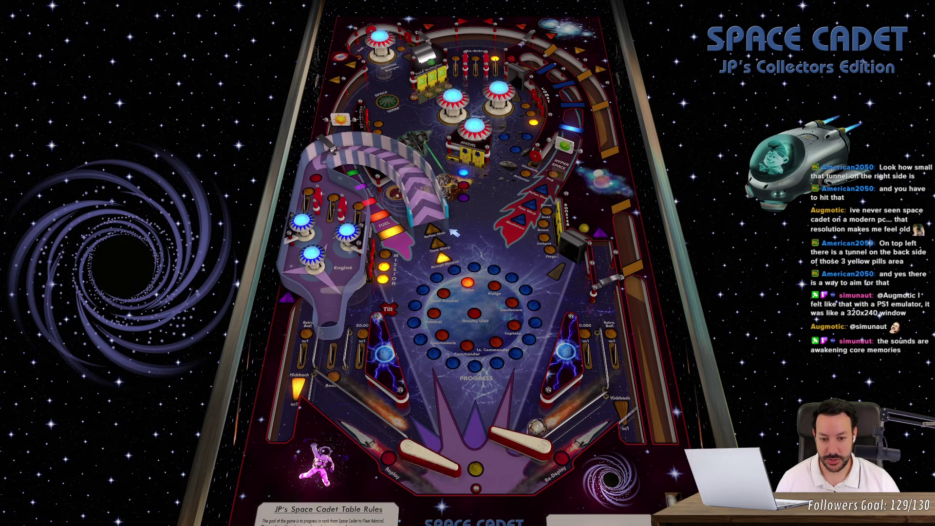
key("slash")
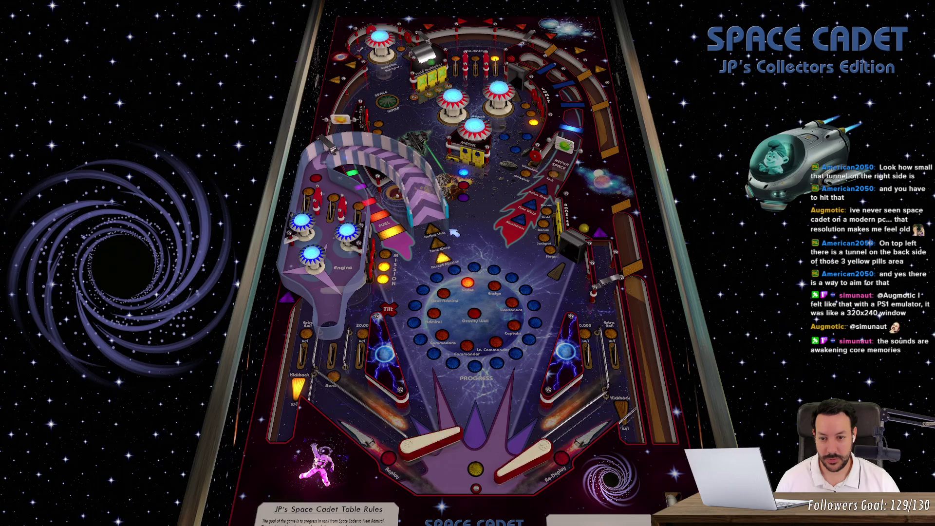
key("z")
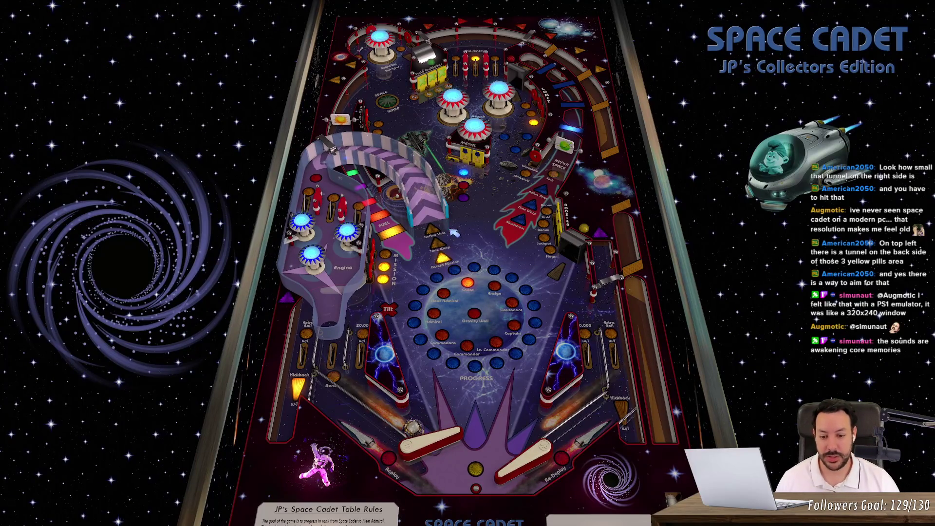
key("slash")
key("z")
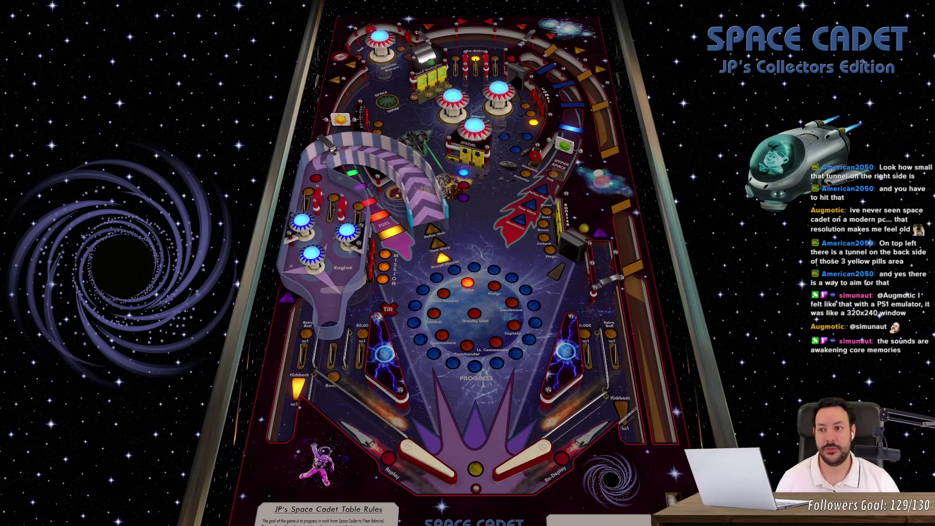
Step: Serve a new ball, launch it to the top of the table, and keep it in play
key("z")
key("space")
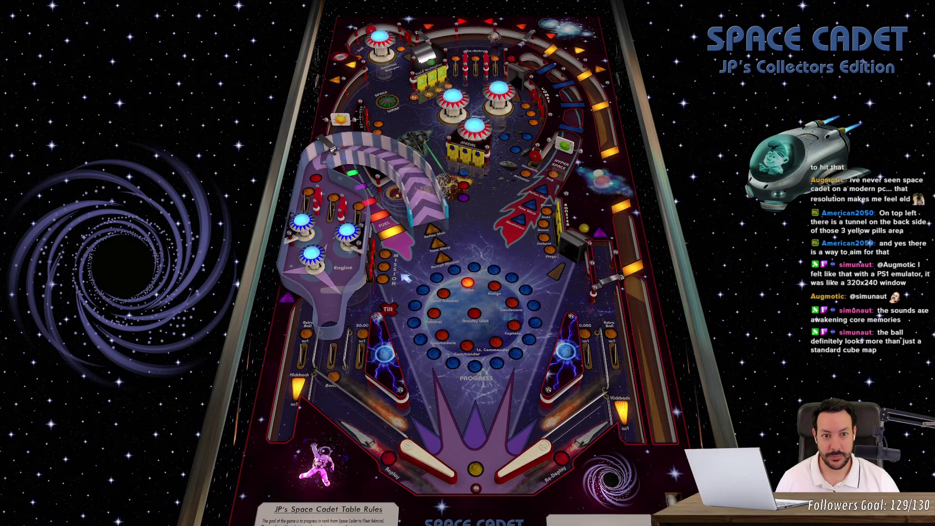
key("z")
key("slash")
key("z")
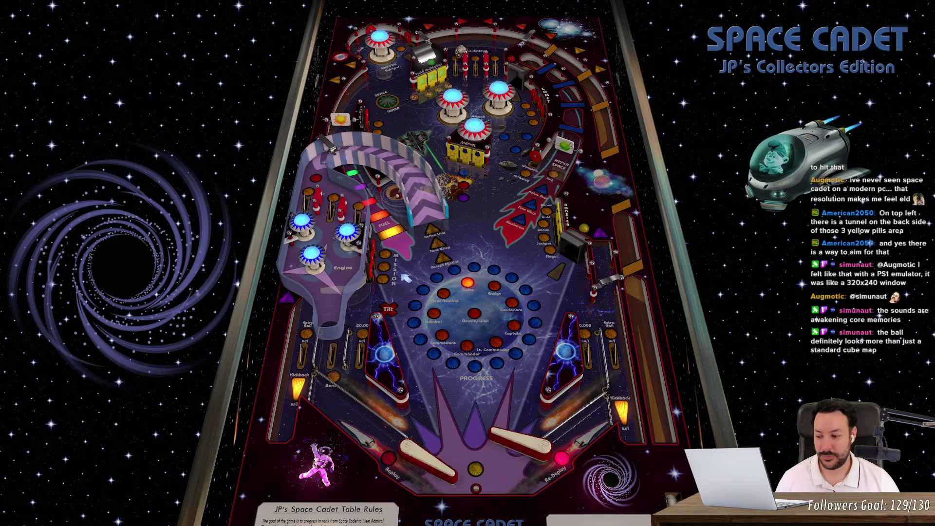
key("slash")
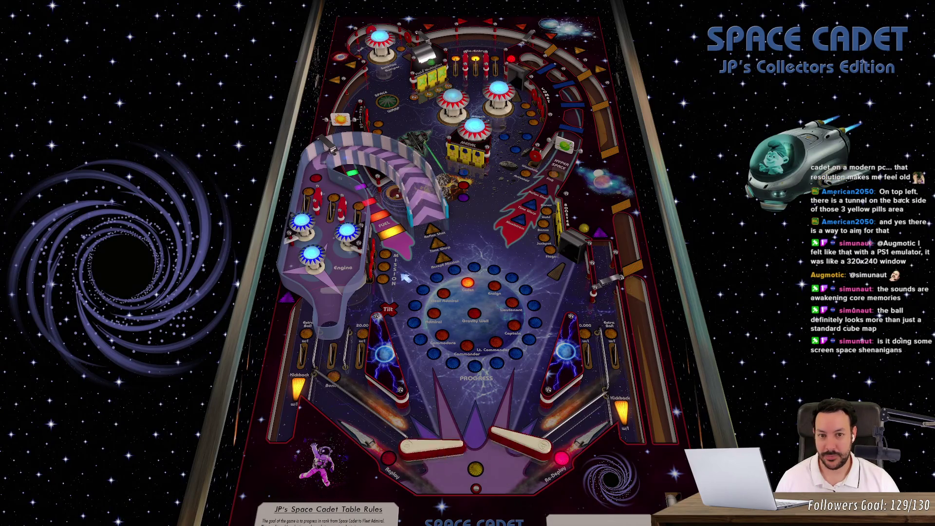
key("z")
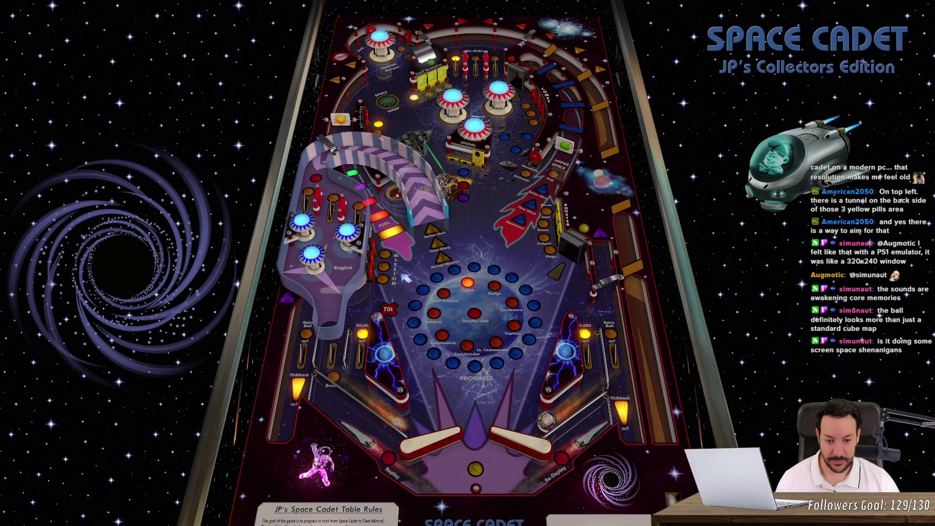
Step: Save the ball with both flippers and keep hitting it back up the table
key("z")
key("slash")
key("z")
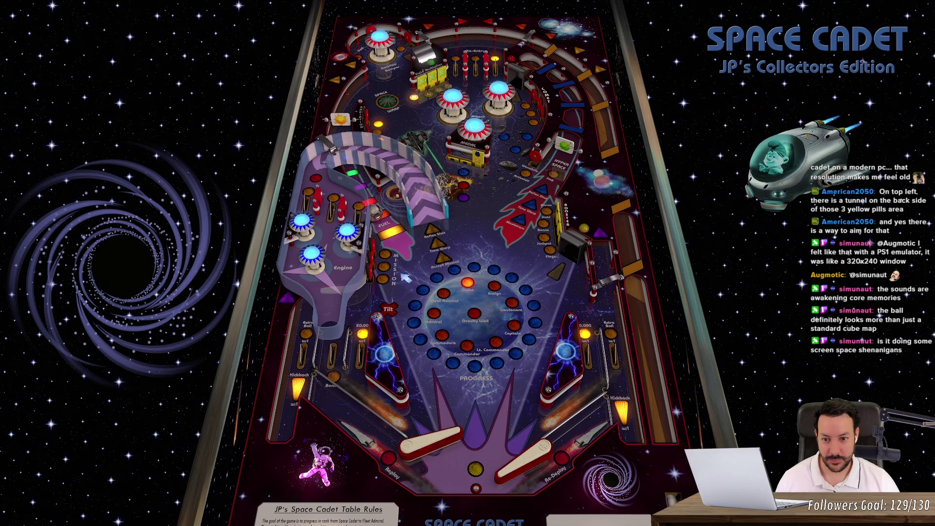
key("slash")
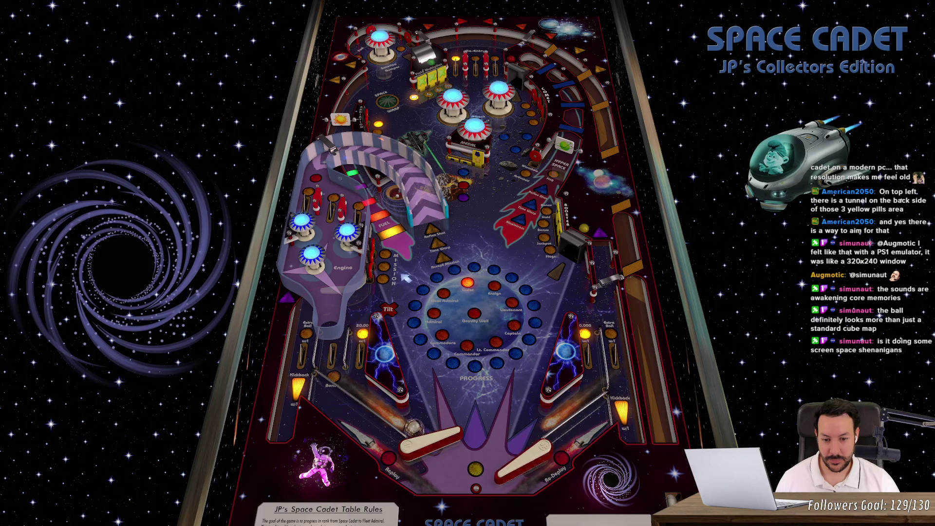
key("z")
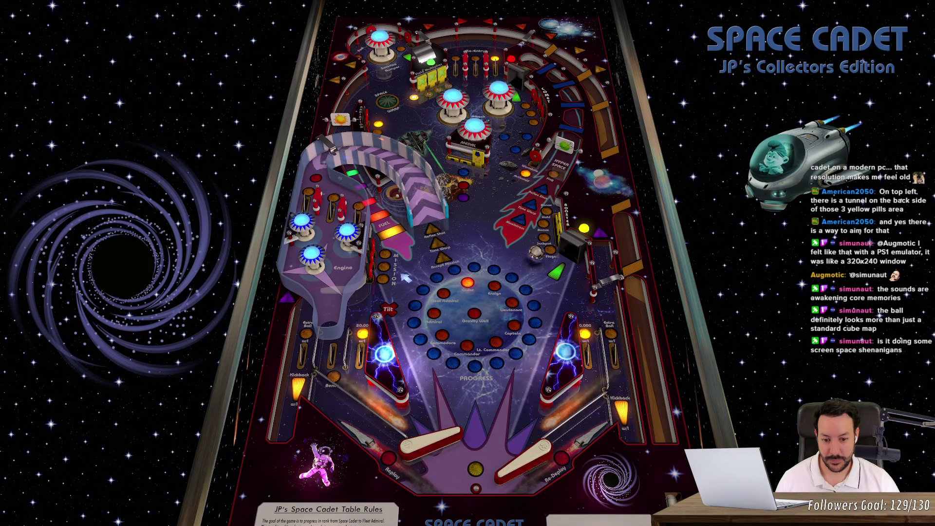
key("z")
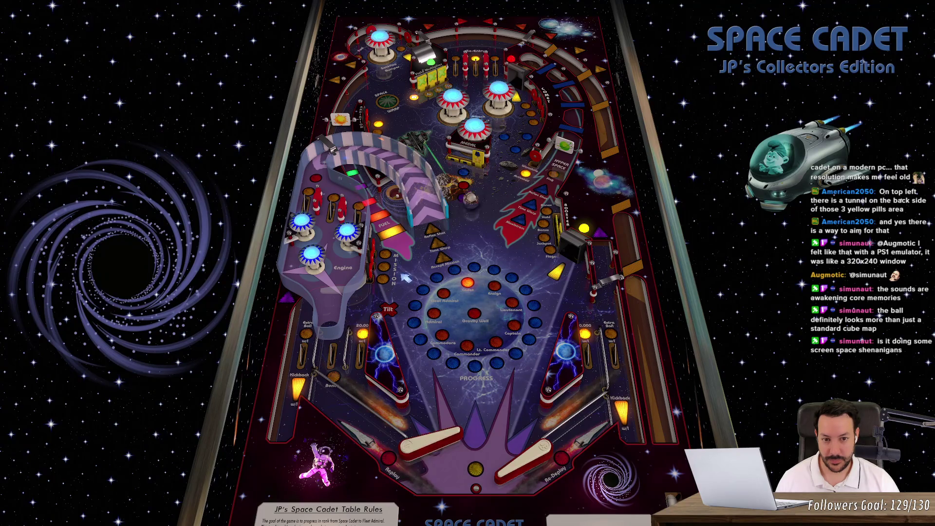
key("slash")
key("z")
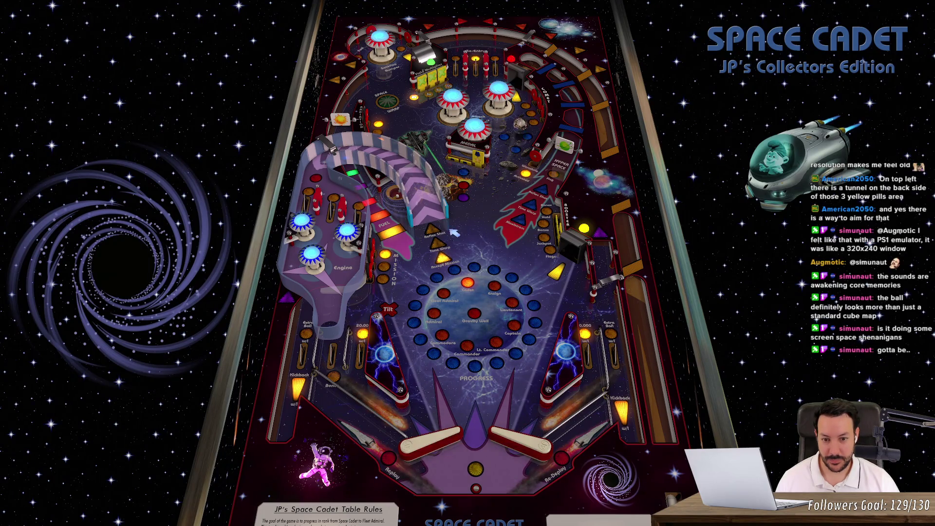
key("z")
key("slash")
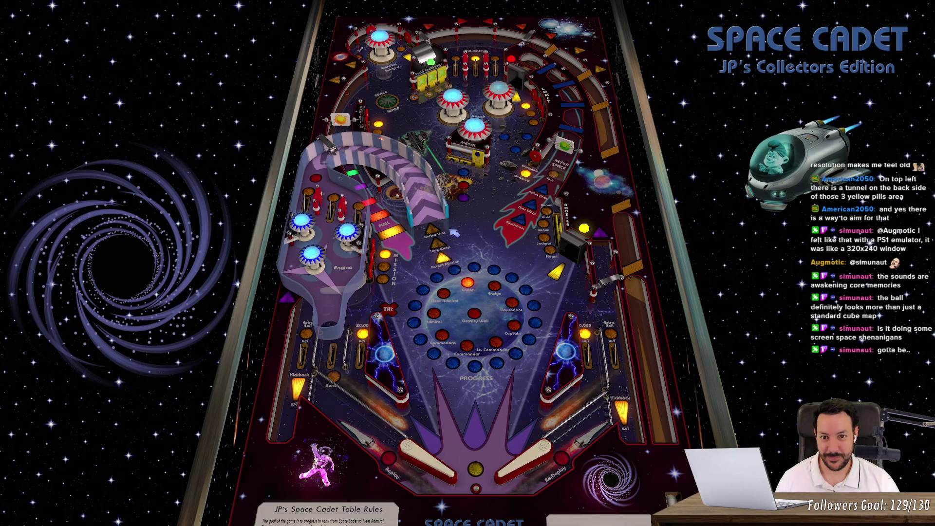
key("slash")
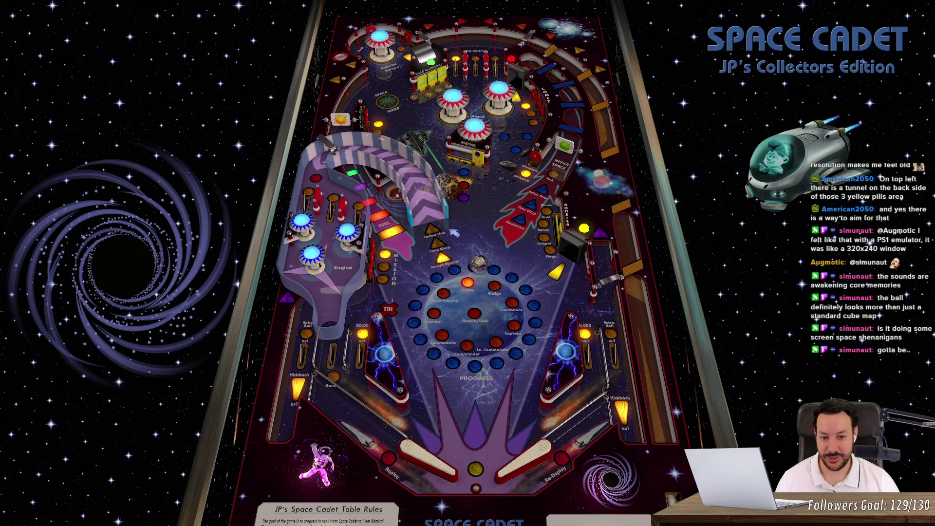
Step: Aim shots at the upper-left, mission and fuel lanes until it drains, then launch another ball
key("z")
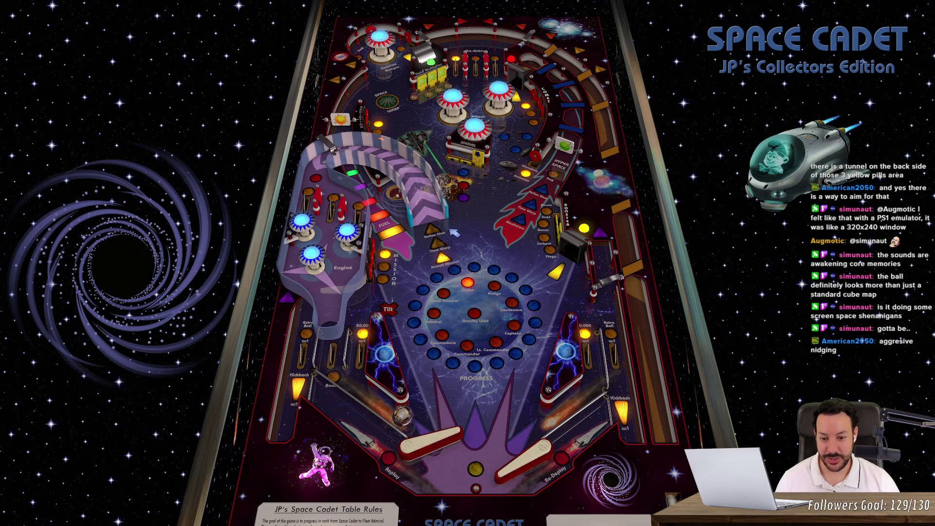
key("z")
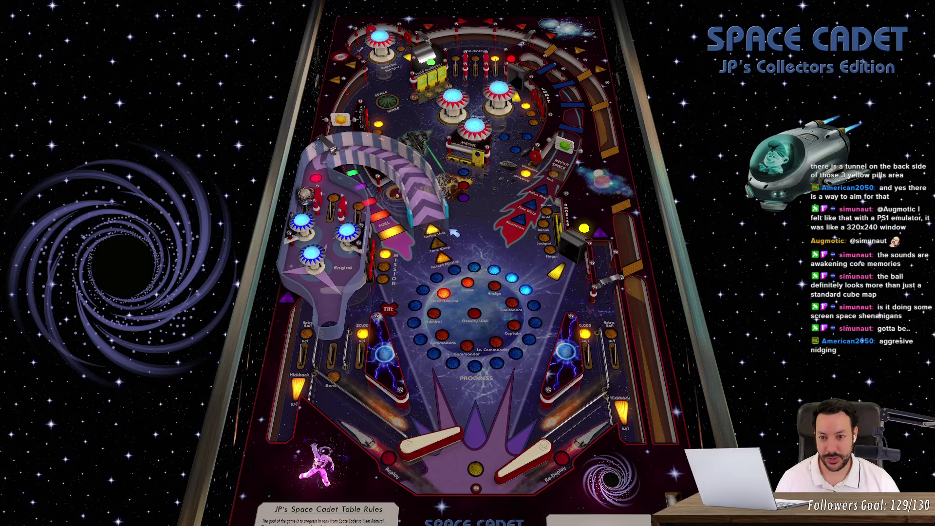
key("z")
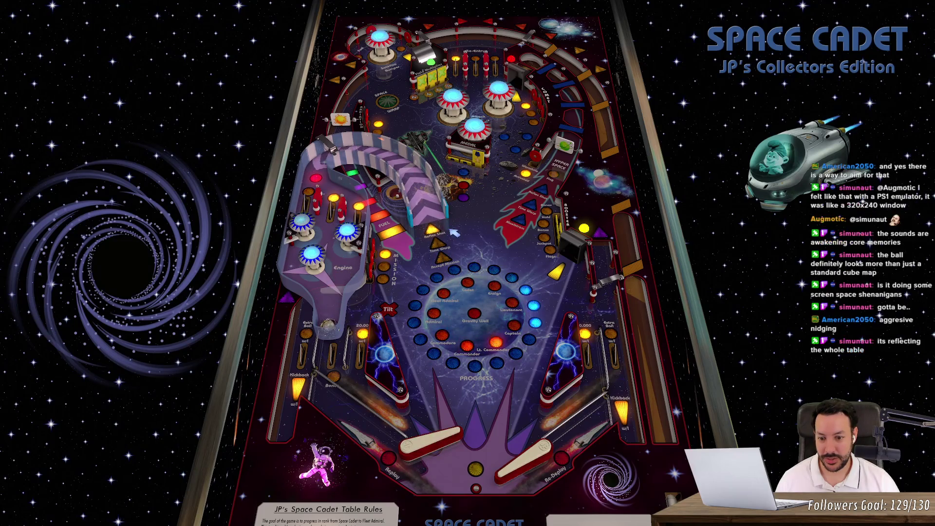
key("z")
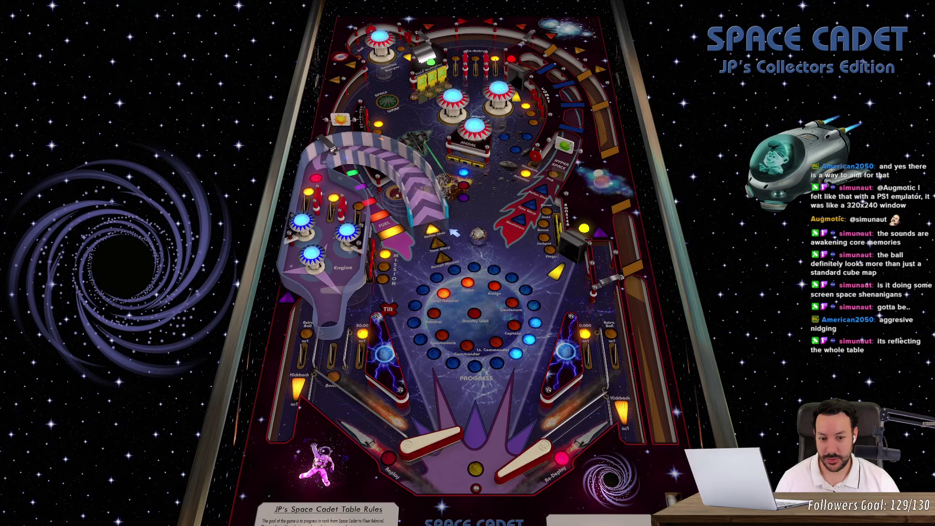
key("slash")
key("slash")
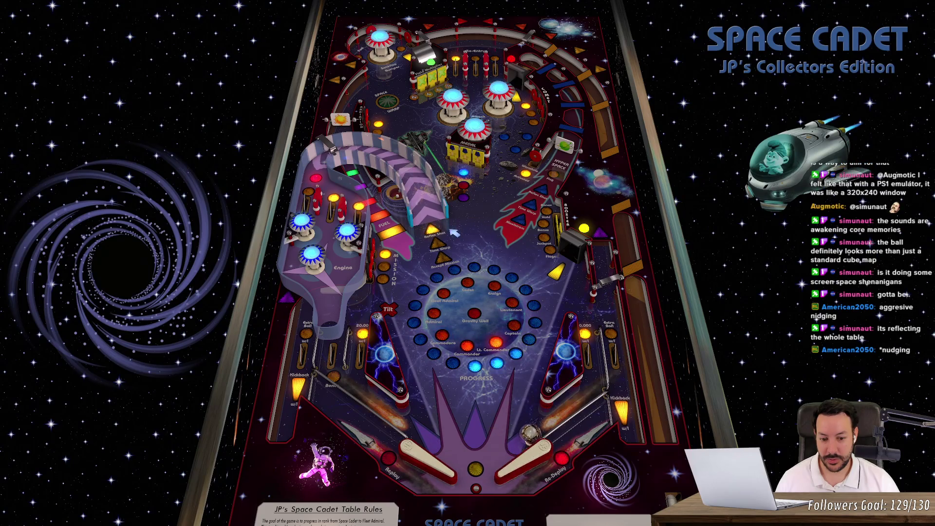
key("z")
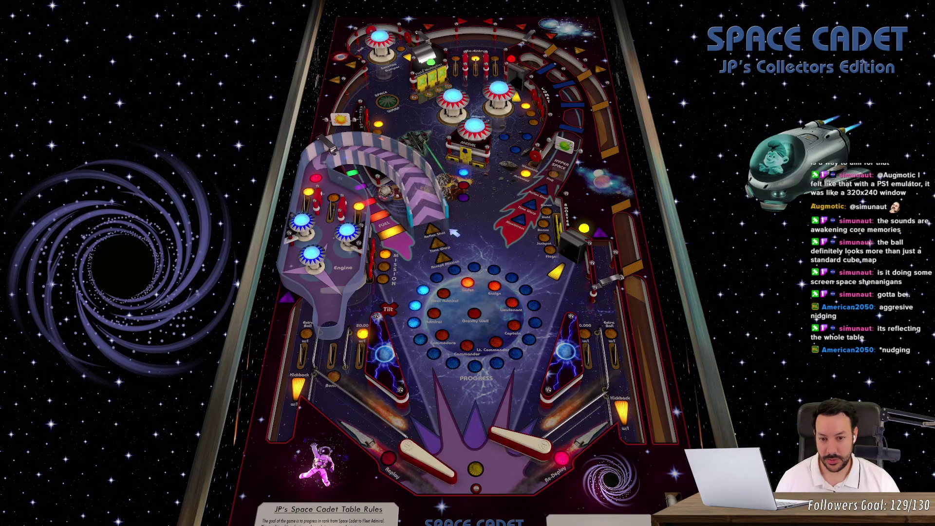
key("z")
key("slash")
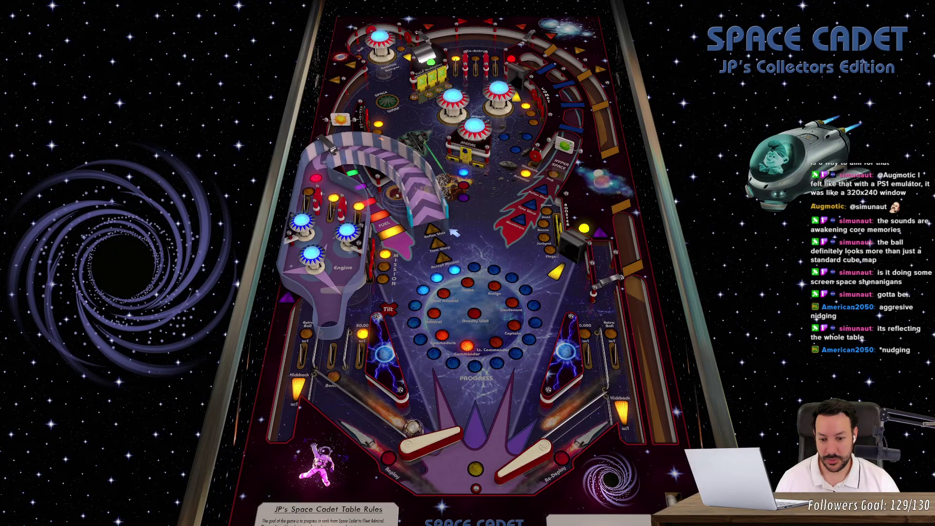
key("z")
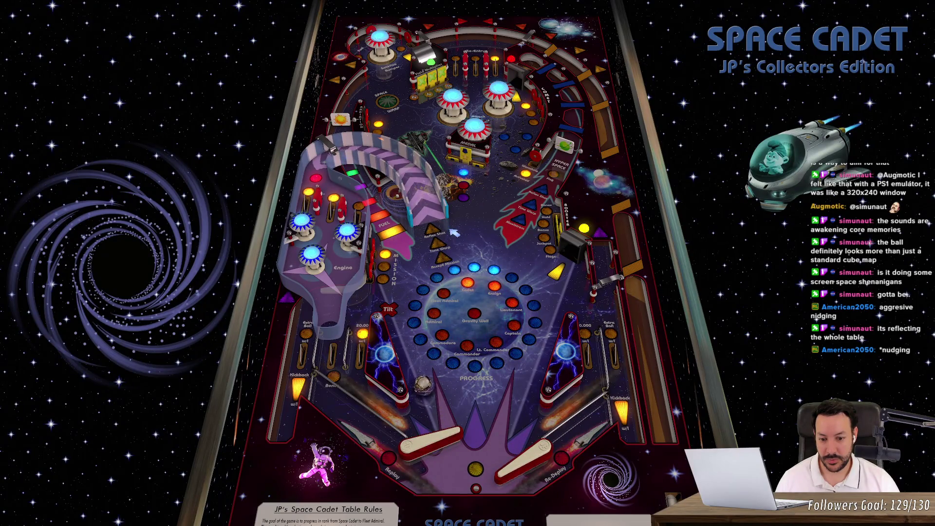
key("z")
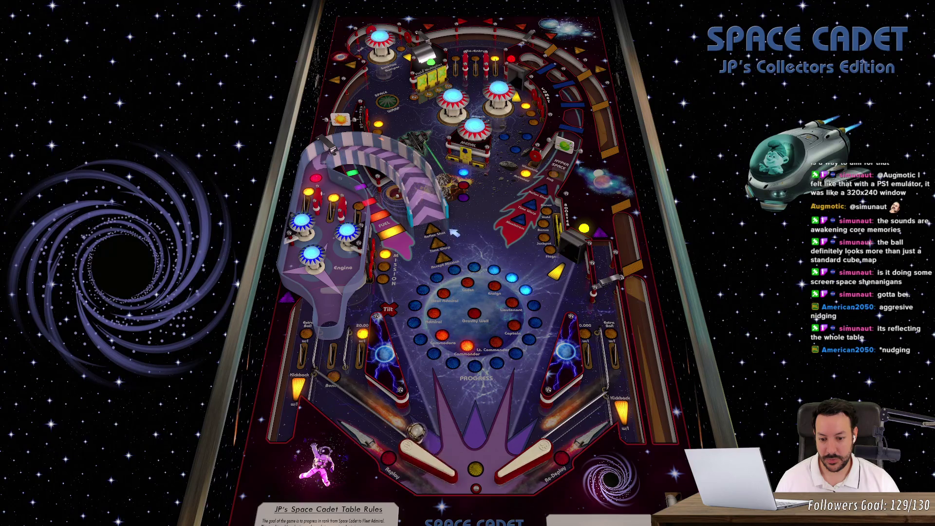
key("slash")
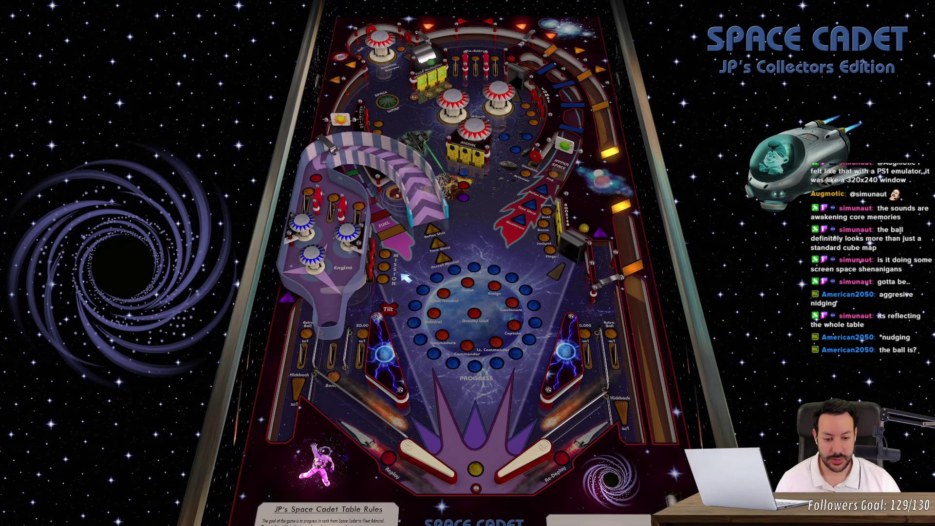
key("space")
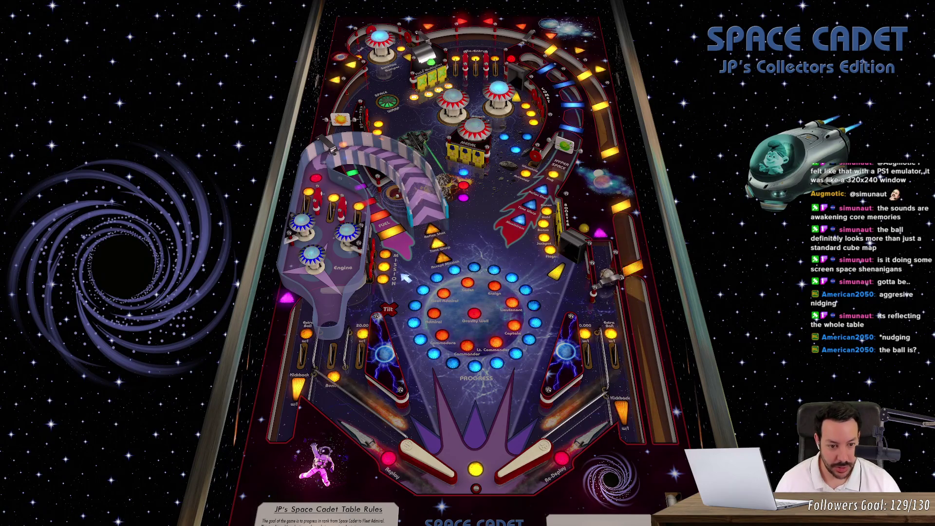
Step: Launch the new ball and knock it back up the table with the left flipper
key("z")
key("slash")
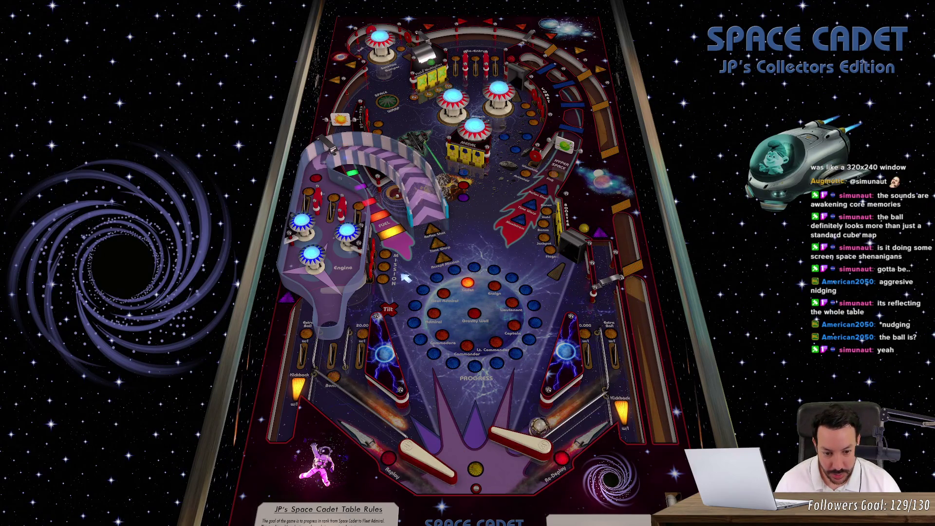
key("z")
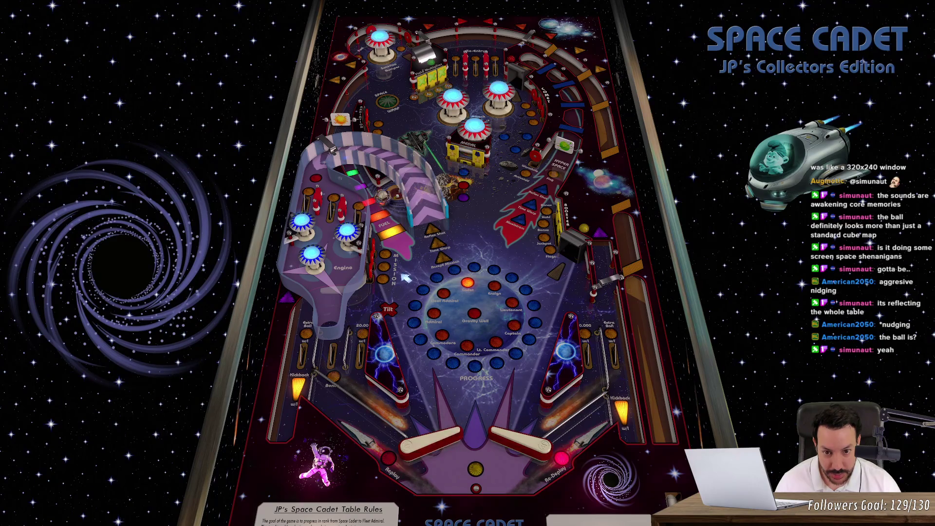
key("z")
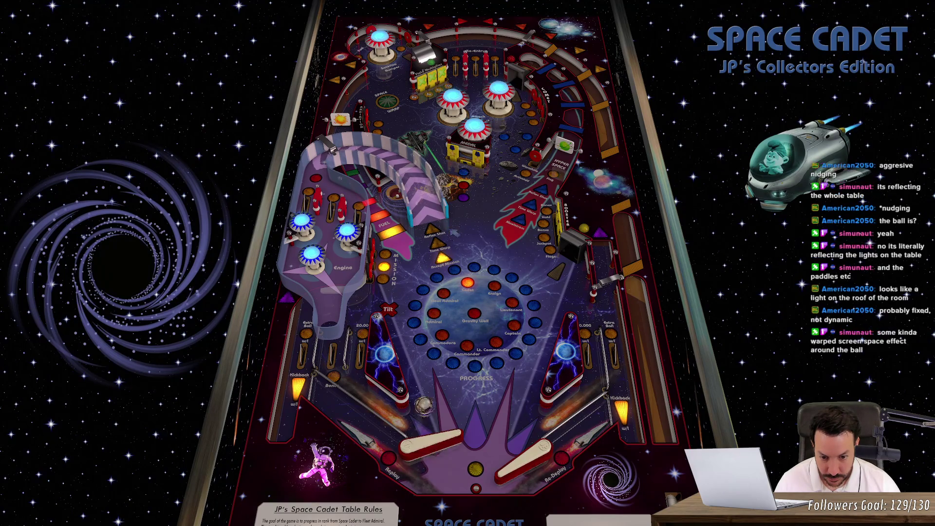
Step: Use the Shift flippers to shoot at the centre ramp, Flags lane, Space Warp and Engine bumpers
key("Shift_R")
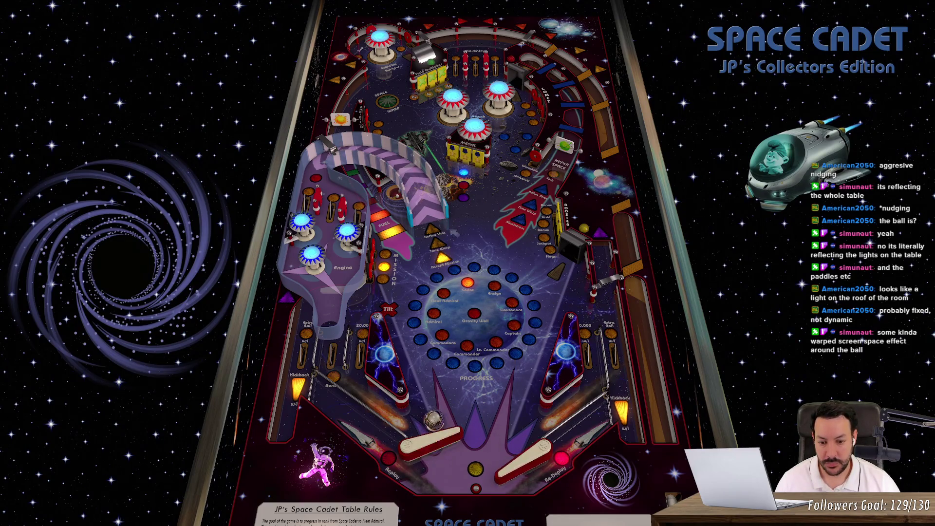
key("Shift_L")
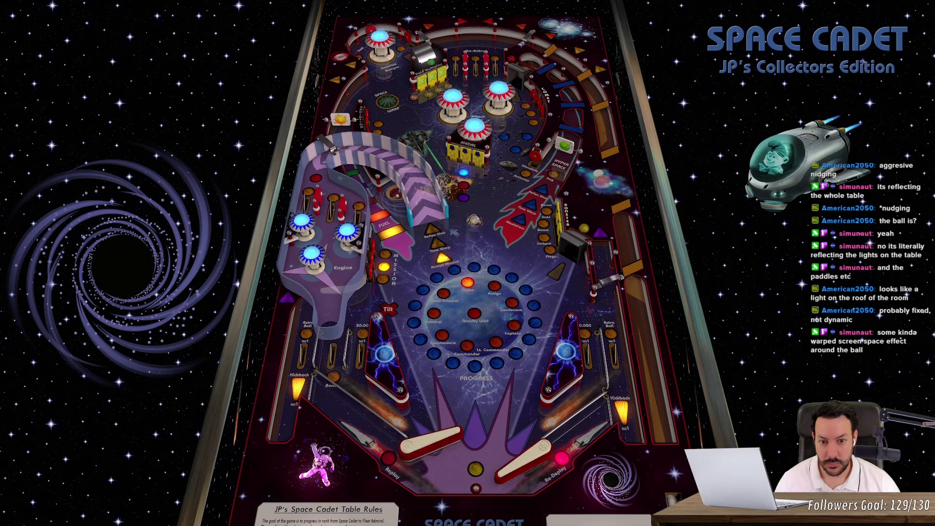
key("Shift_R")
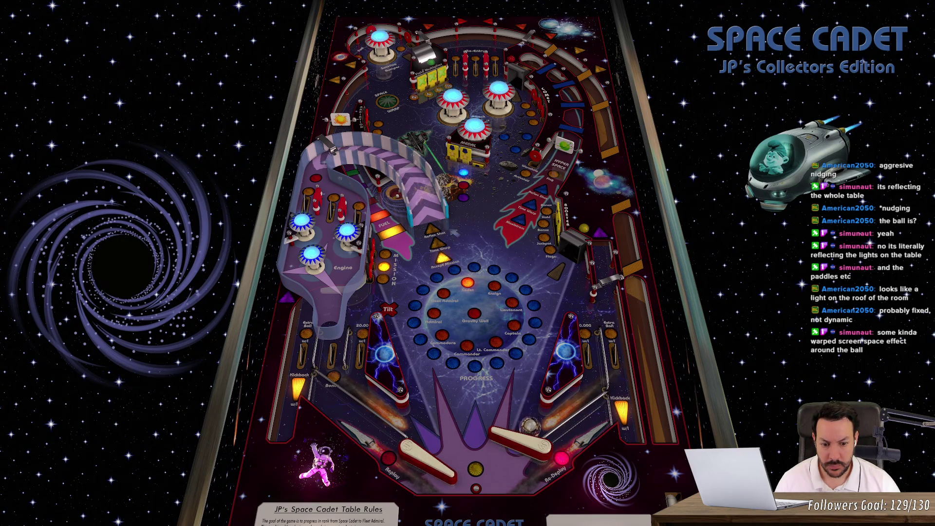
key("Shift_R")
key("Shift_L")
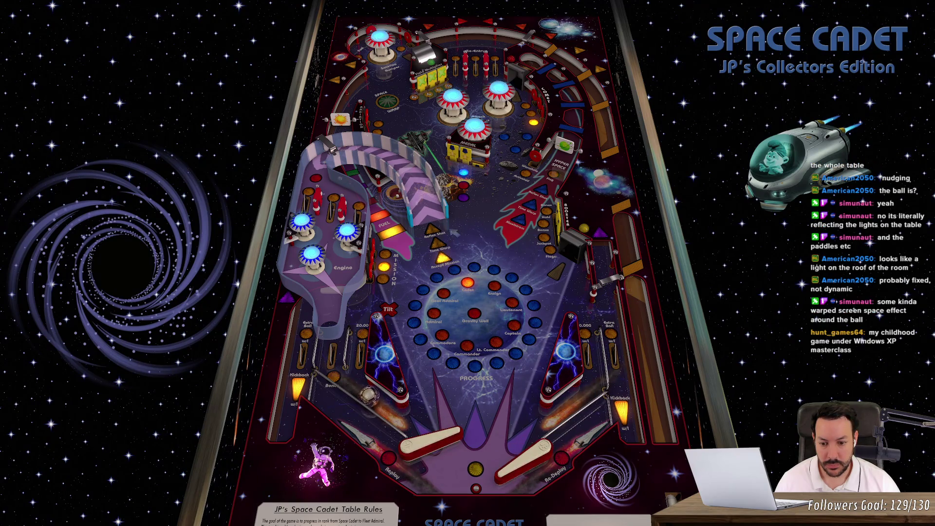
key("Shift_L")
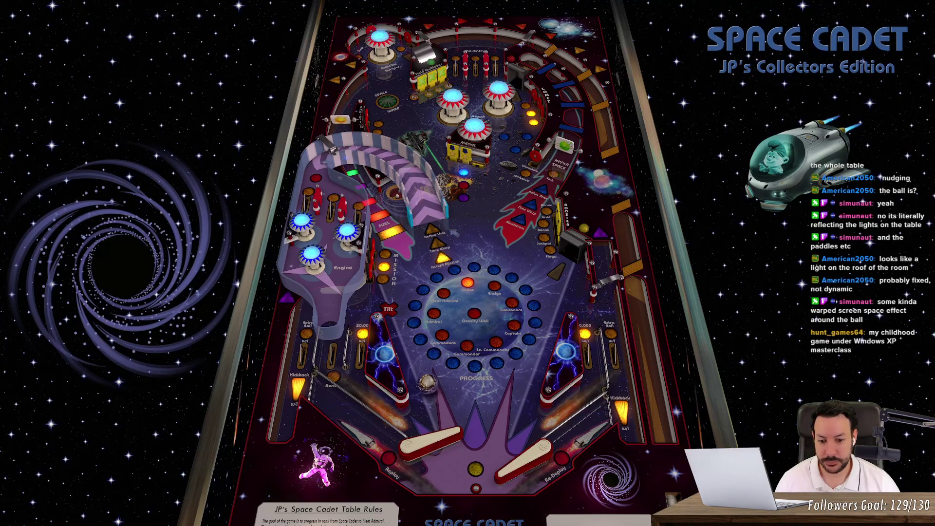
key("Shift_L")
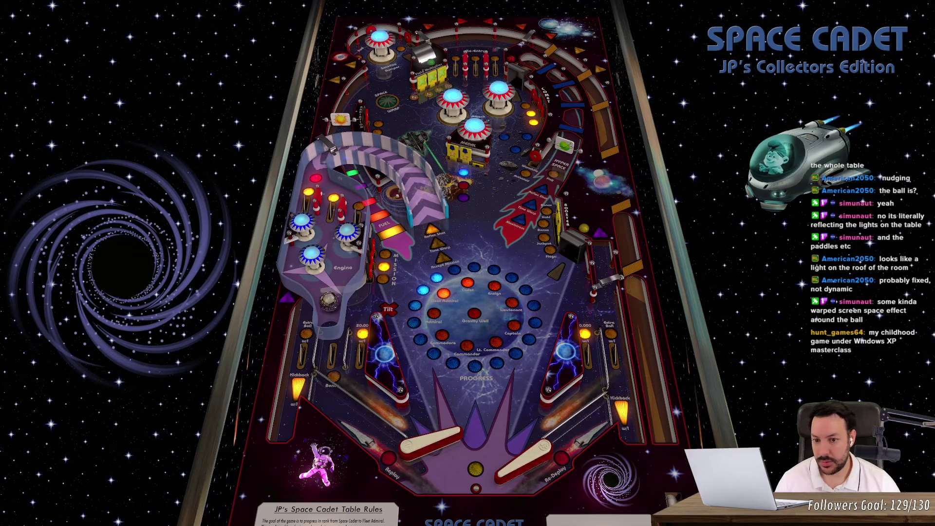
Step: Flip the ball up the centre and toward the upper right, keeping it alive
key("z")
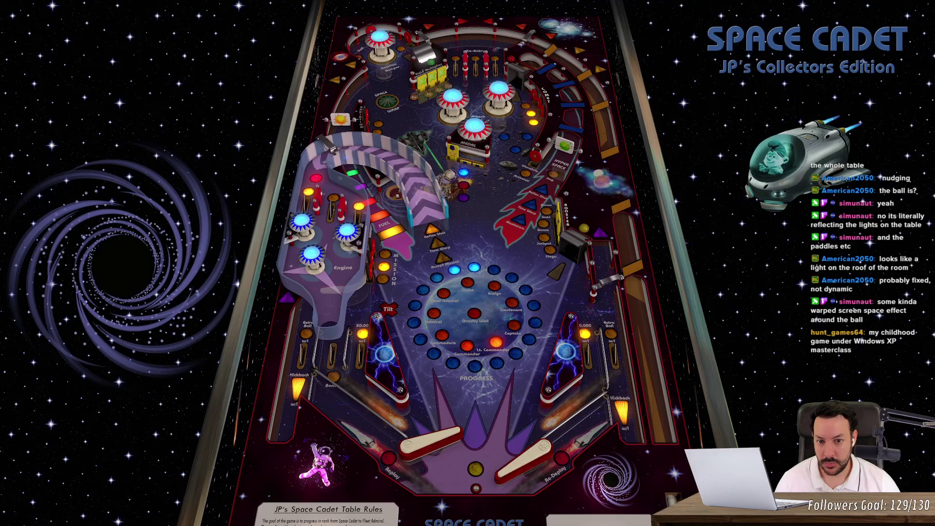
key("slash")
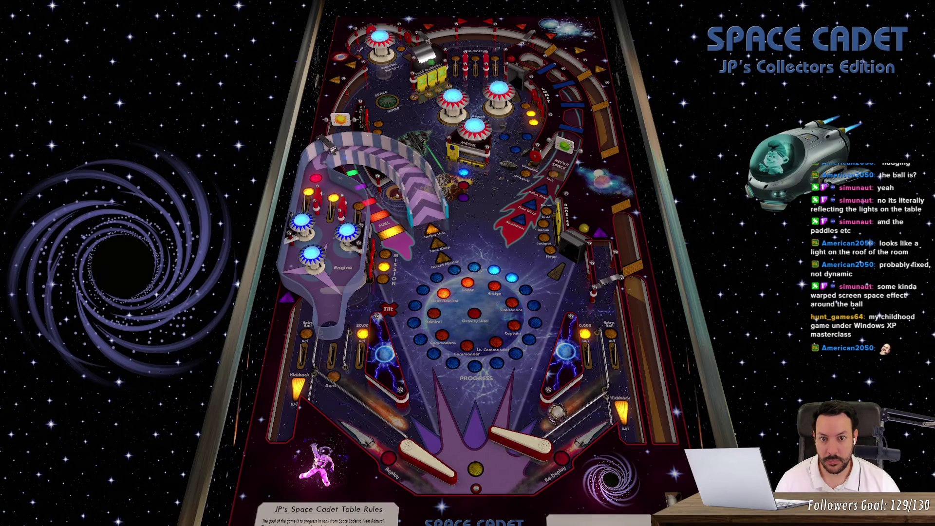
key("slash")
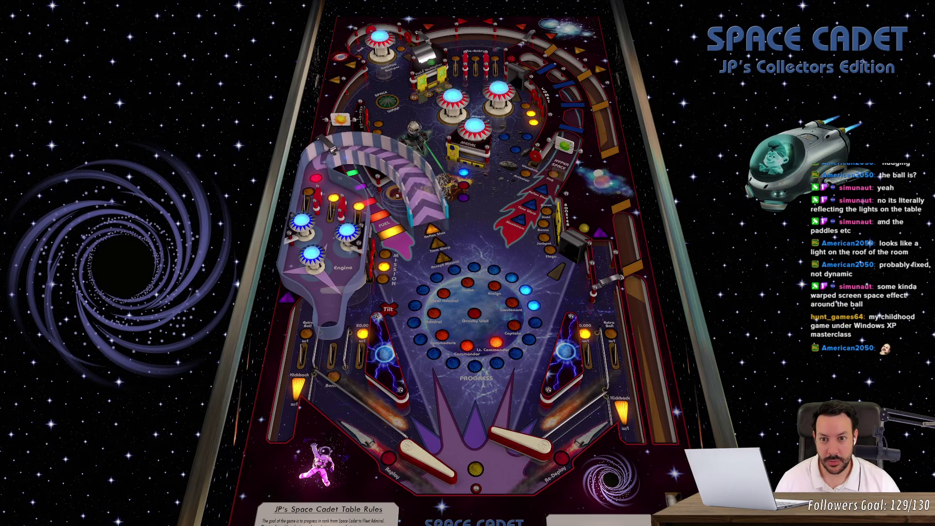
key("z")
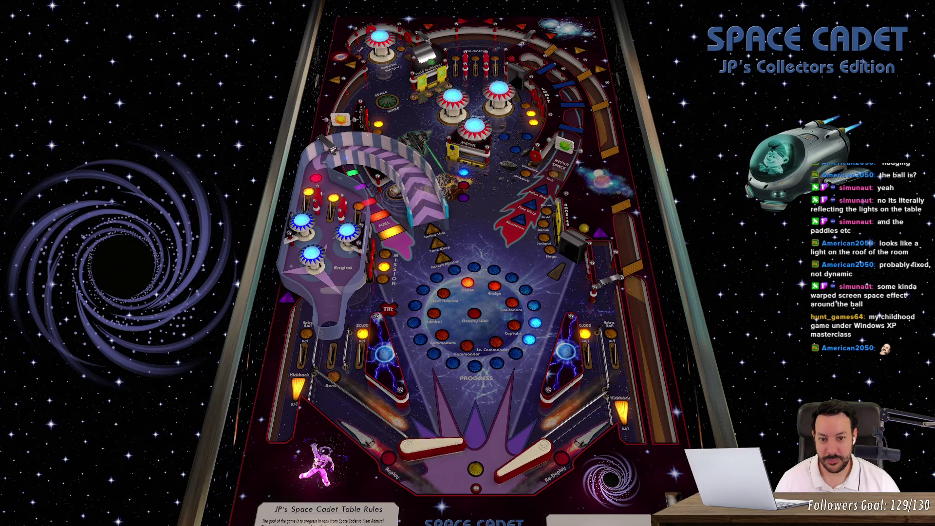
key("z")
key("slash")
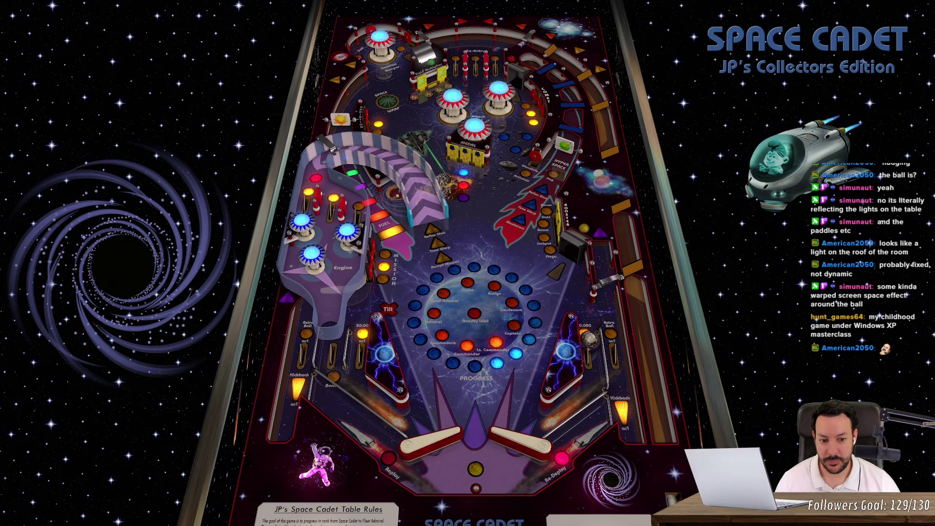
key("slash")
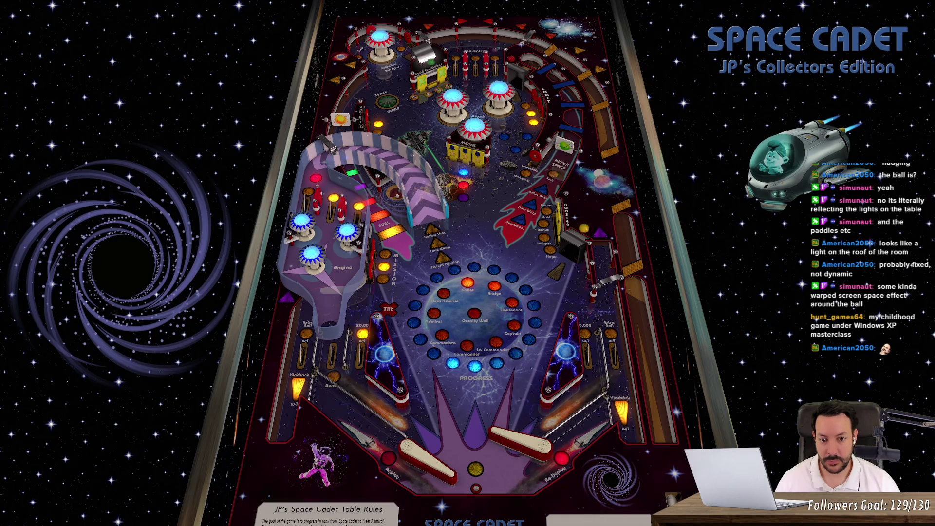
key("z")
key("slash")
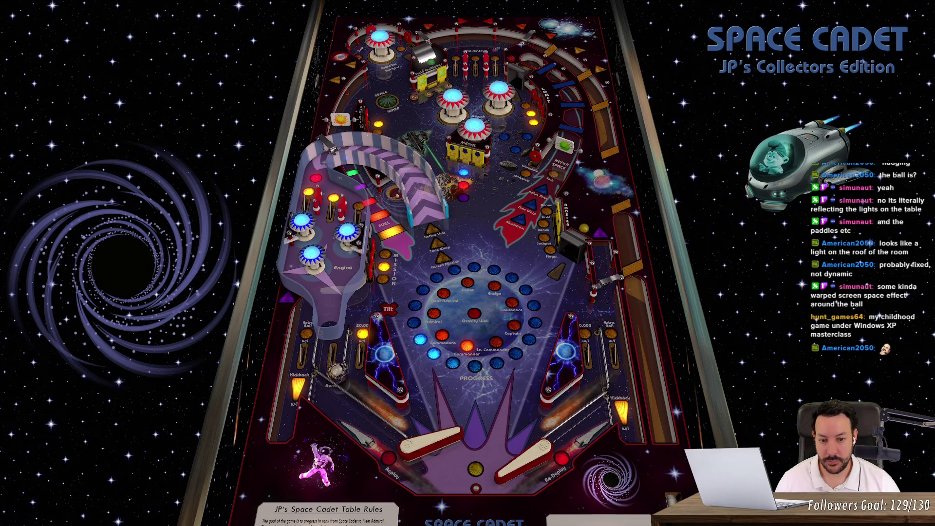
key("z")
key("z")
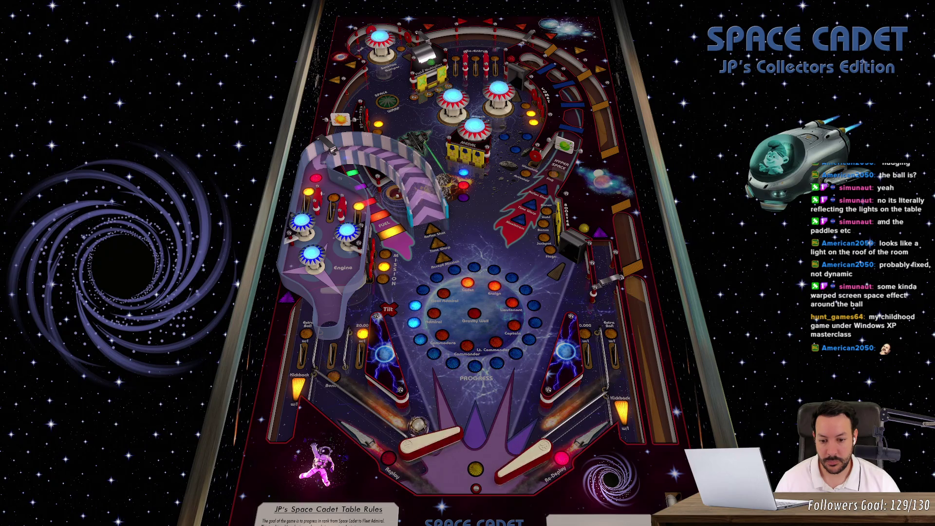
key("z")
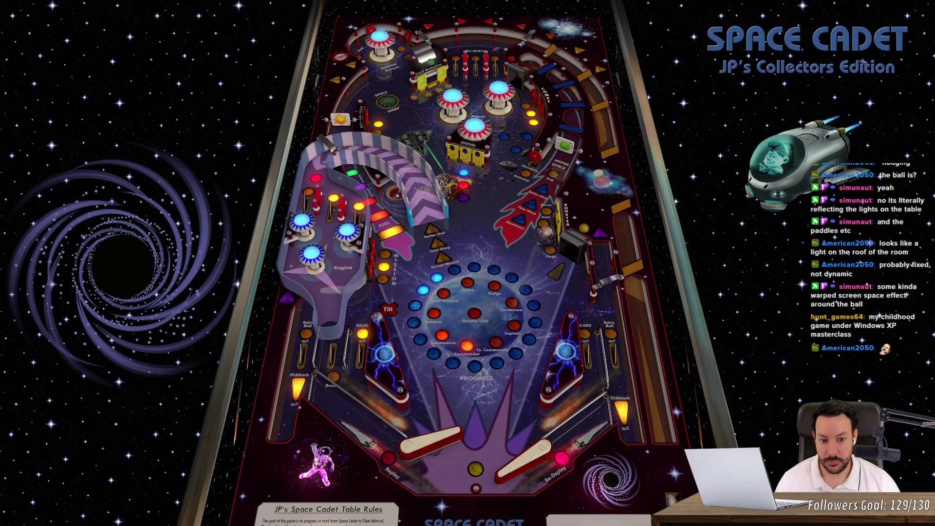
key("z")
key("z")
Step: Flick the ball toward the PROGRESS ring and up the right side of the table
key("slash")
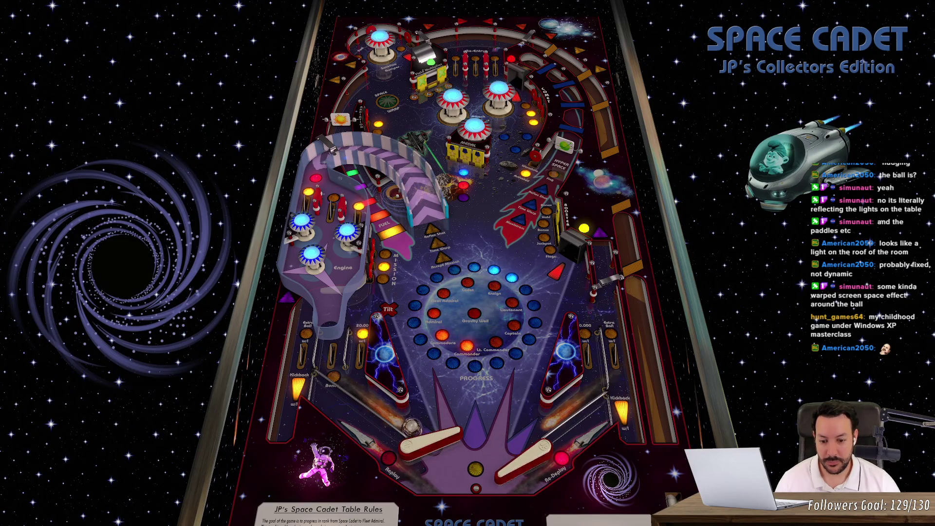
key("z")
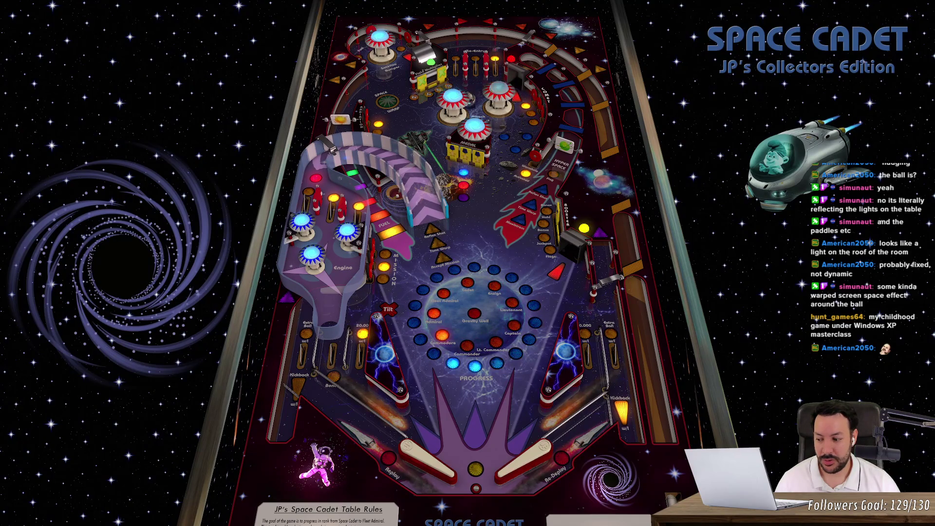
key("z")
key("slash")
key("slash")
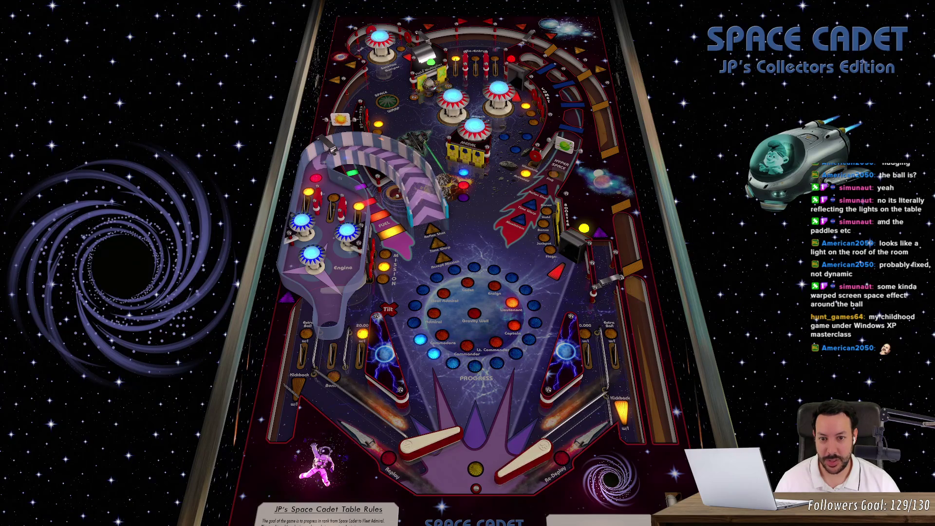
key("slash")
key("z")
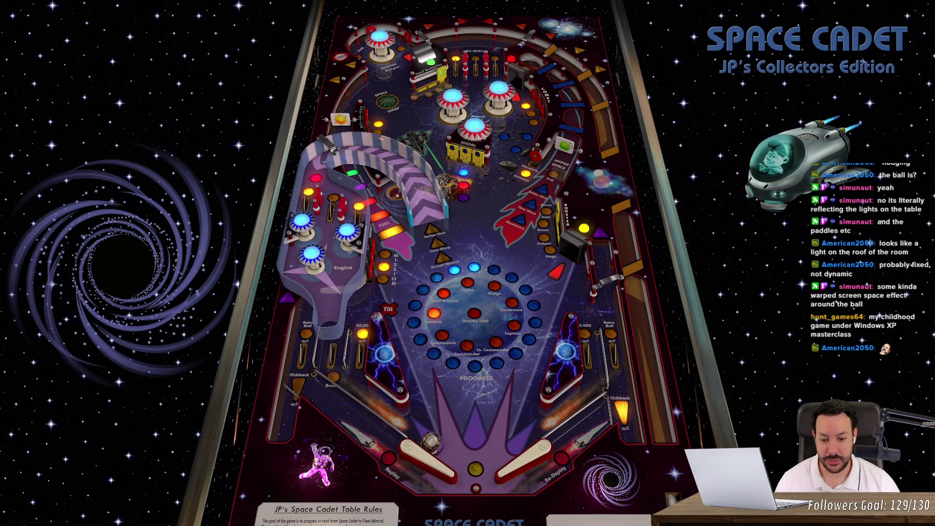
key("z")
key("slash")
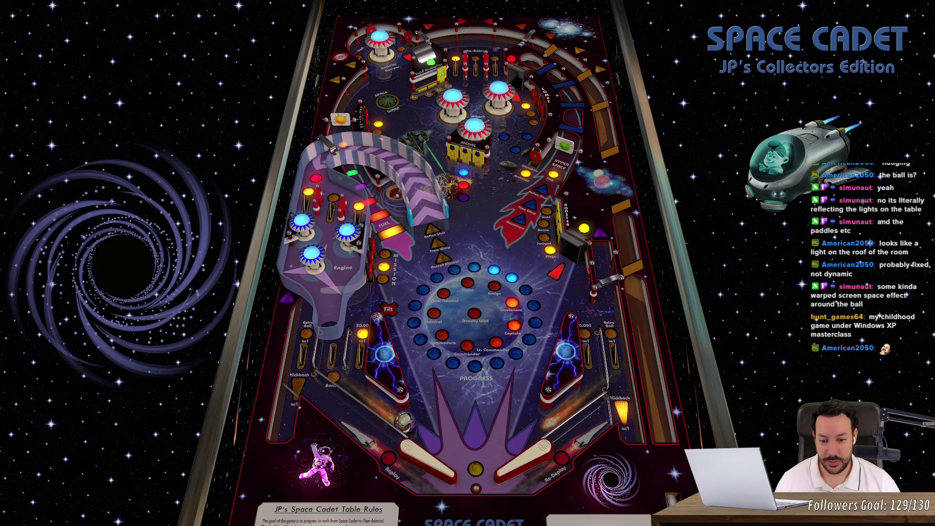
Step: Send shots into the upper-right lanes and the centre progress ring as the ball rebounds
key("z")
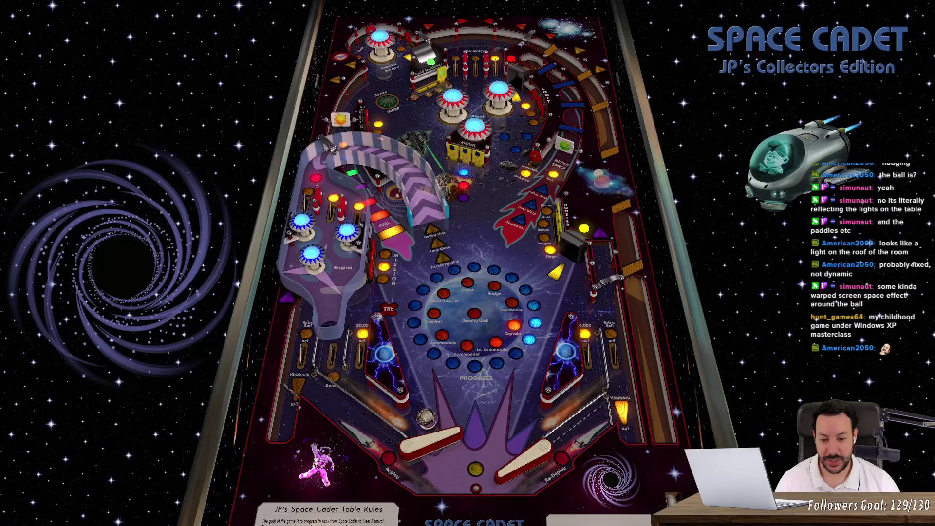
key("z")
key("slash")
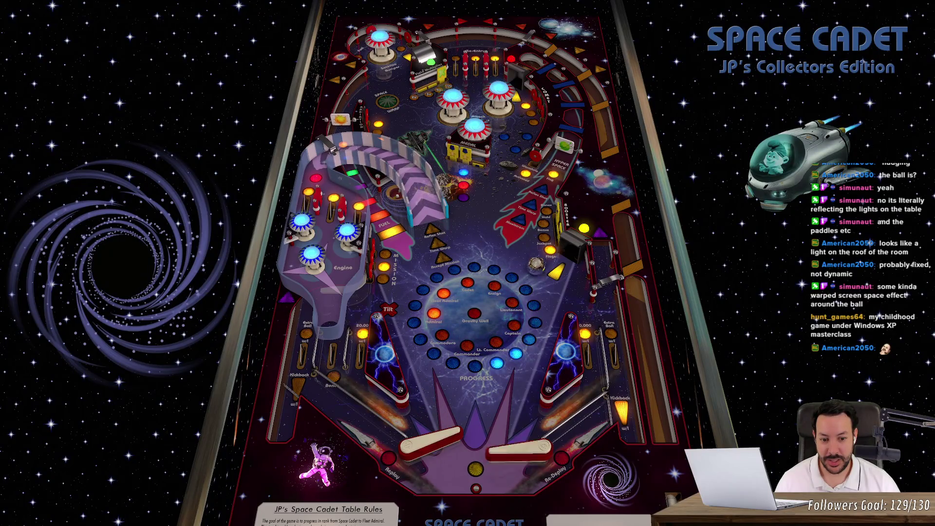
key("slash")
key("z")
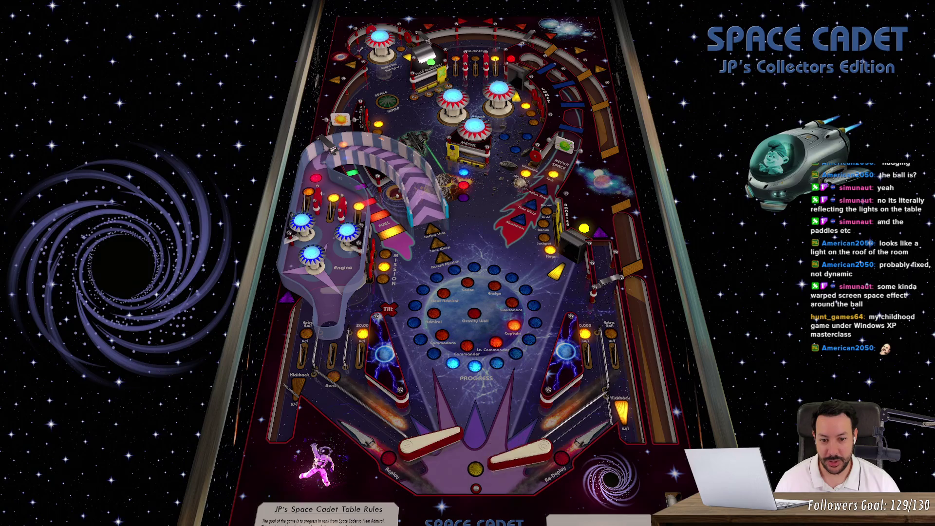
key("slash")
key("slash")
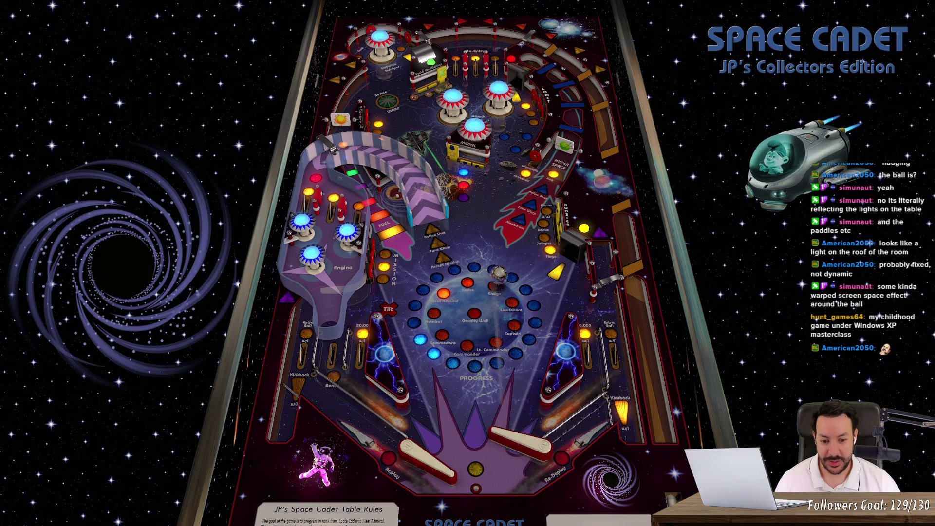
key("slash")
key("z")
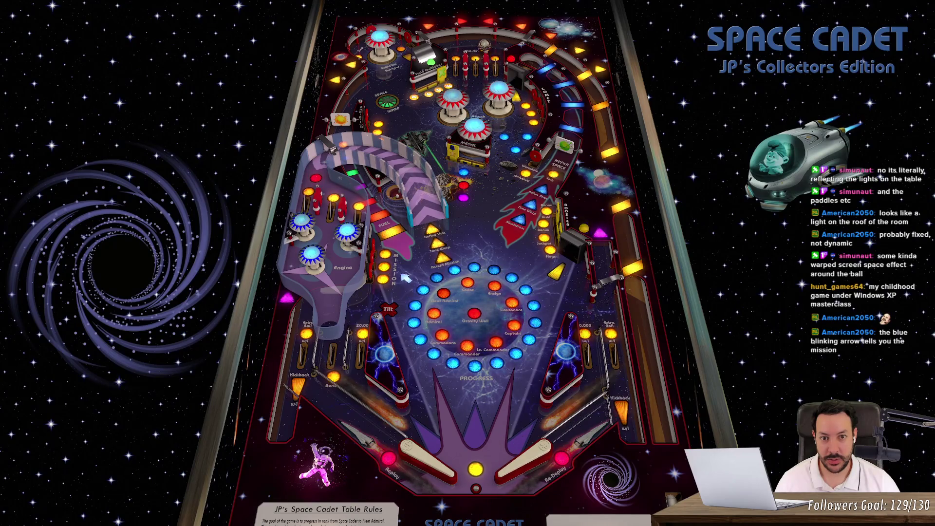
Step: Keep the ball alive with the Z and slash flippers, shooting it into the mission lane
key("z")
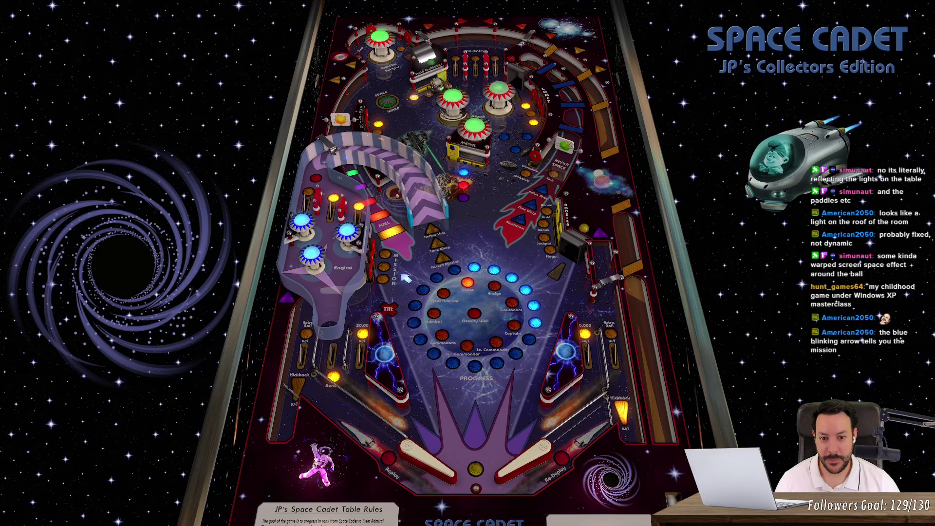
key("z")
key("slash")
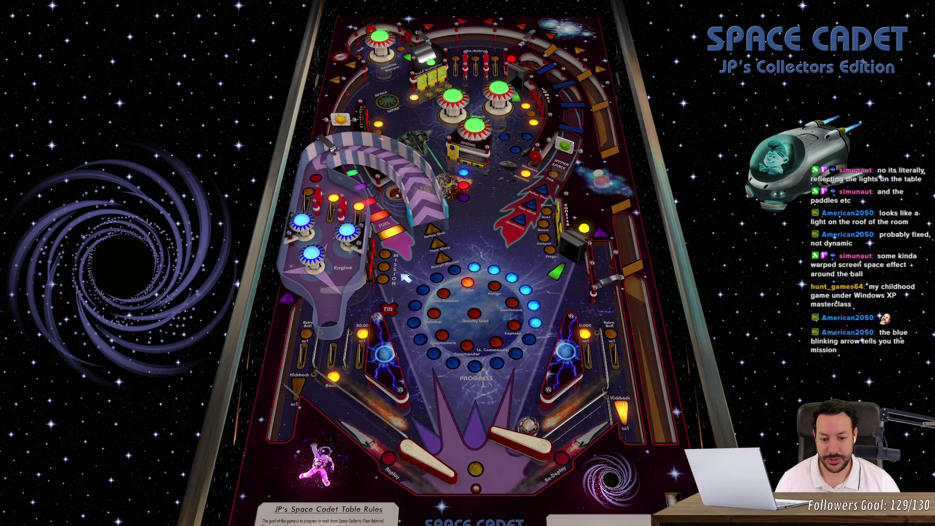
key("slash")
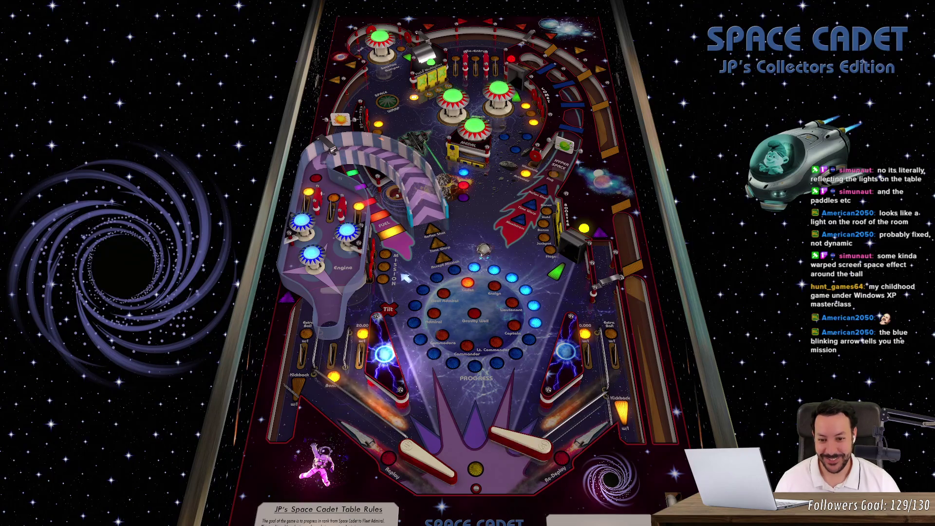
key("z")
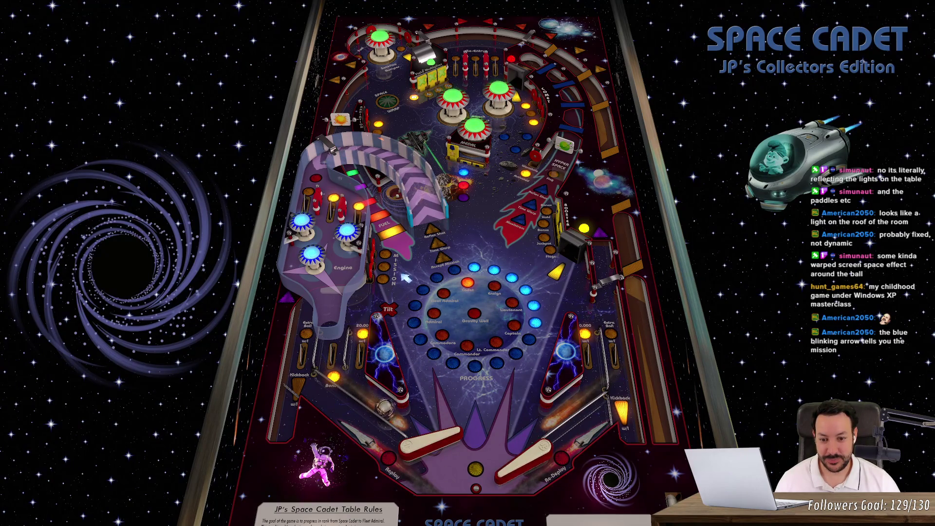
key("z")
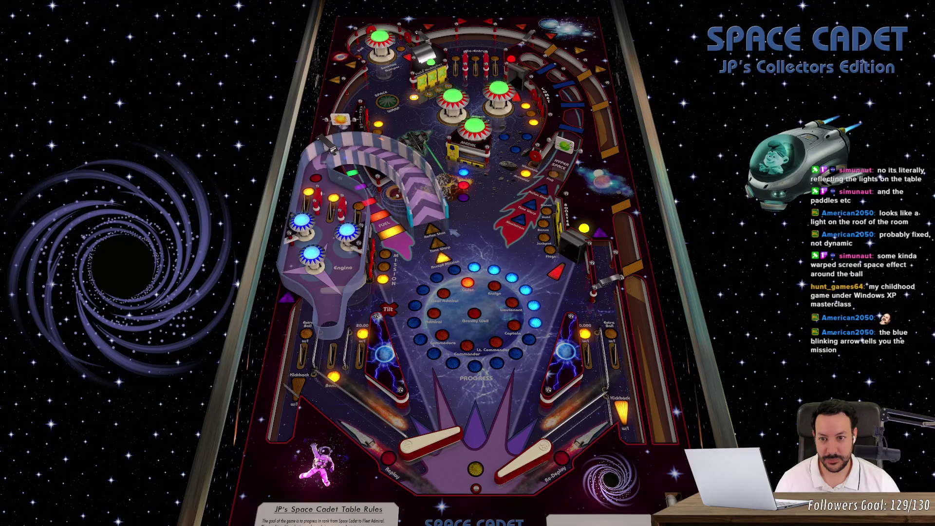
key("slash")
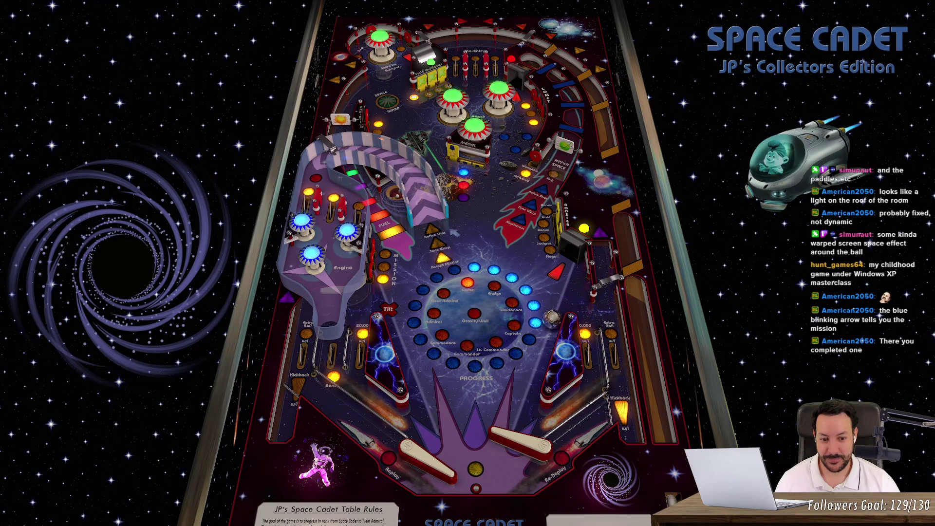
key("slash")
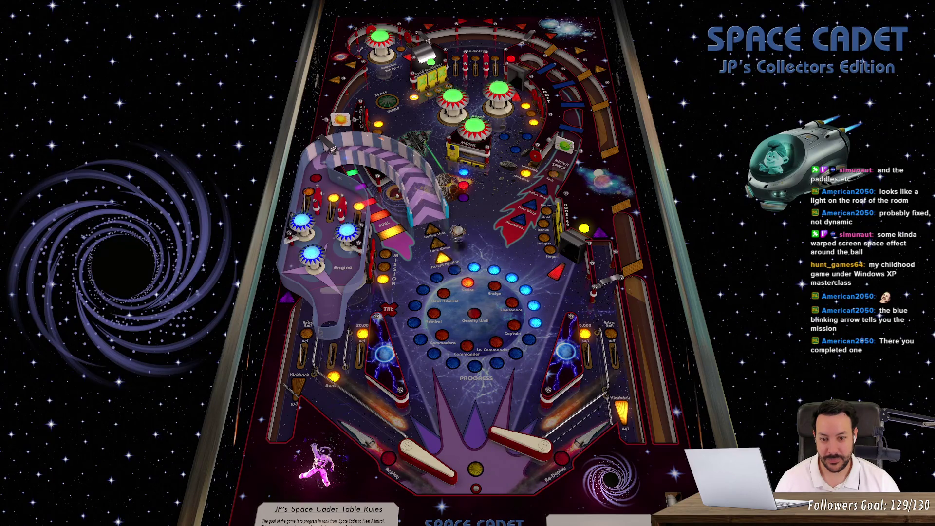
key("z")
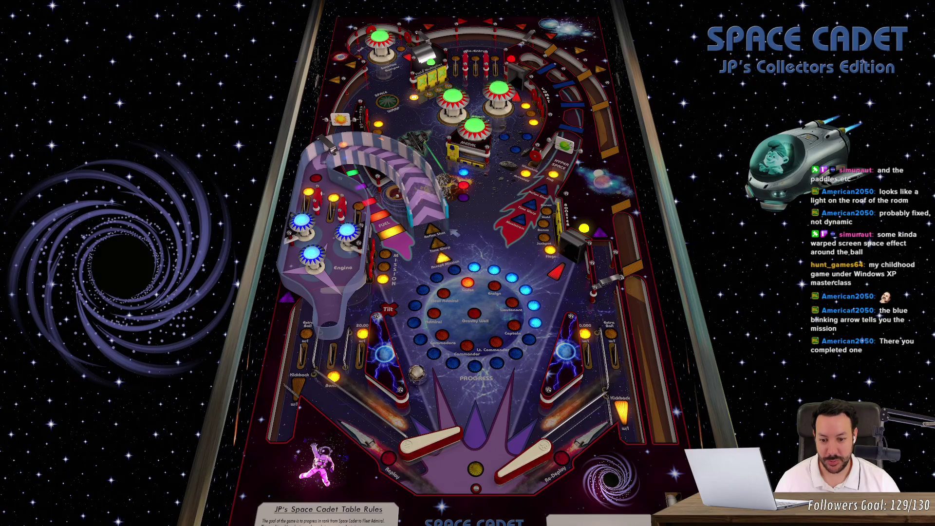
key("z")
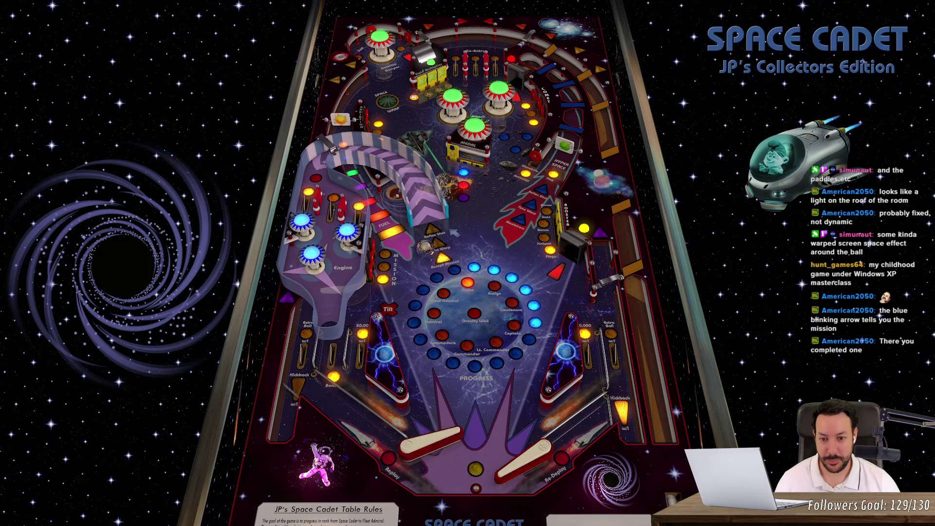
key("slash")
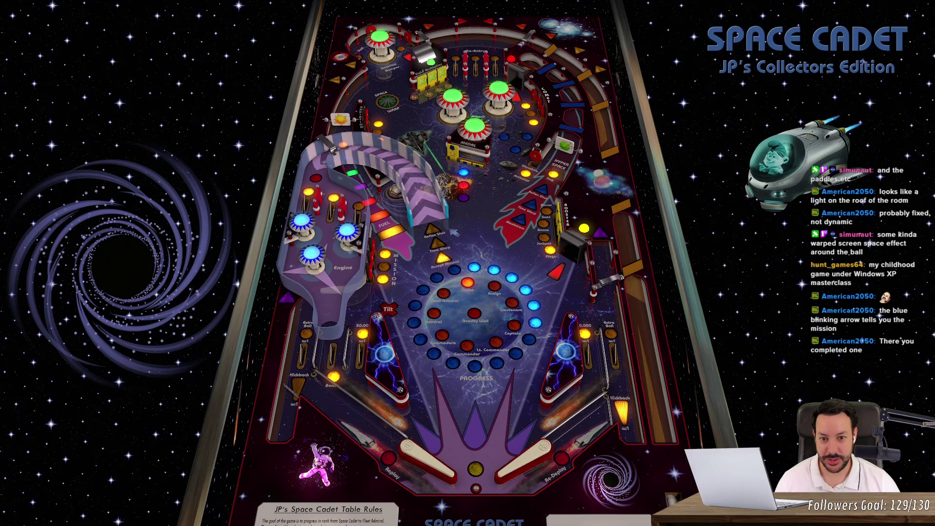
key("z")
key("slash")
key("z")
key("slash")
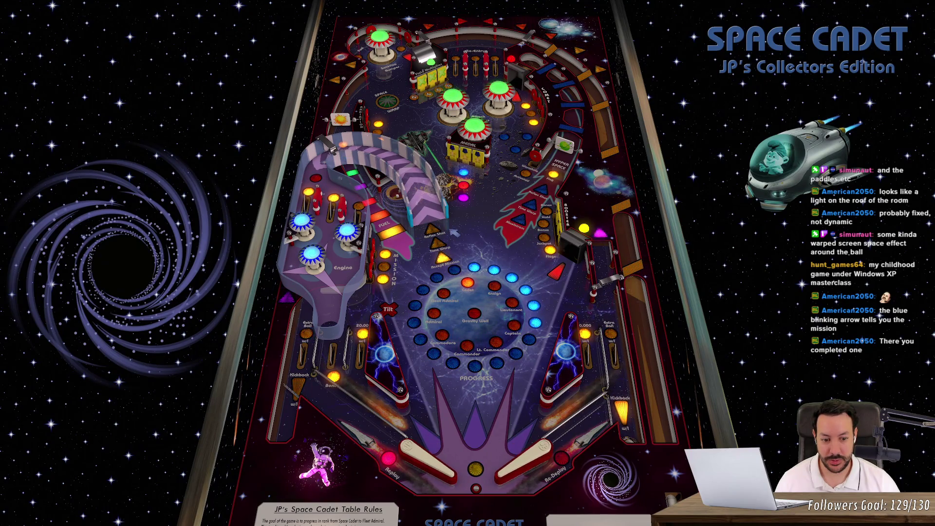
key("z")
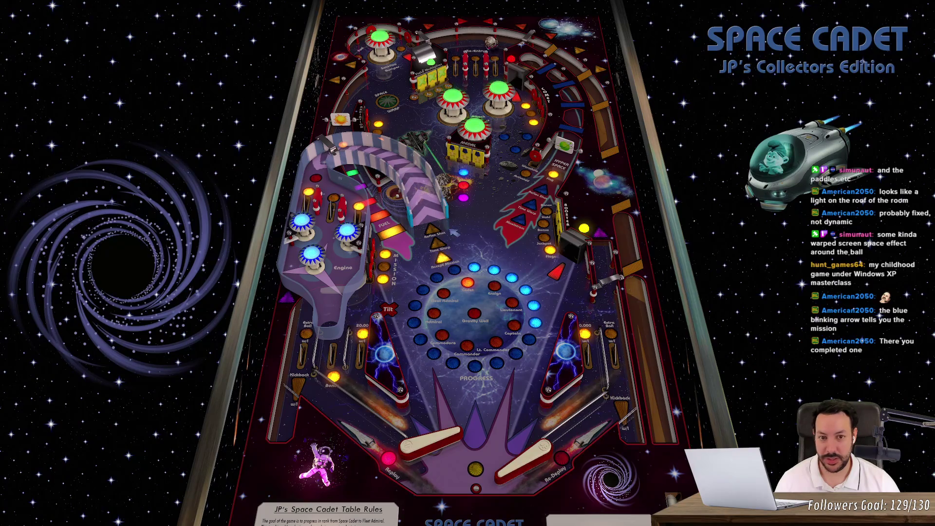
key("slash")
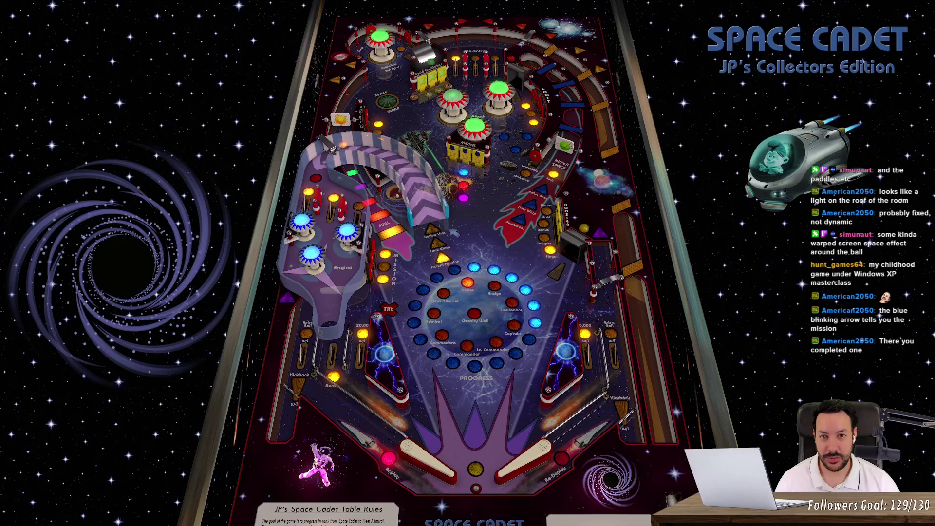
Step: Catch the ball above the flippers and send it up to the Engine area until it drains
key("slash")
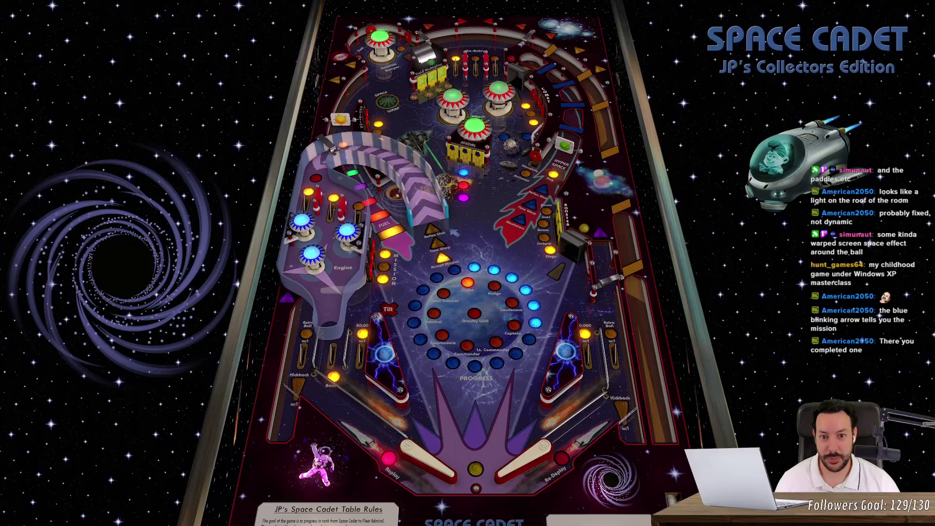
key("z")
key("slash")
key("slash")
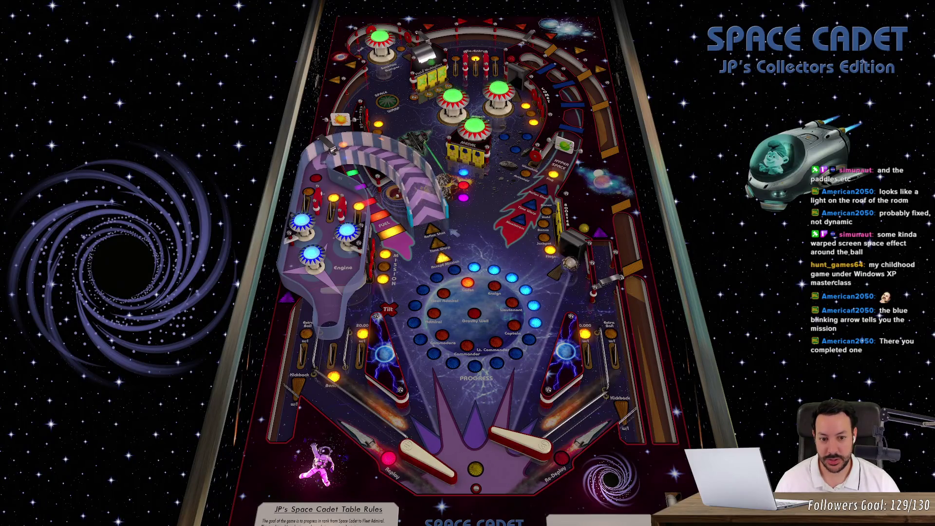
key("z")
key("slash")
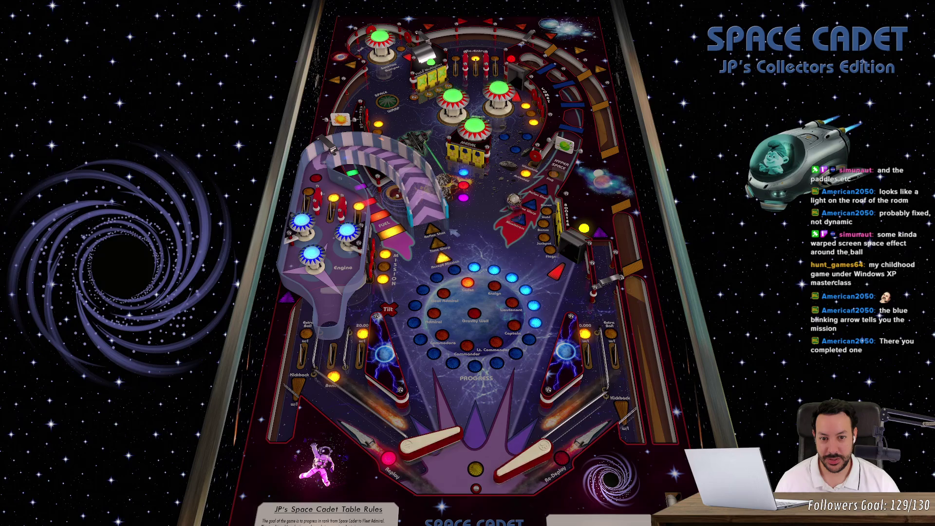
key("slash")
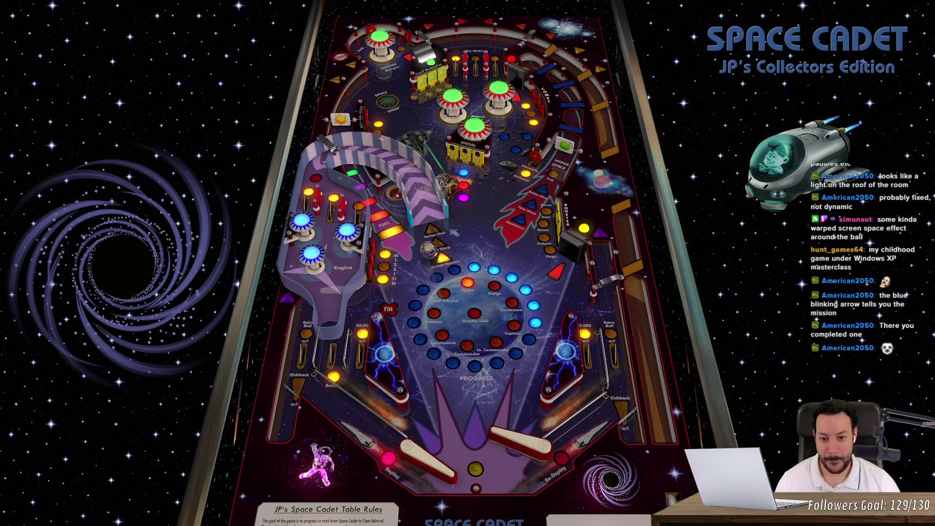
key("z")
key("slash")
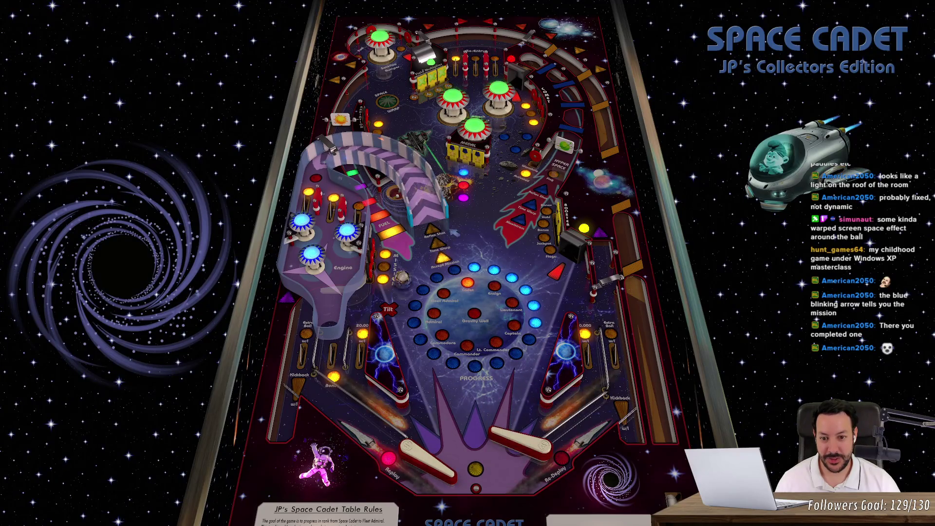
key("z")
key("slash")
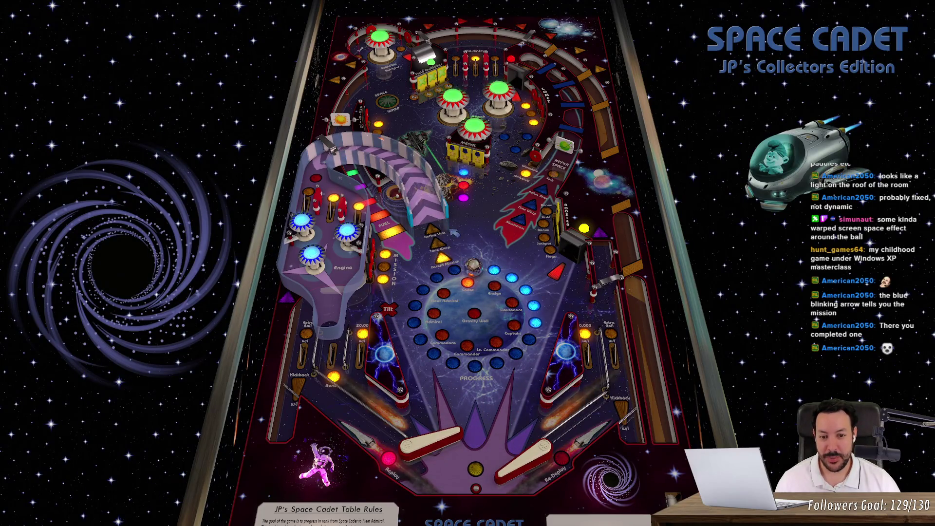
key("slash")
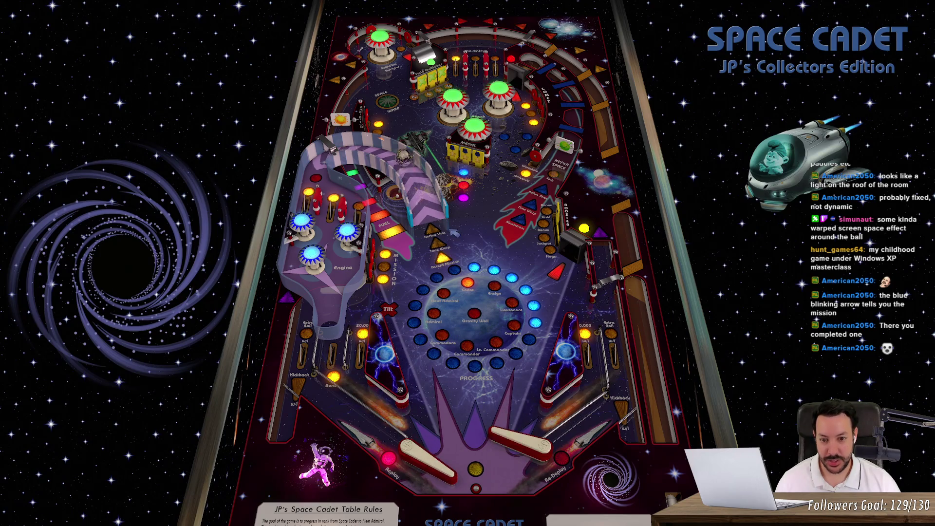
key("z")
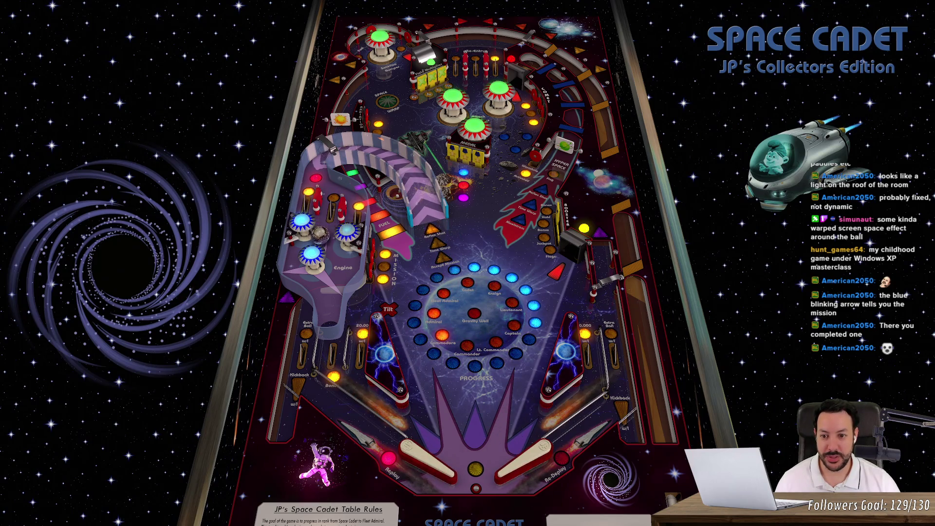
key("z")
key("z")
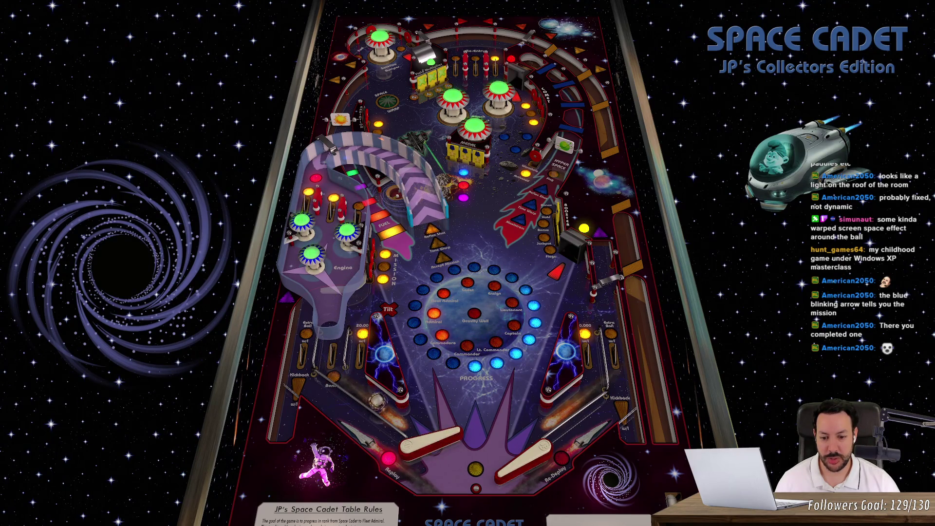
key("z")
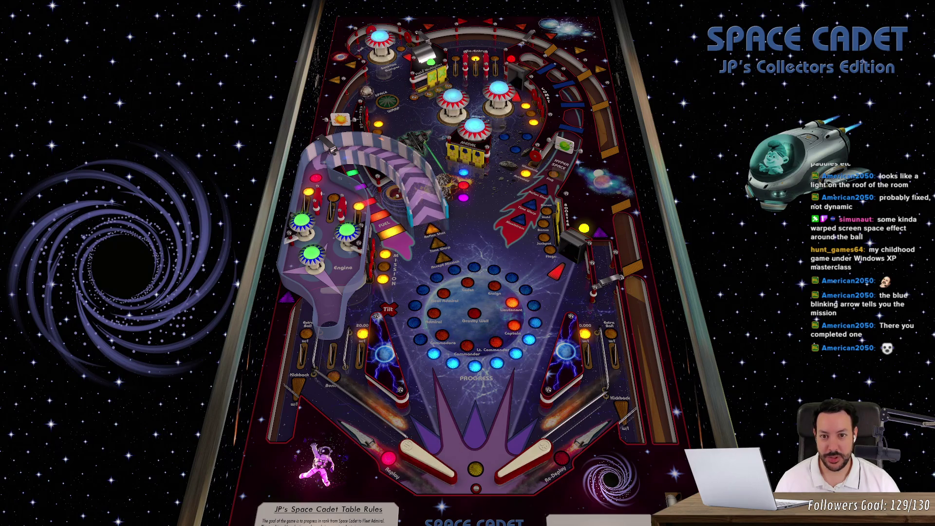
key("z")
key("slash")
key("z")
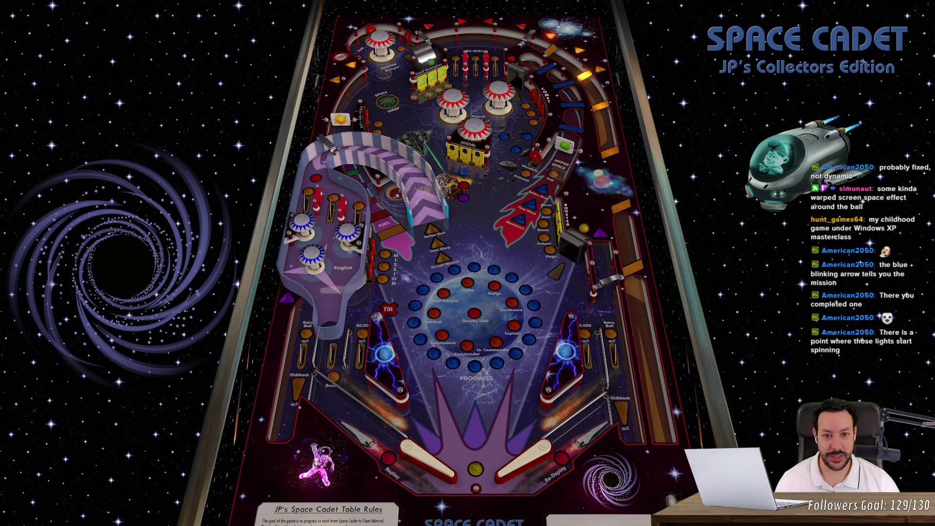
Step: Launch a new ball with space and flip it up to the table centre
key("space")
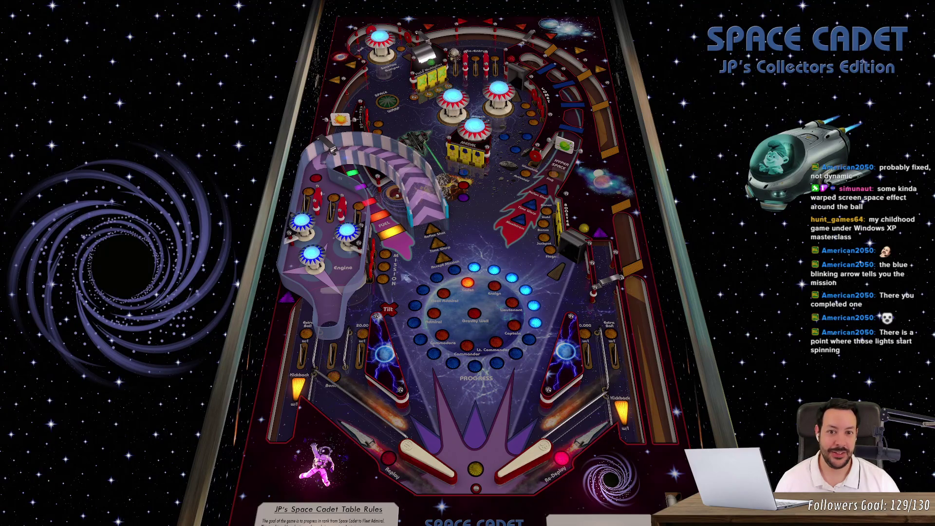
key("z")
key("z")
key("z")
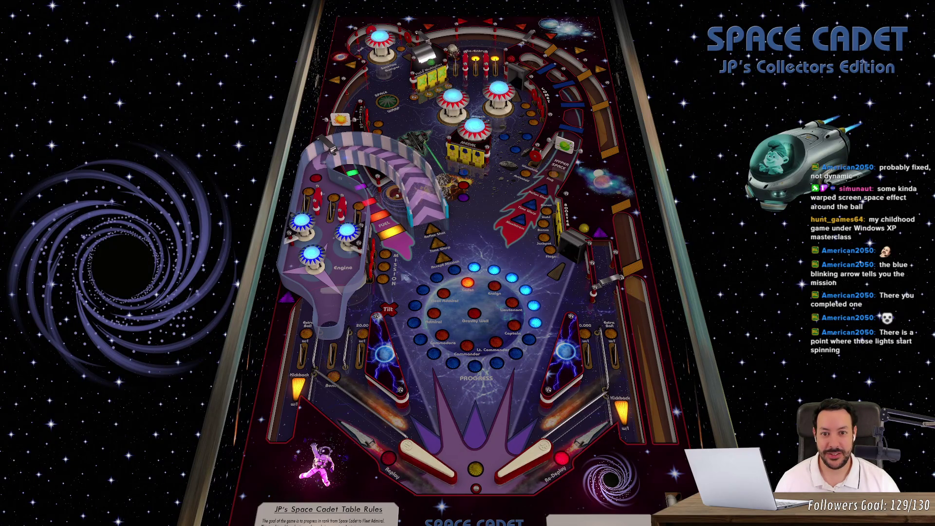
key("z")
key("z")
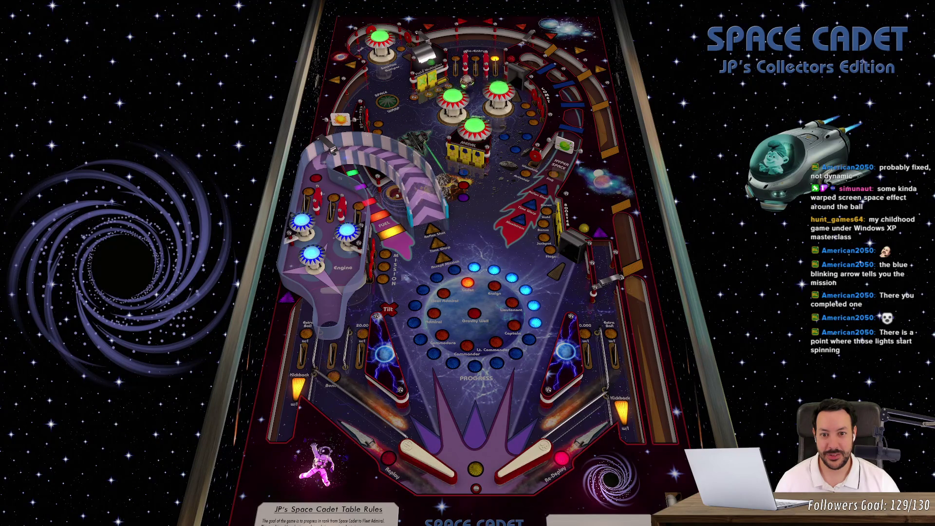
key("slash")
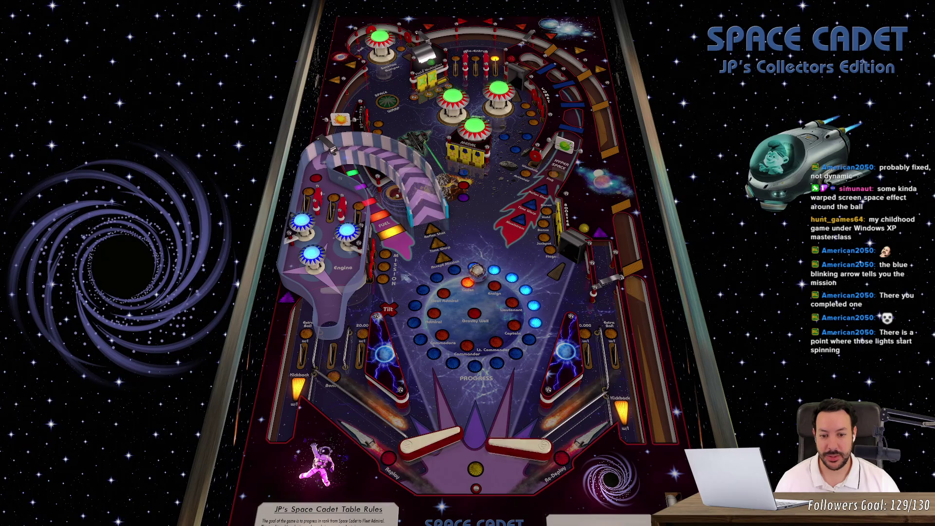
key("z")
key("z")
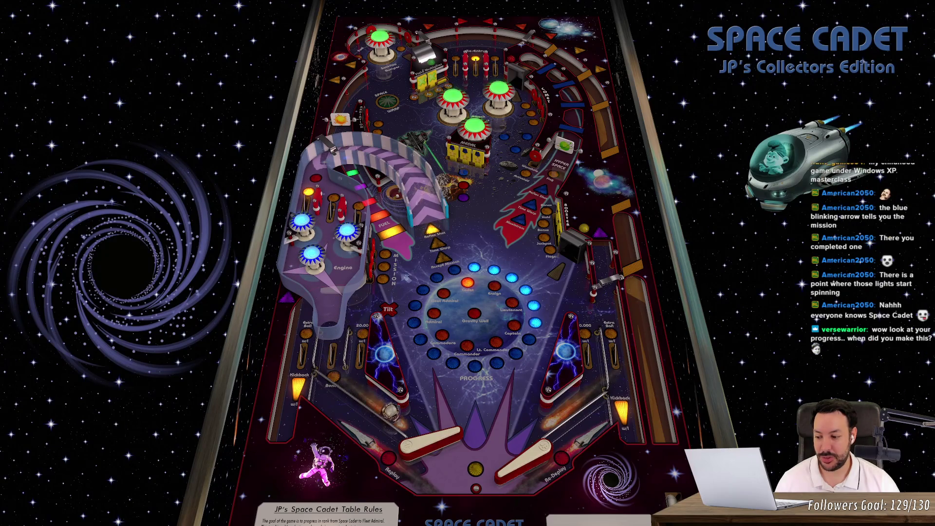
key("slash")
key("slash")
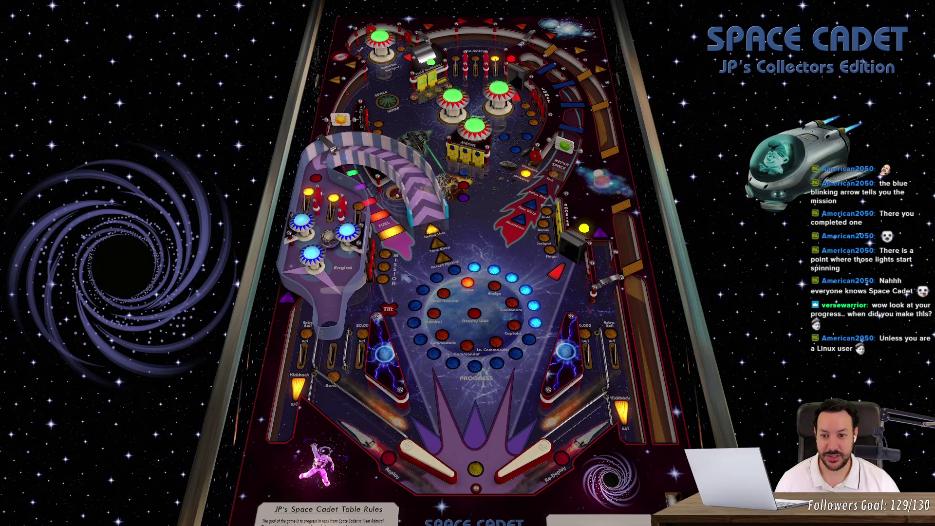
key("z")
key("z")
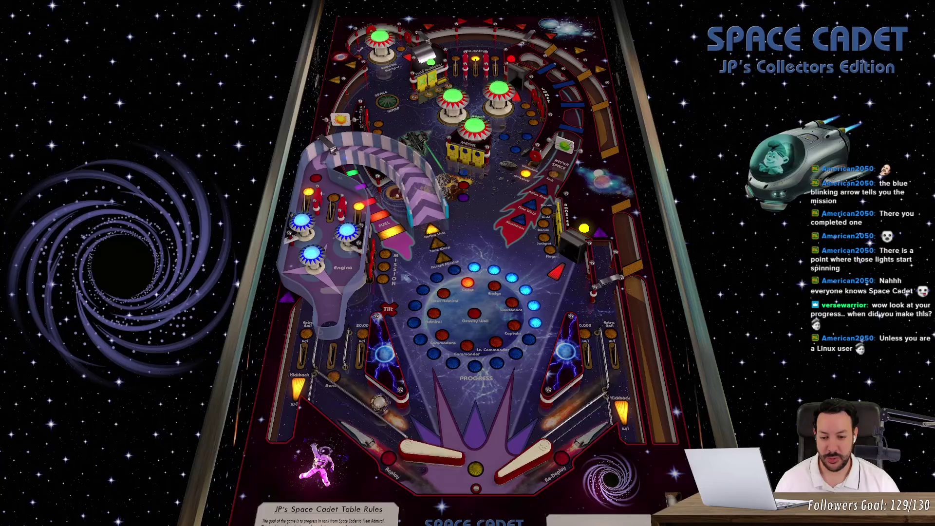
key("z")
key("slash")
key("z")
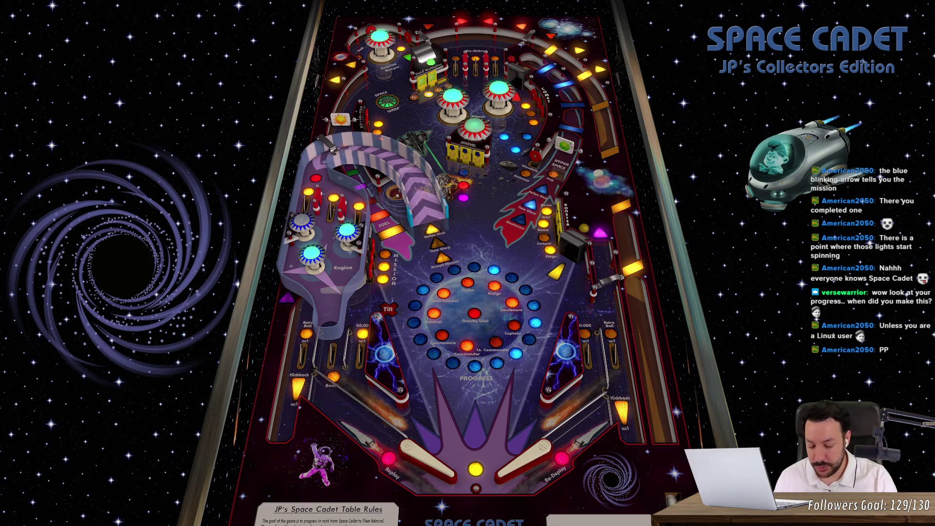
Step: Quit Space Cadet with Alt+F4, close the magnifier and return to Godot's game.tscn 3D view
key("alt+F4")
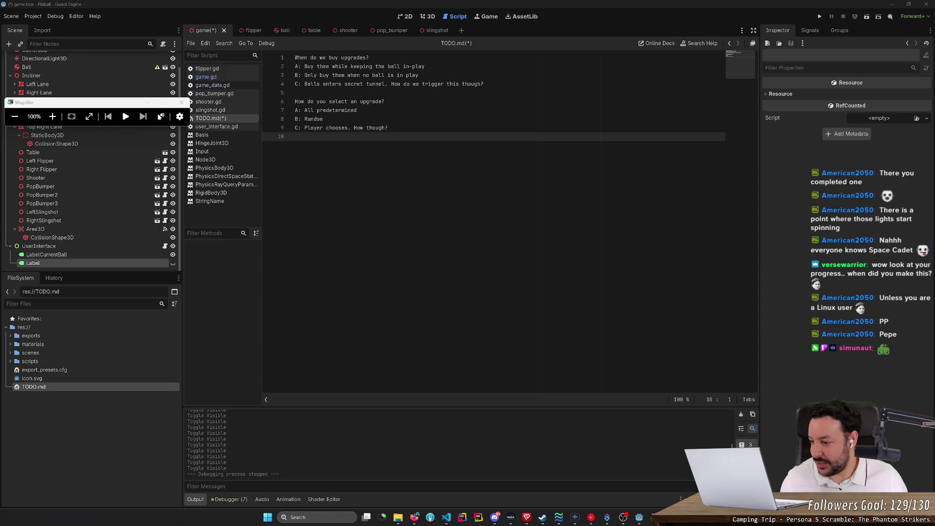
key("super+Escape")
key("ctrl+F2")
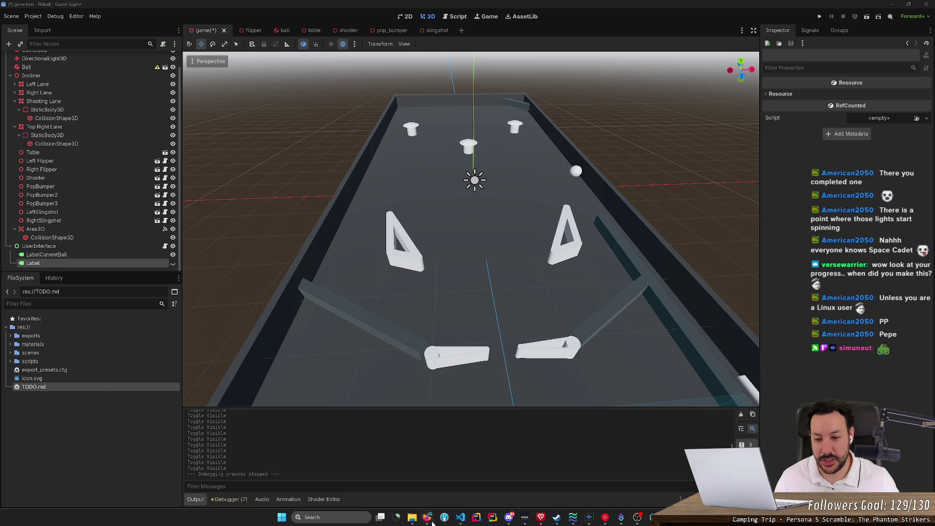
Step: Switch from Godot to the browser showing the 'flipper idea' table sketch
key("alt+Tab")
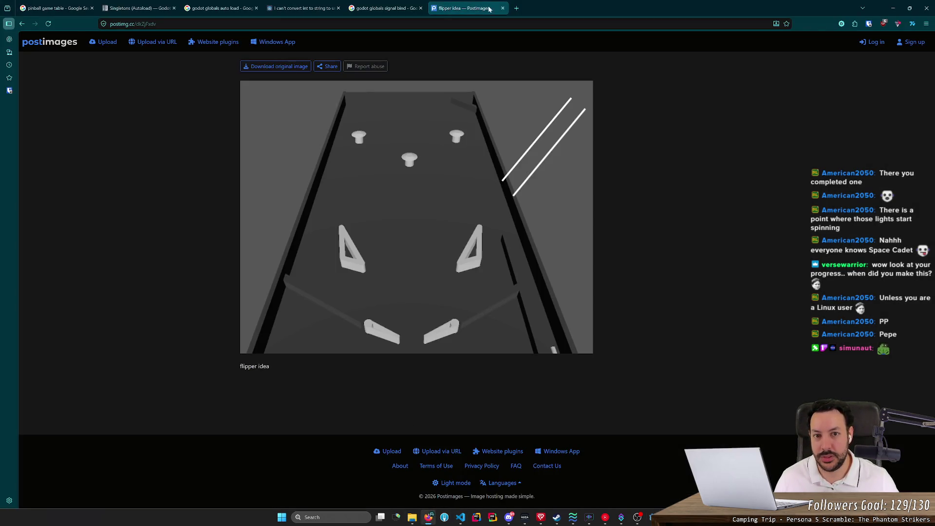
Step: Search Google Images for 'chorome dino' and preview the engineer's dino hack image
left_click(516, 8)
type("cho")
type("rome dino")
key("Return")
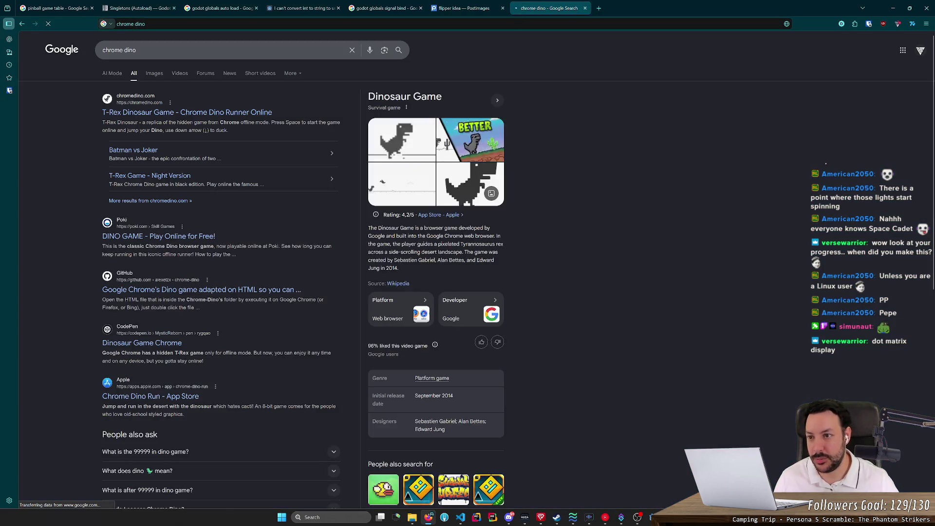
left_click(158, 79)
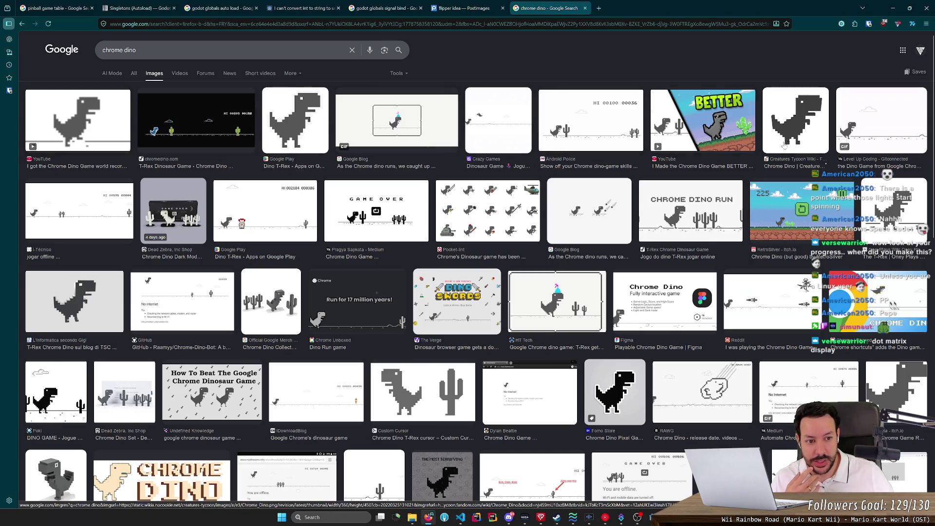
scroll(758, 160, "down", 4)
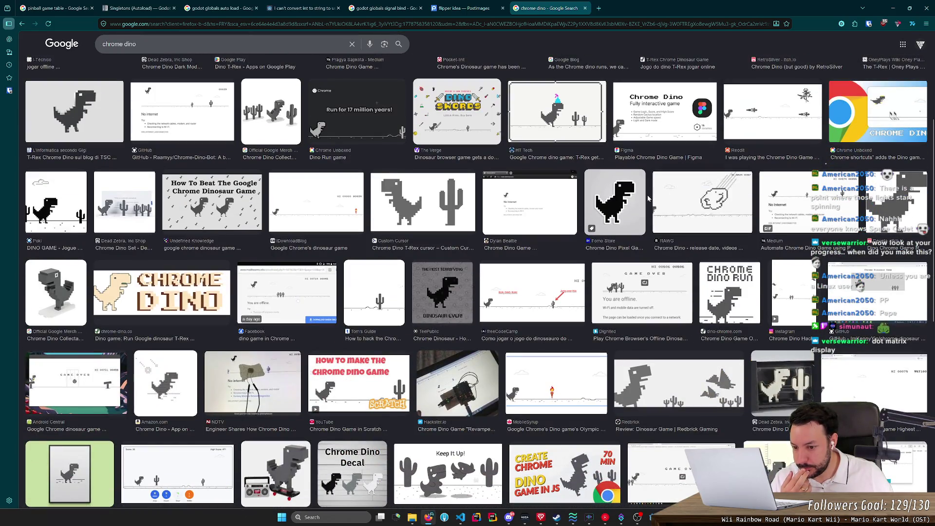
scroll(648, 198, "down", 2)
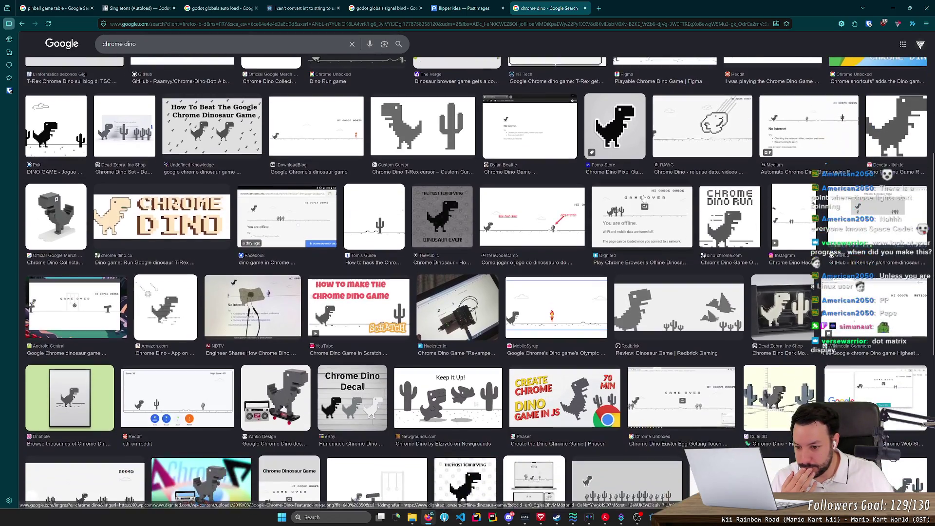
left_click(257, 307)
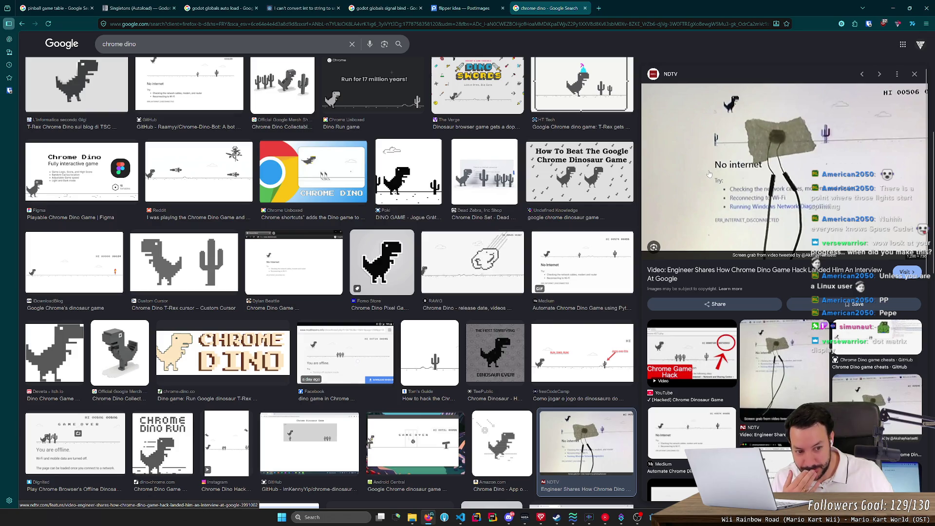
Step: Close the chrome dino and flipper idea tabs, leaving the 'godot globals signal bind' results
key("ctrl+w")
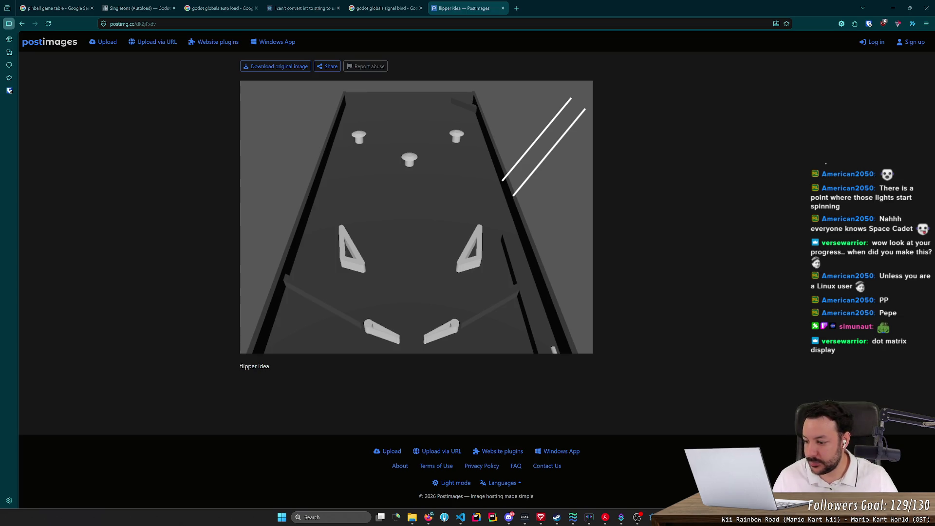
key("ctrl+w")
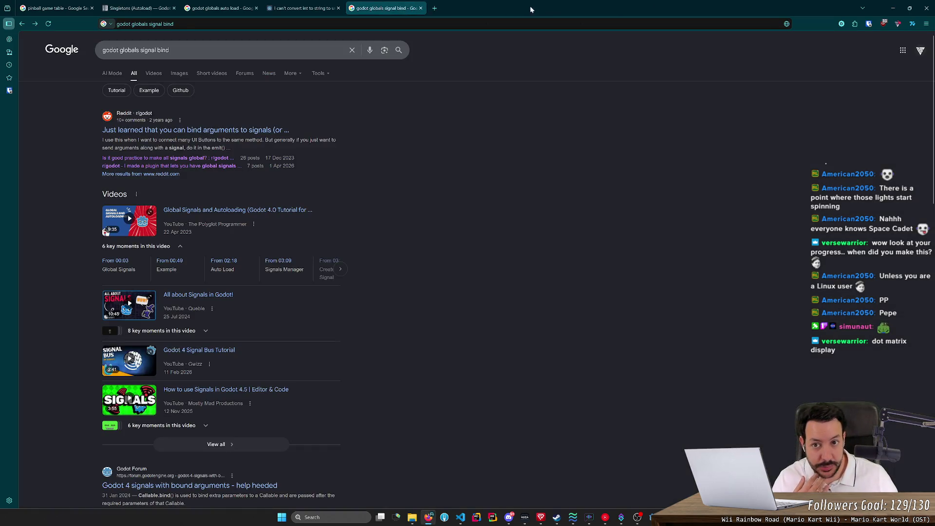
key("ctrl+w")
Step: Run the pinball game, drop the ball above the left flipper and test both arrow-key flippers
left_click(893, 8)
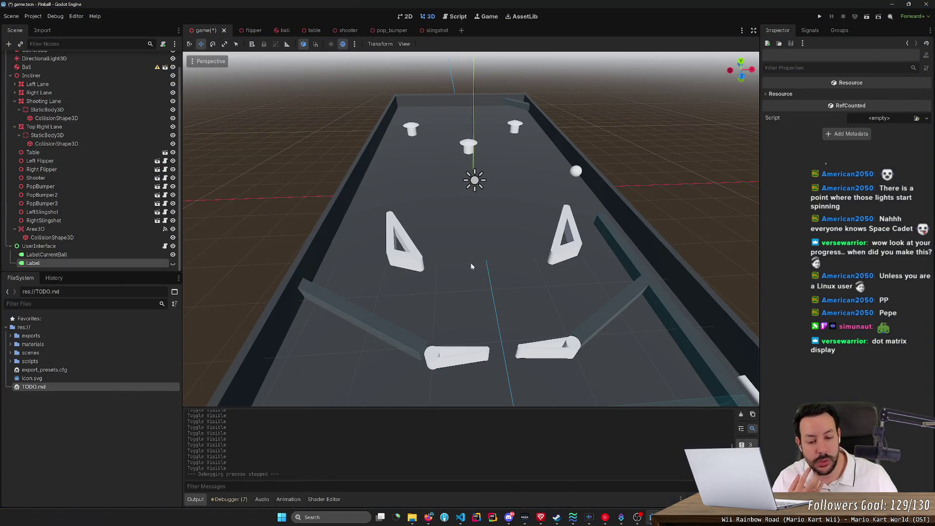
left_click(820, 16)
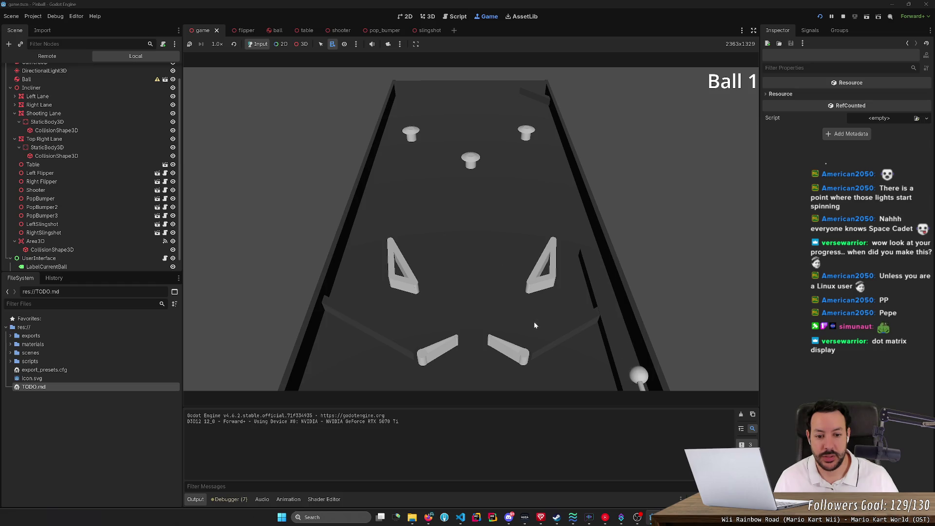
left_click(422, 333)
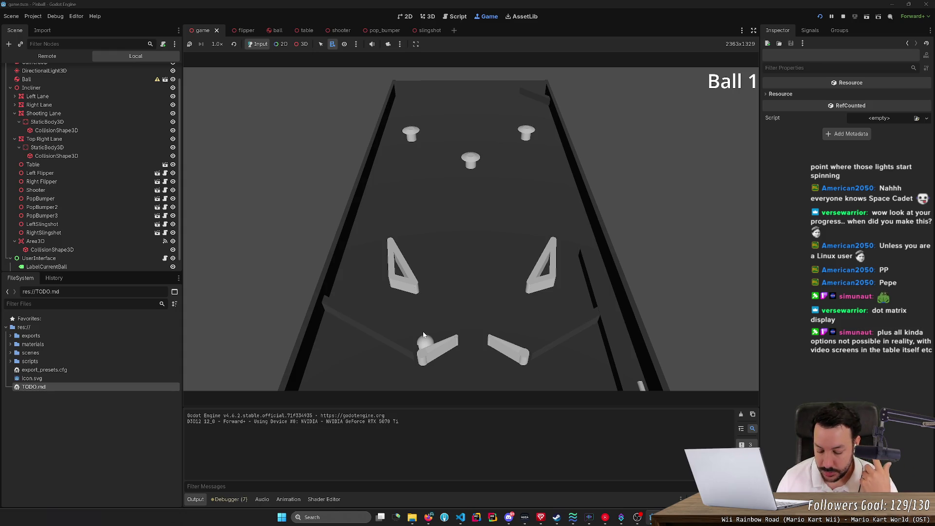
key("Left")
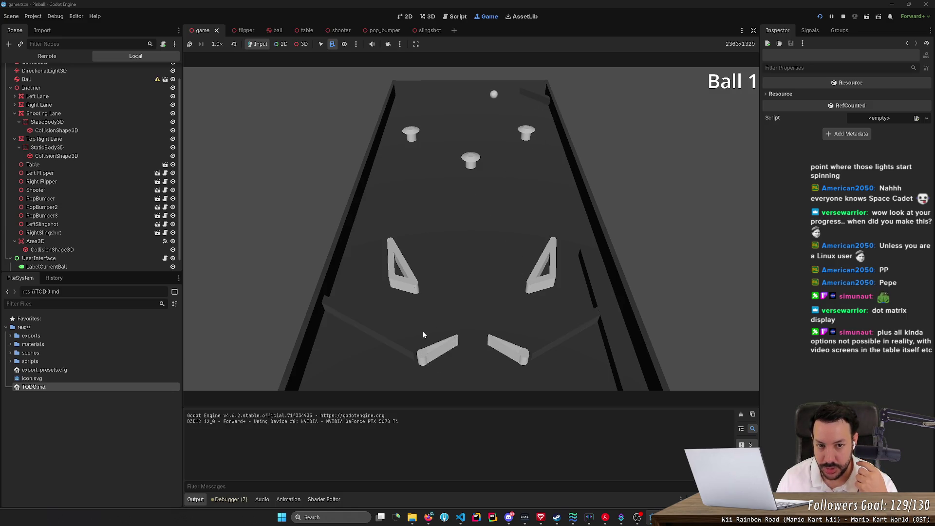
key("Right")
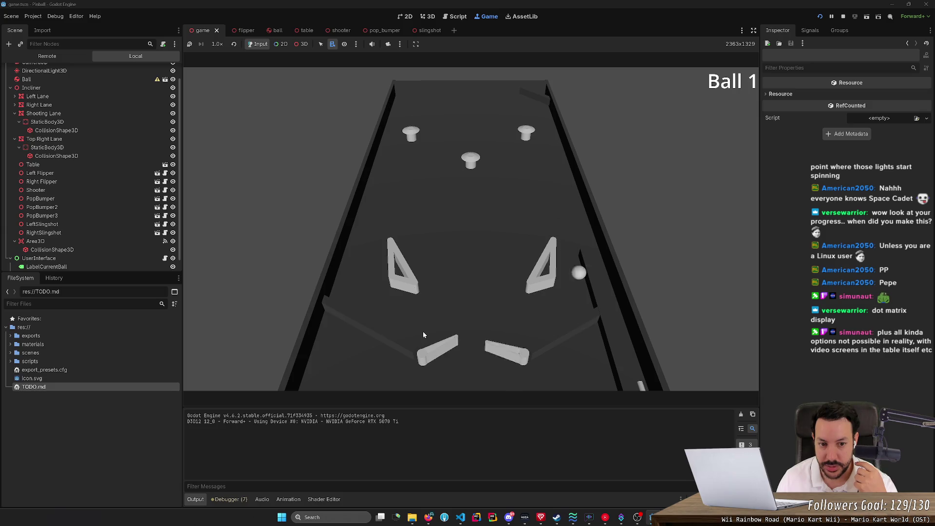
key("Left")
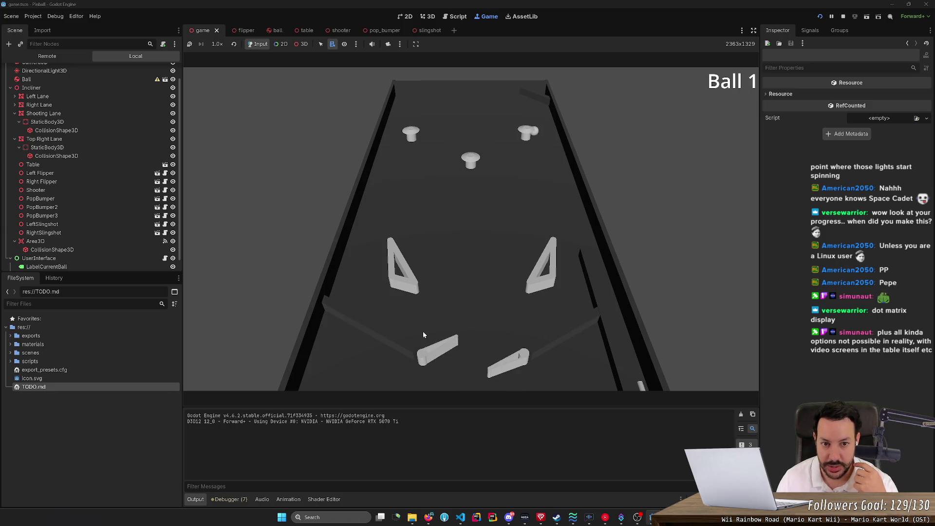
key("Right")
key("Right")
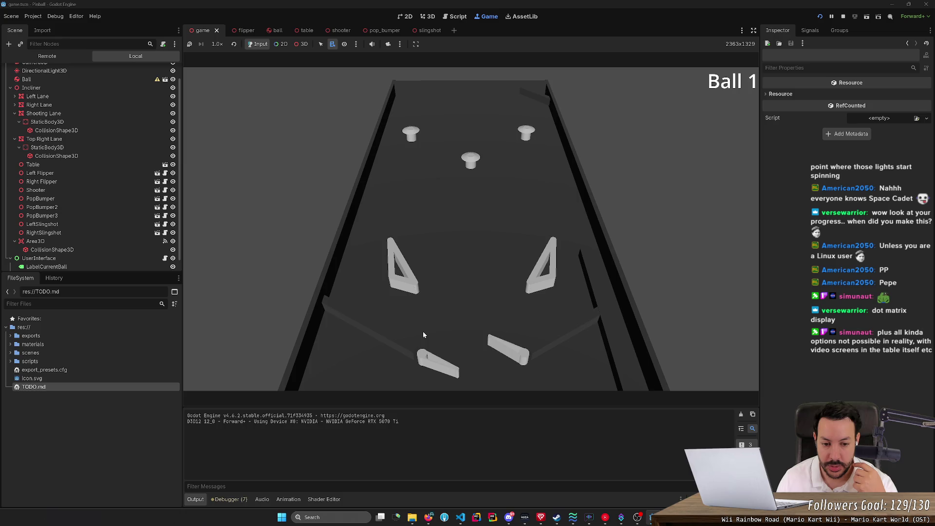
key("Left")
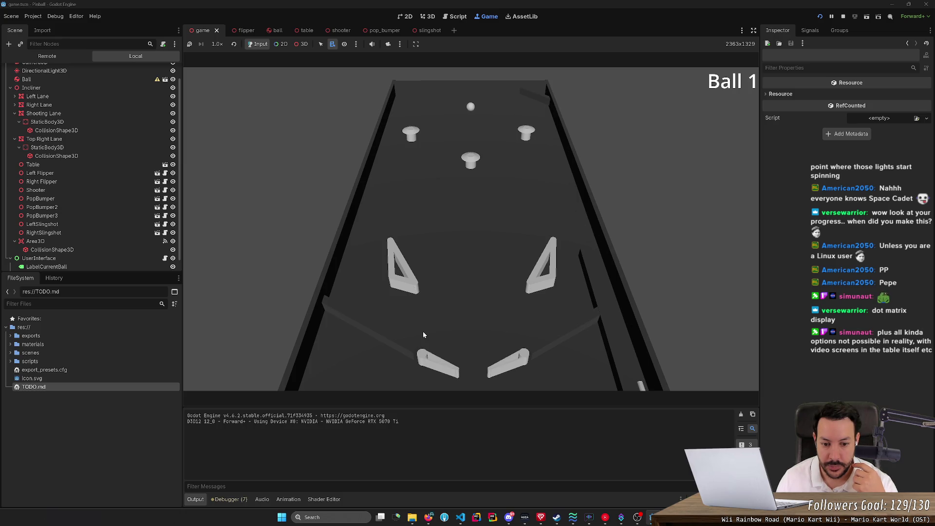
key("Right")
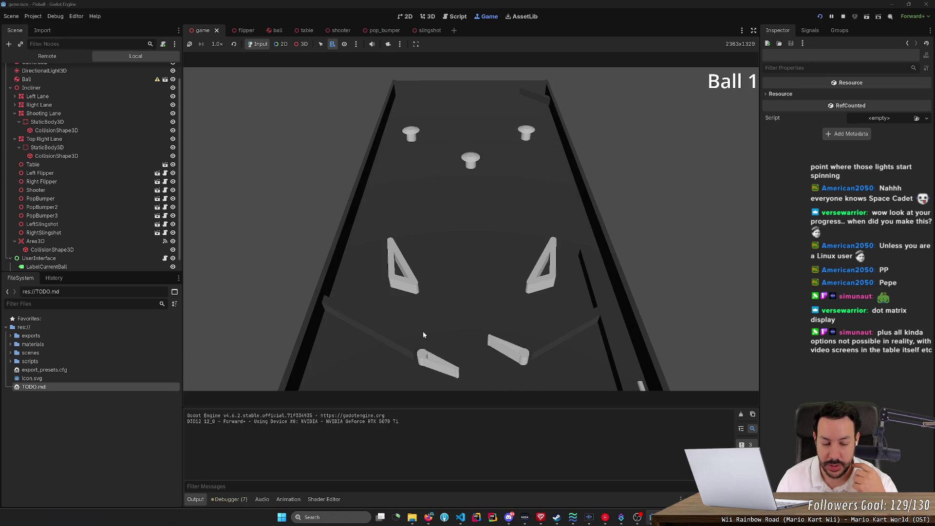
key("Left")
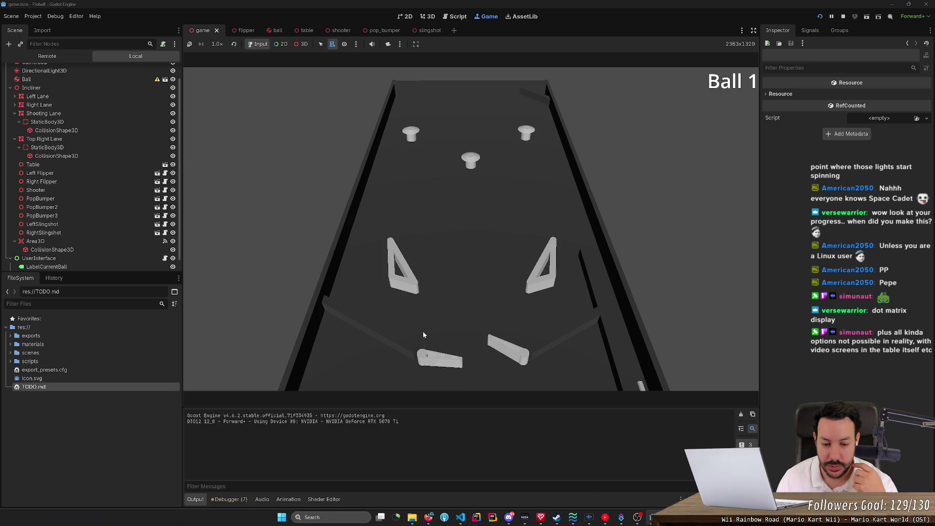
key("Right")
key("Left")
key("Right")
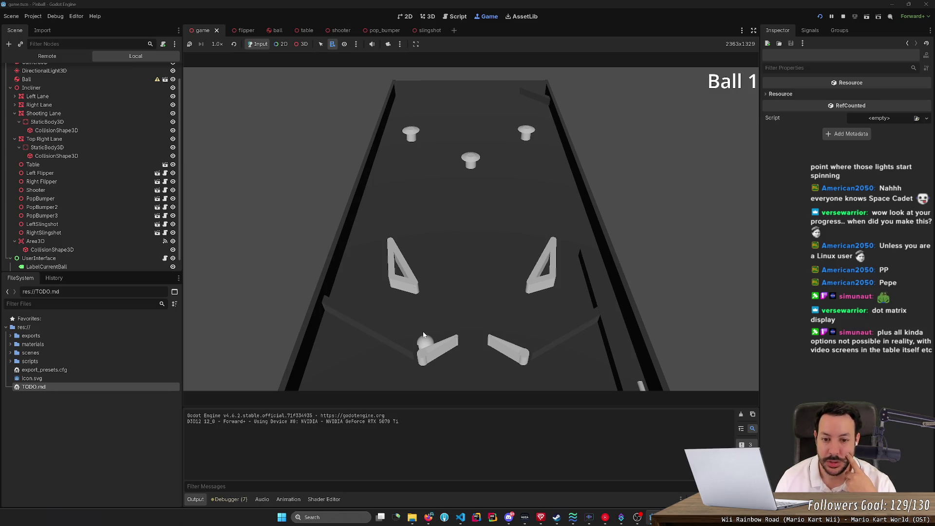
Step: Flip the ball back up the table repeatedly with space and the Left/Right flippers
key("space")
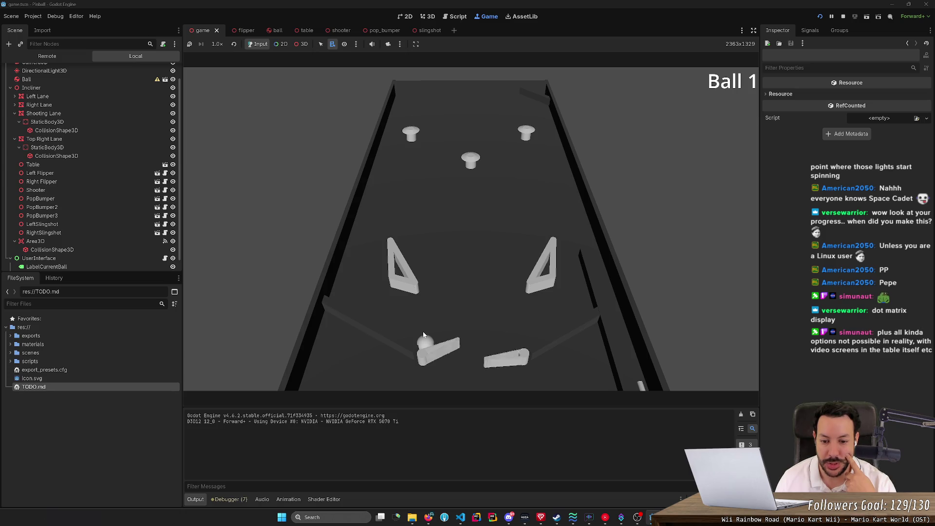
key("space")
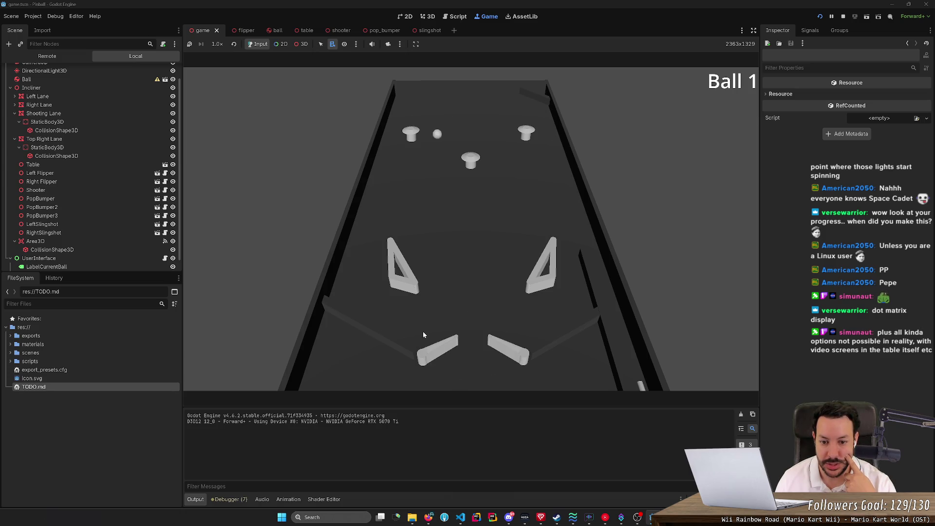
key("space")
key("space")
key("space")
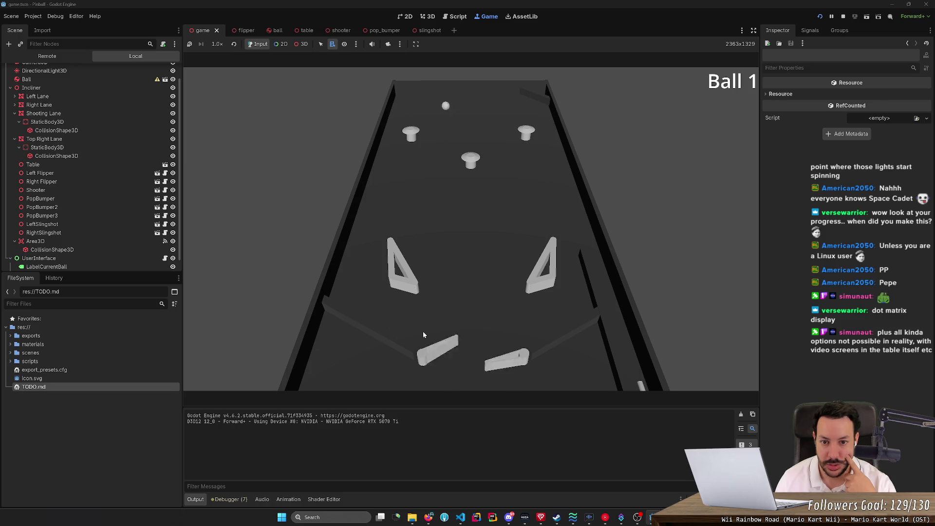
key("Right")
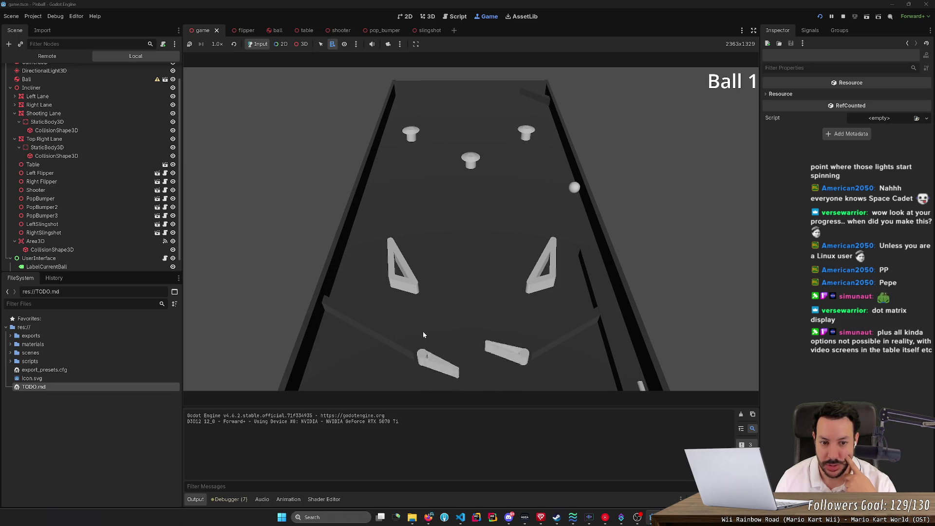
key("Left")
key("Right")
key("Left")
key("Left")
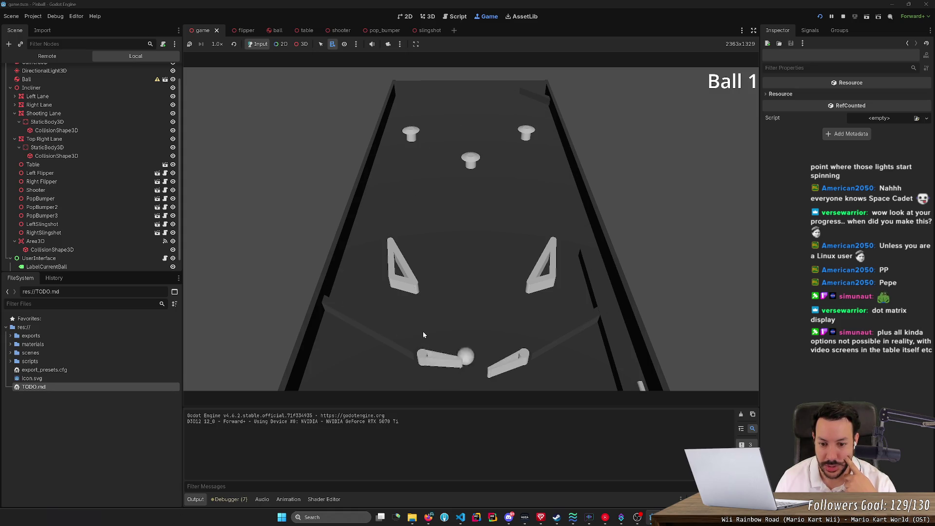
key("Right")
key("Left")
key("Right")
key("Left")
key("Left")
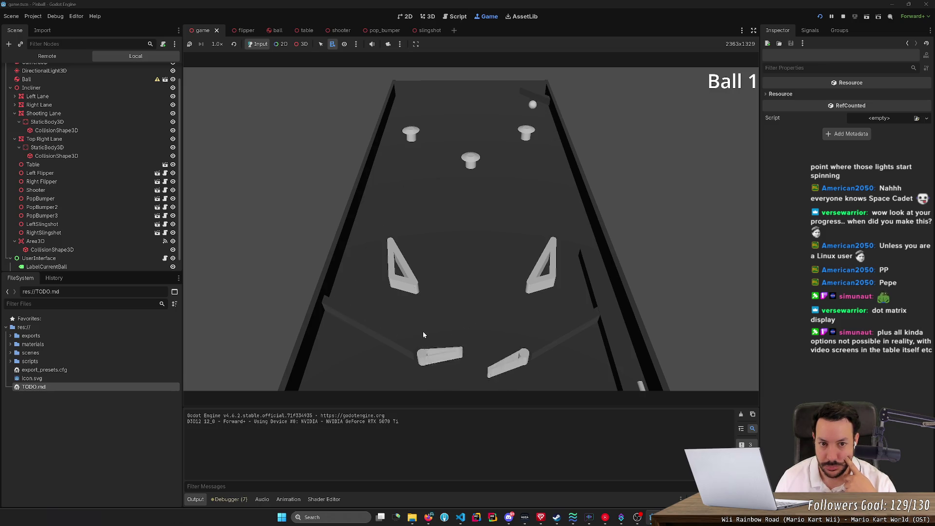
key("Left")
key("Right")
key("Left")
key("Left")
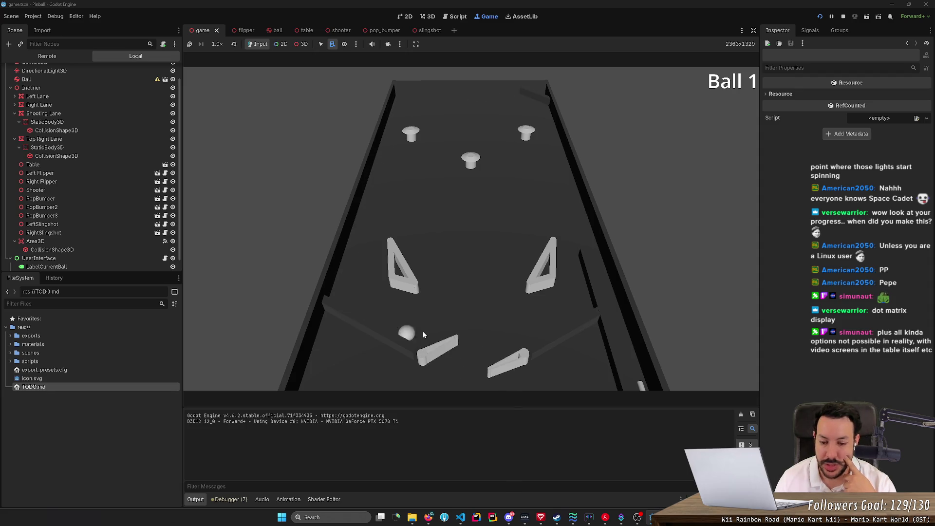
key("Right")
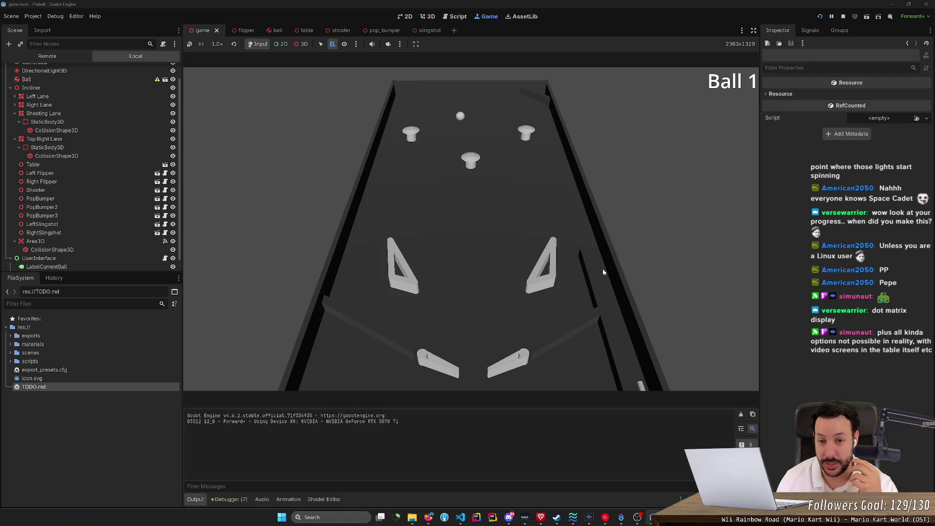
key("Left")
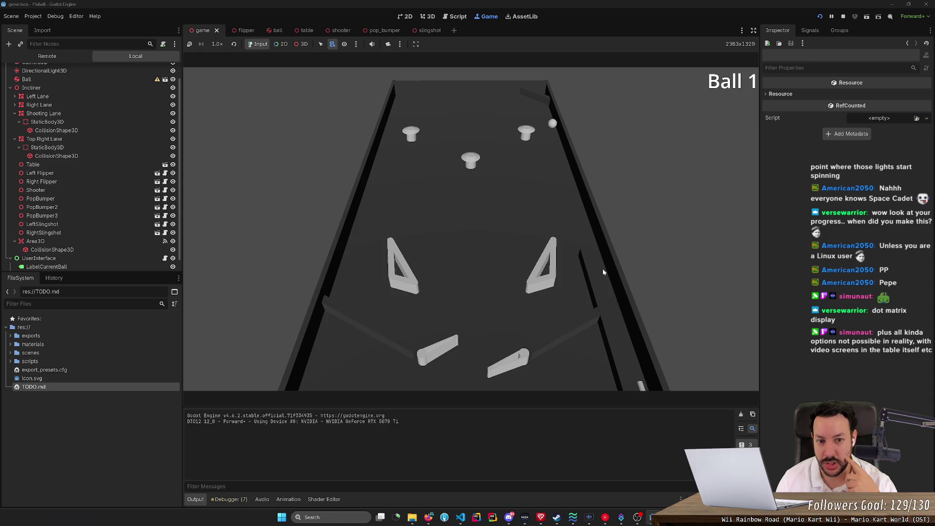
key("Left")
key("Right")
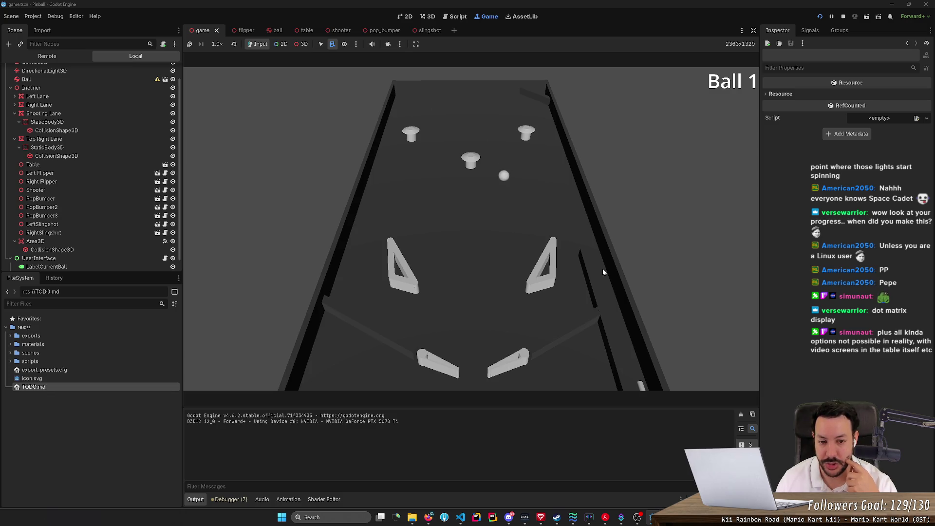
key("Left")
key("Left")
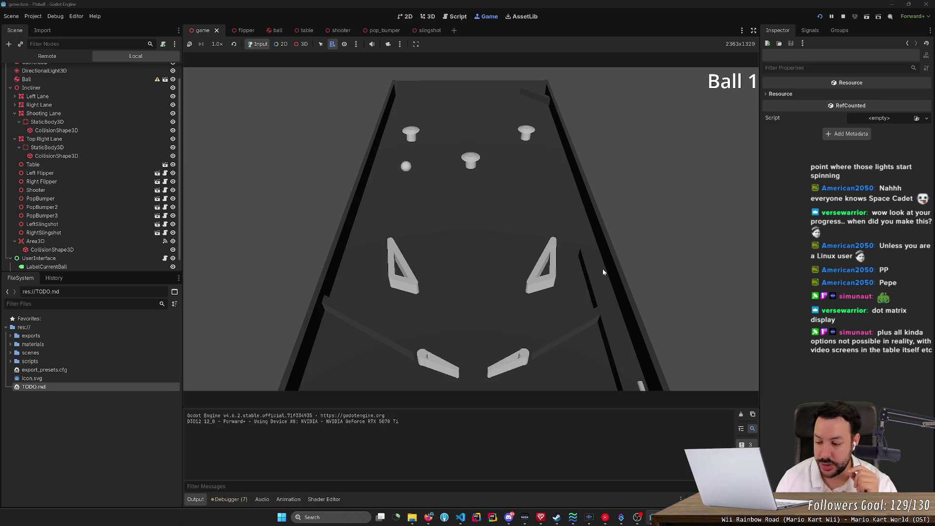
key("Left")
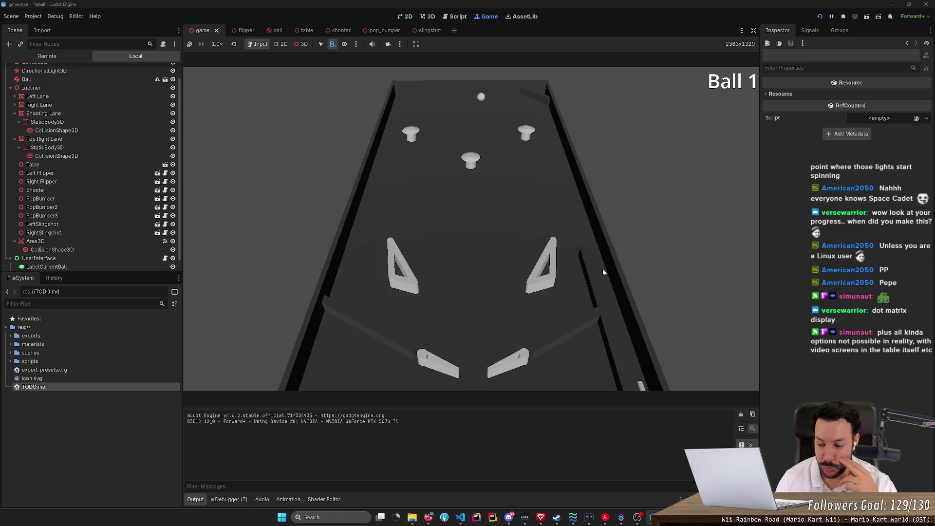
key("Left")
key("Left")
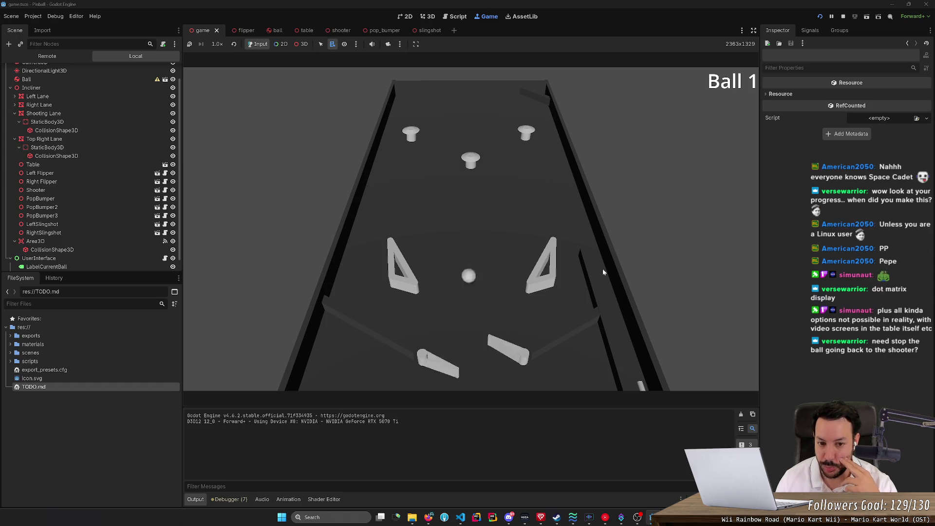
key("Right")
key("Left")
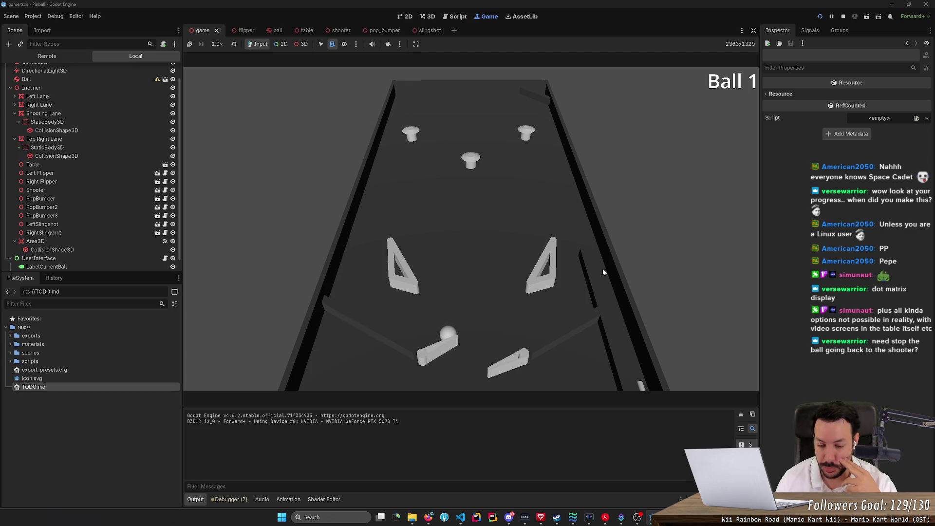
key("Right")
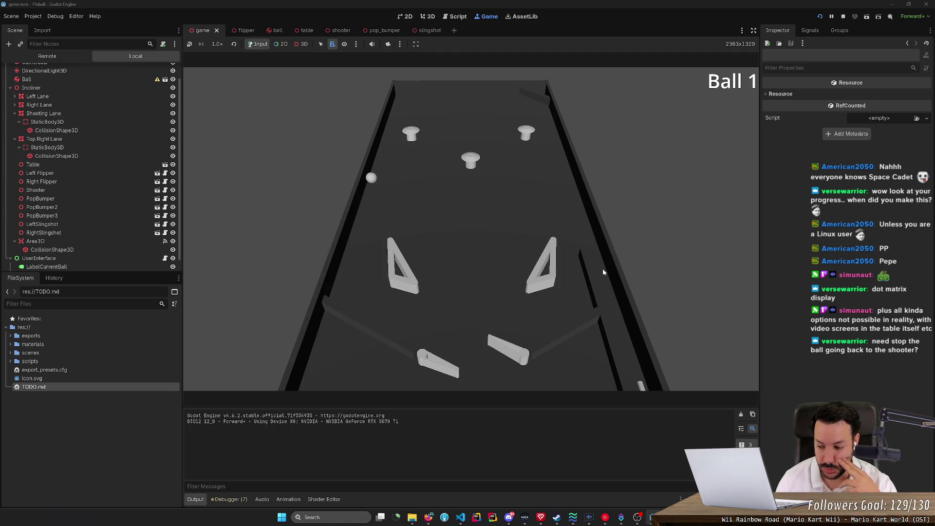
key("Left")
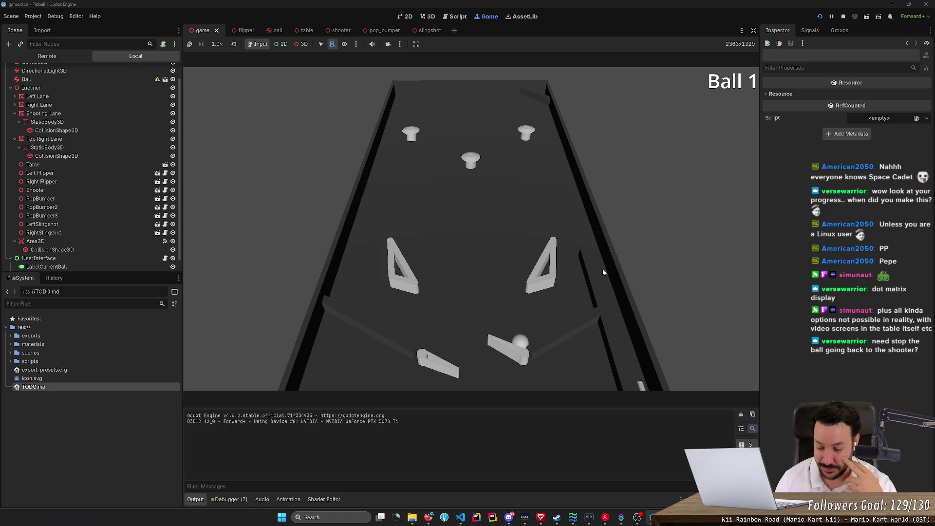
Step: Catch the ball on the left flipper and shoot it to the top-left and right side
key("Right")
key("Left")
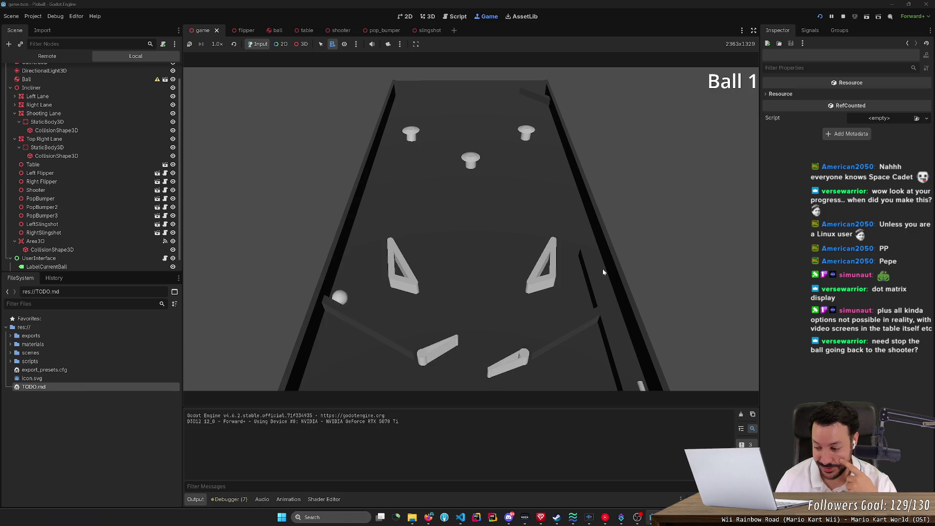
key("Right")
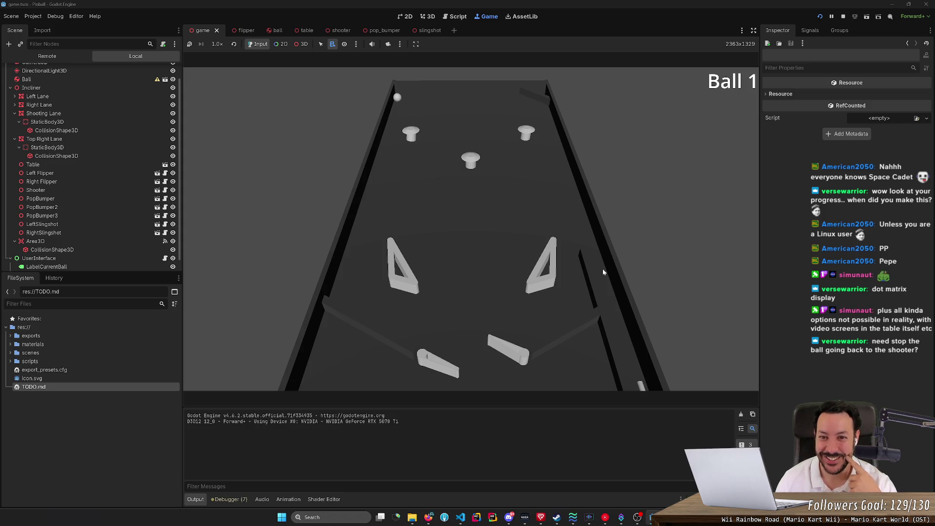
key("Left")
key("Left")
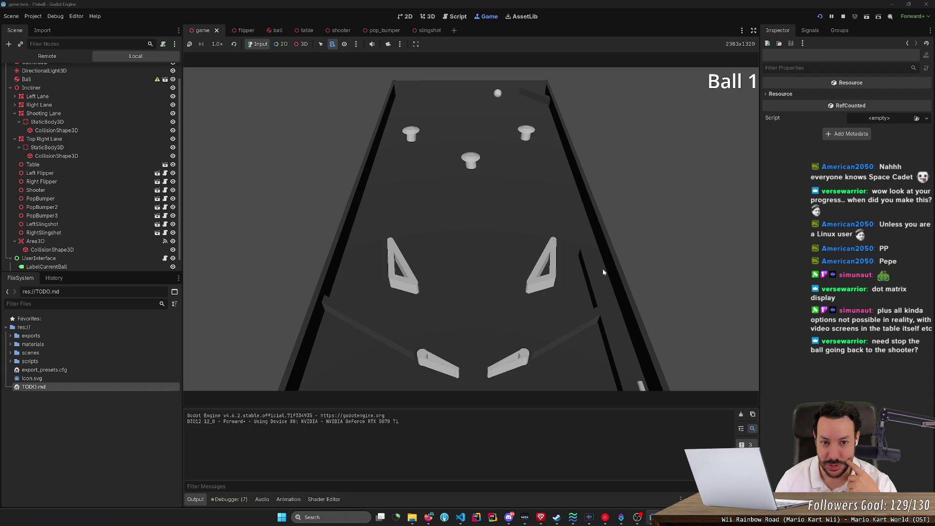
key("Right")
key("Left")
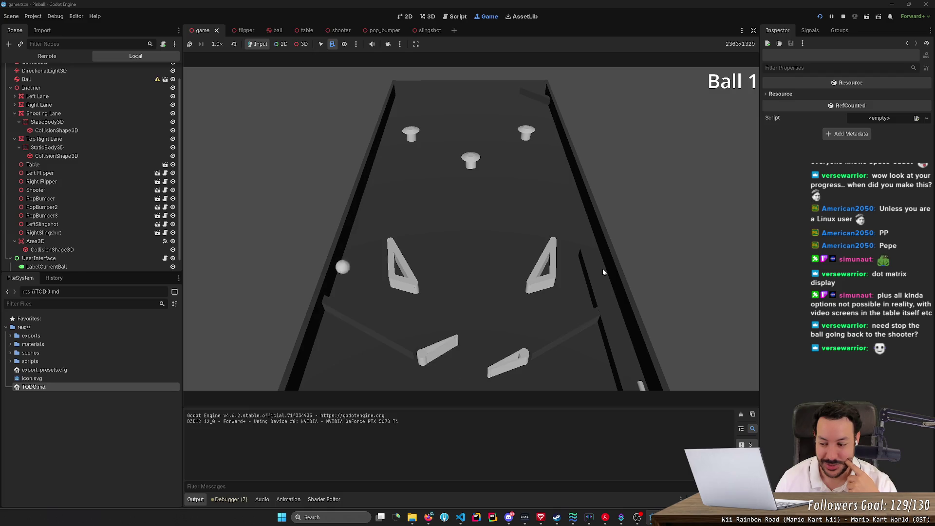
key("Right")
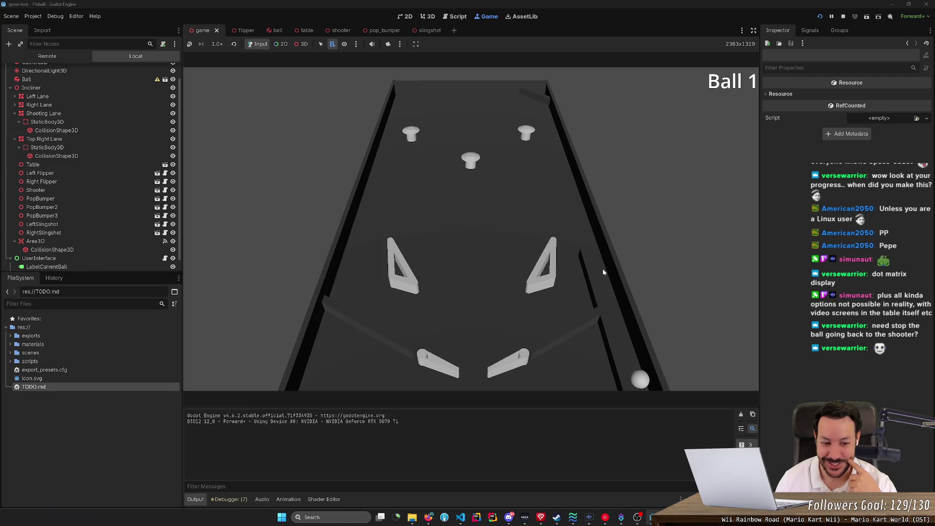
key("Left")
key("Right")
key("Left")
key("Right")
key("Left")
key("Right")
key("Left")
key("Left")
key("Right")
key("Left")
key("Right")
key("Left")
key("Right")
key("Right")
key("Right")
key("Right")
key("Right")
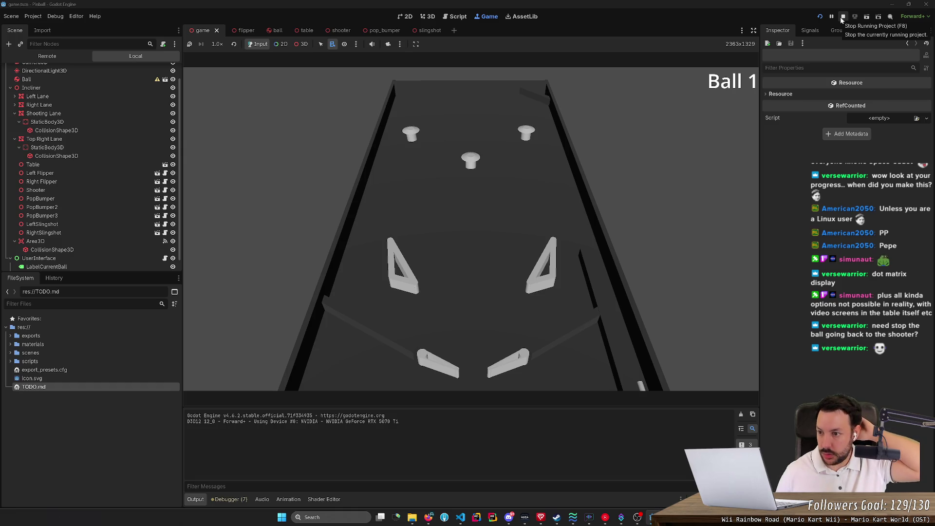
Step: Select the Left Flipper node and open its flipper.gd script
left_click(76, 176)
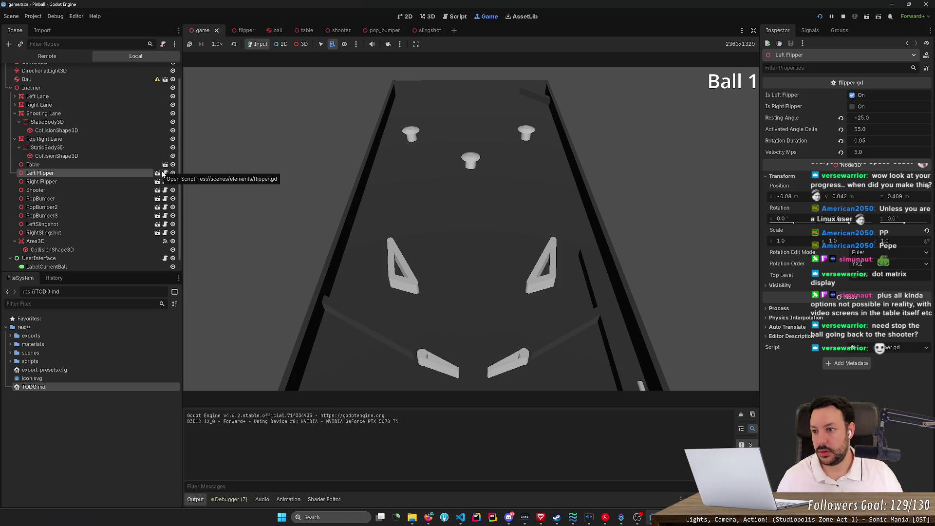
left_click(164, 173)
scroll(439, 146, "up", 5)
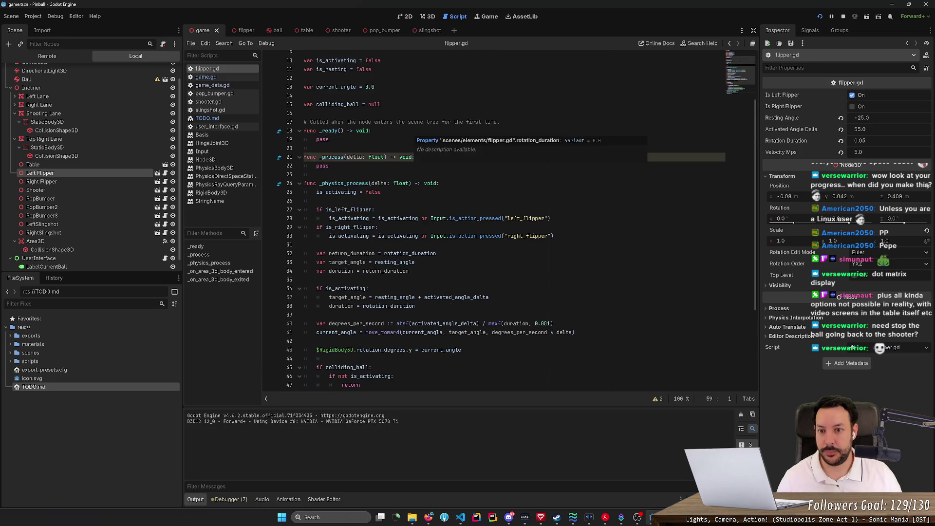
scroll(439, 195, "up", 3)
left_click_drag(754, 121, 762, 315)
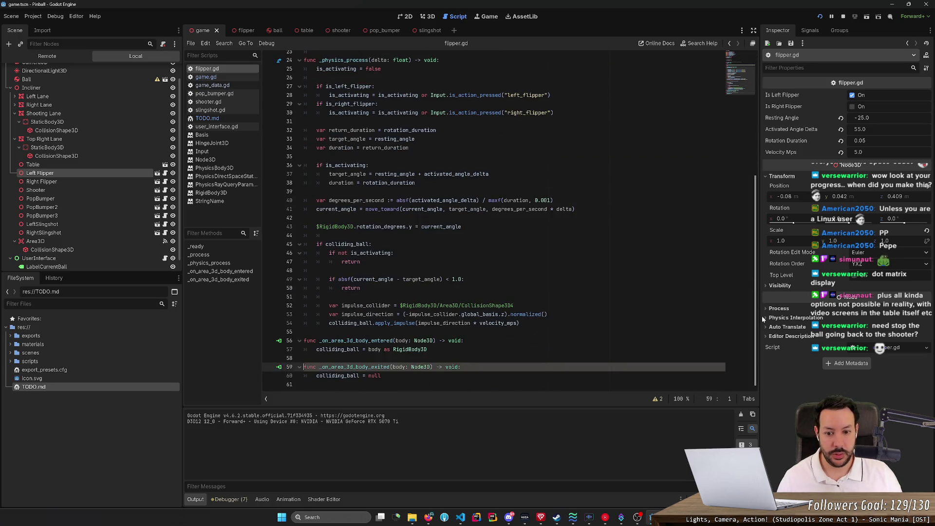
Step: Add an empty line at the end of flipper.gd and review its _physics_process rotation logic
key("Down")
key("Down")
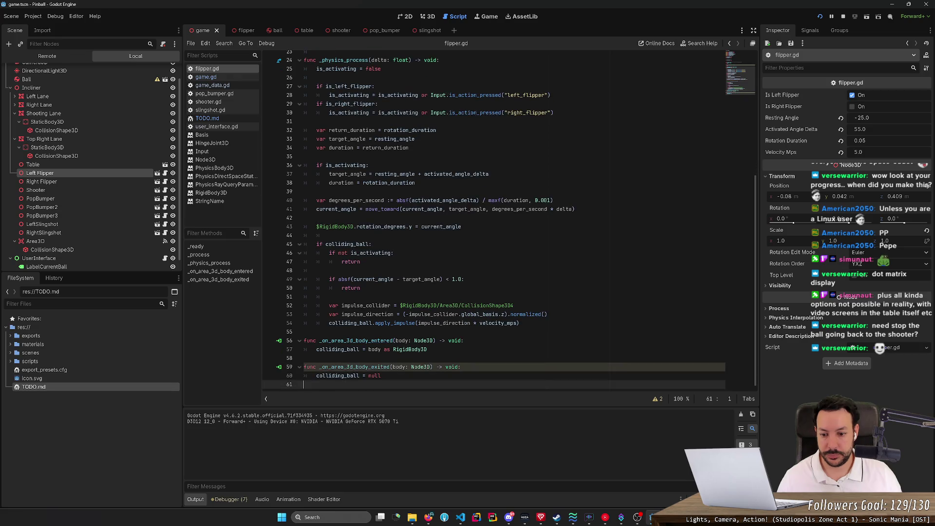
key("Return")
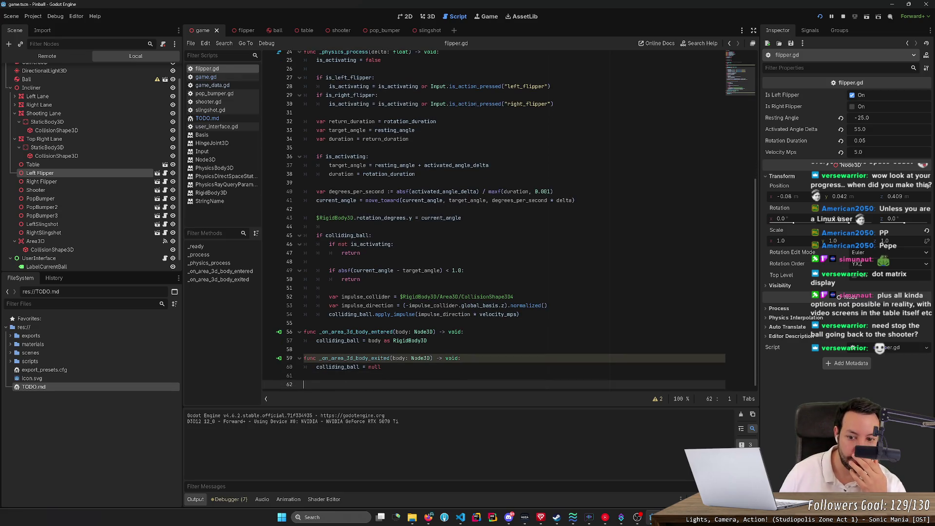
scroll(509, 221, "up", 8)
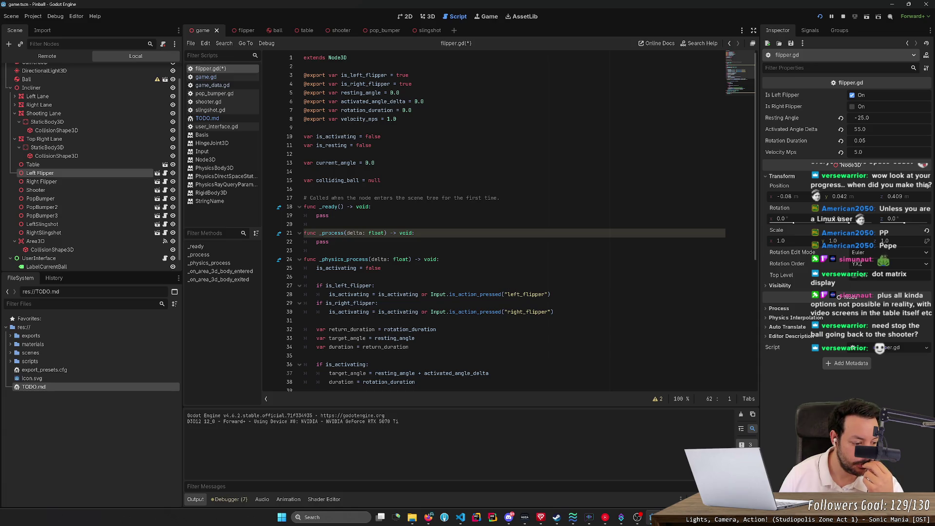
scroll(510, 220, "down", 8)
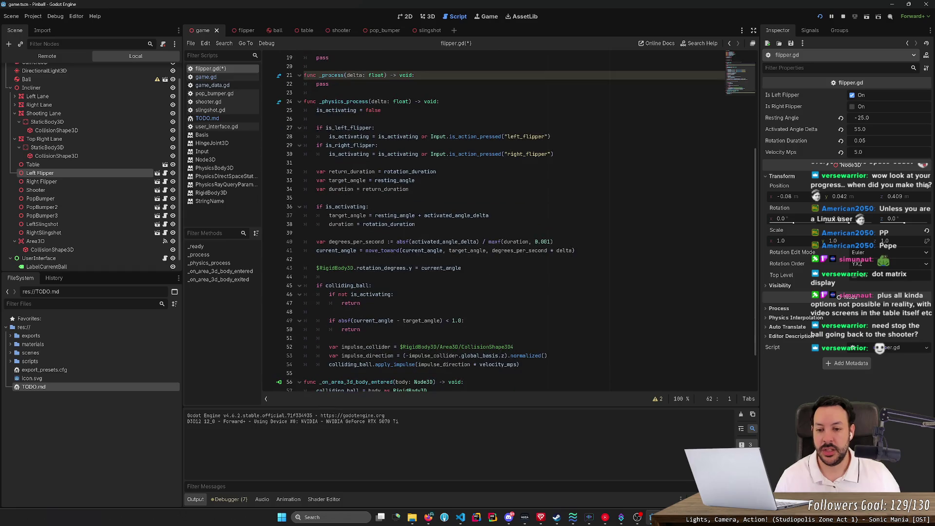
scroll(509, 221, "up", 8)
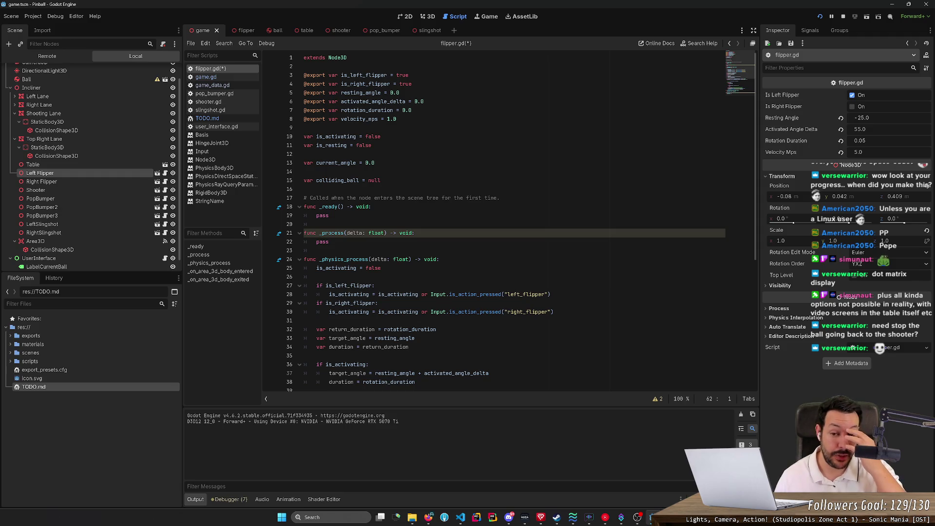
scroll(512, 219, "down", 7)
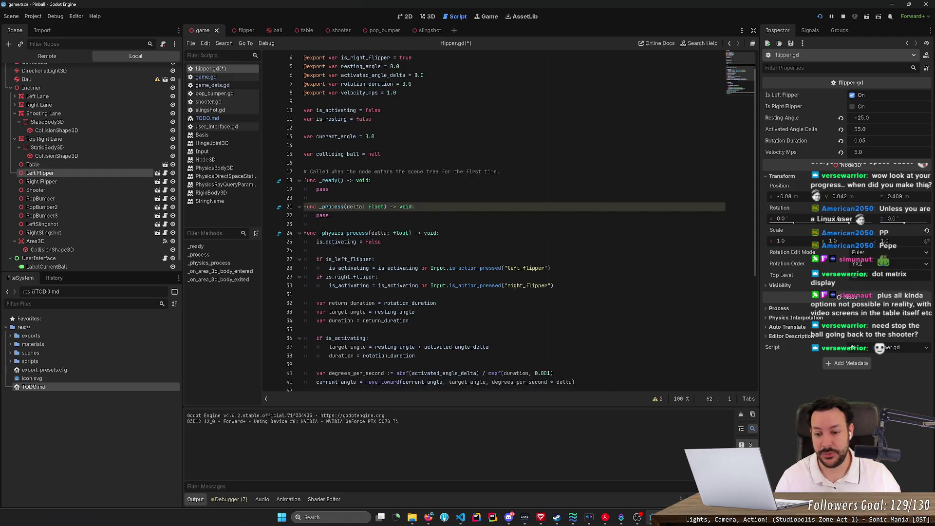
scroll(512, 219, "up", 7)
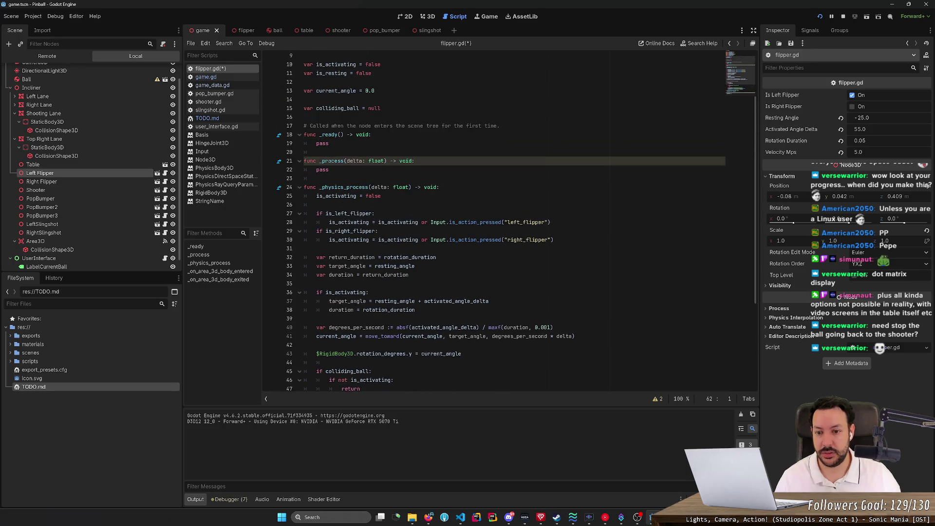
Step: Delete the unused is_resting variable line from flipper.gd
double_click(336, 137)
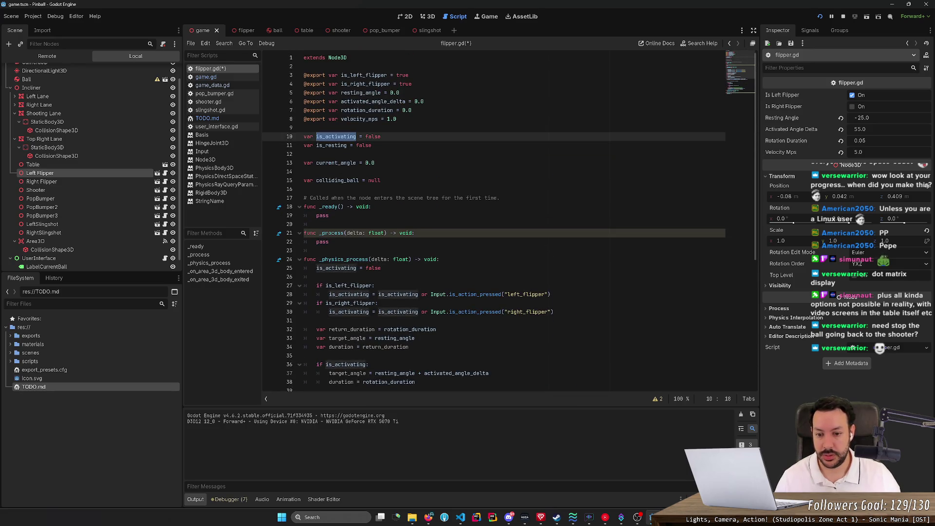
scroll(512, 220, "down", 2)
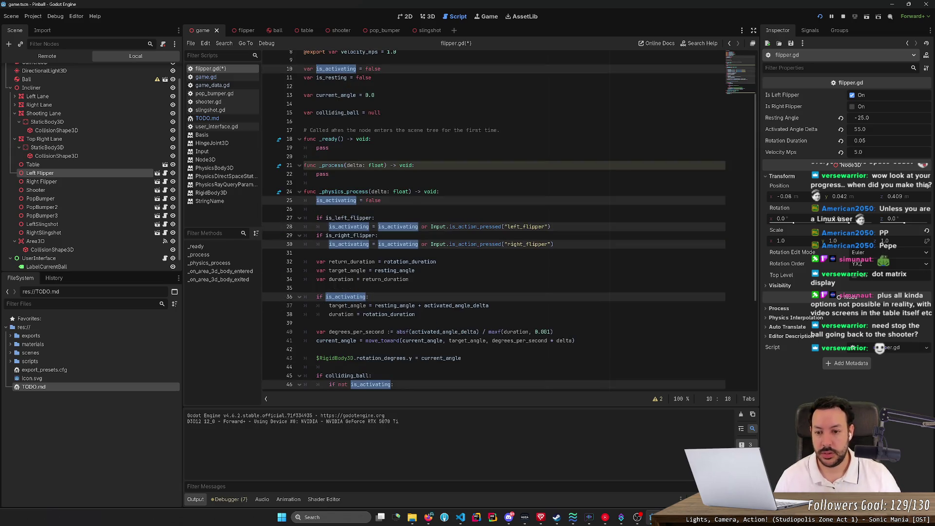
scroll(511, 219, "up", 2)
left_click(381, 121)
key("shift+Down")
key("Delete")
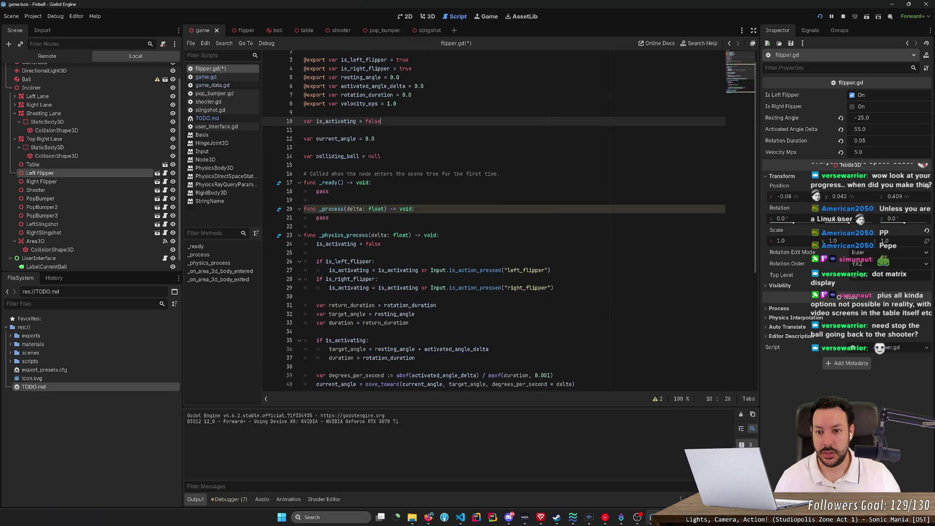
Step: Turn line 24's is_activating into a local 'var activating' declaration in _physics_process
left_click(316, 244)
type("VAR")
key("BackSpace")
key("BackSpace")
key("BackSpace")
type("v")
key("Escape")
type("ar")
key("ctrl+shift+Right")
key("shift+Left")
key("shift+Left")
key("shift+Left")
key("BackSpace")
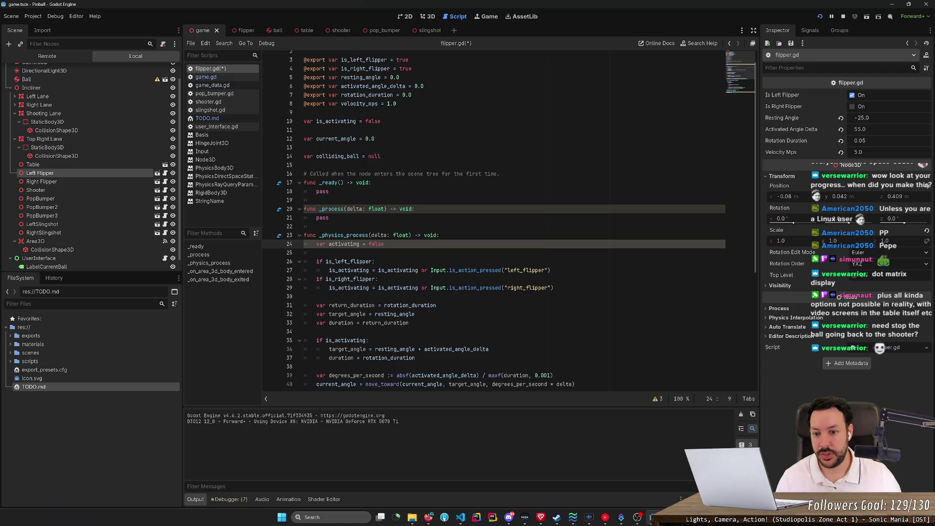
Step: Multi-select the following is_activating uses and rename them to activating
double_click(349, 270)
scroll(349, 270, "down", 3)
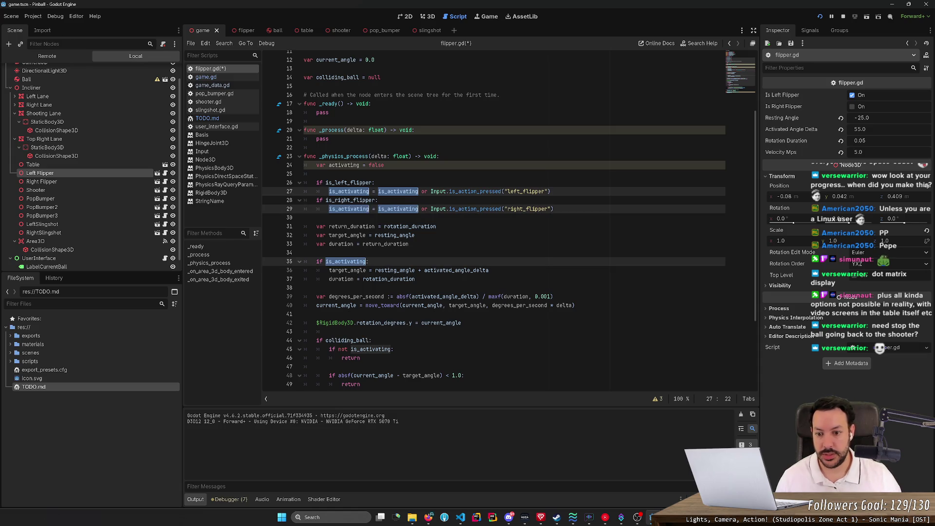
scroll(487, 219, "down", 2)
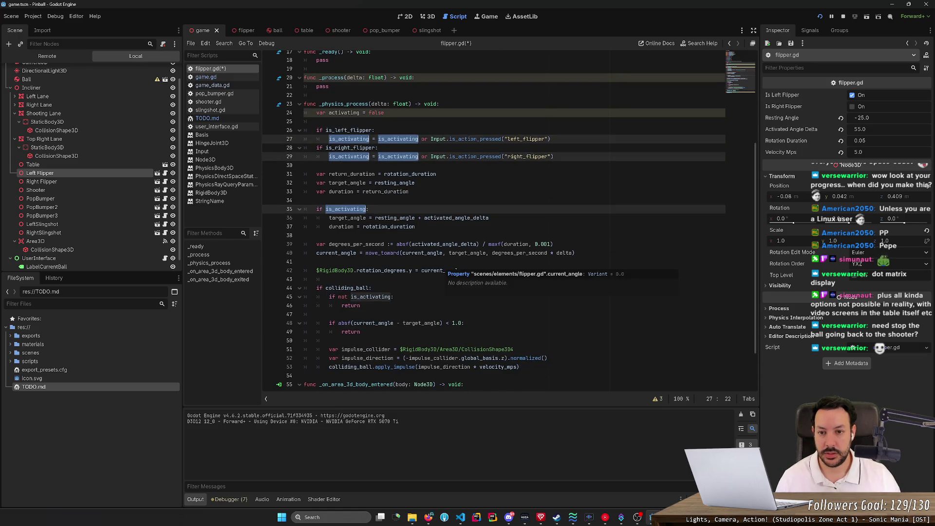
key("ctrl+d")
scroll(442, 271, "down", 2)
type("activating")
Step: Add 'is_activating = activating' after the impulse code, leaving a blank line above it
left_click(520, 315)
key("Return")
key("Return")
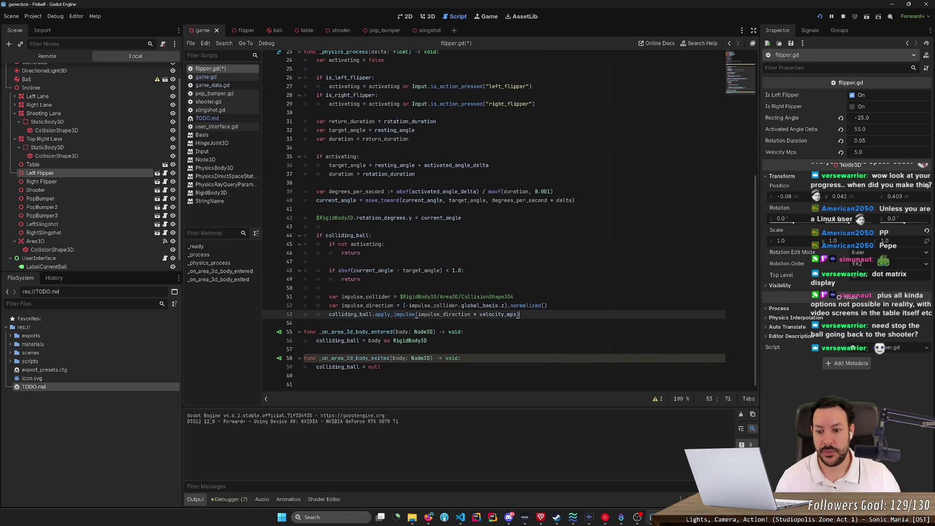
type("is_activating")
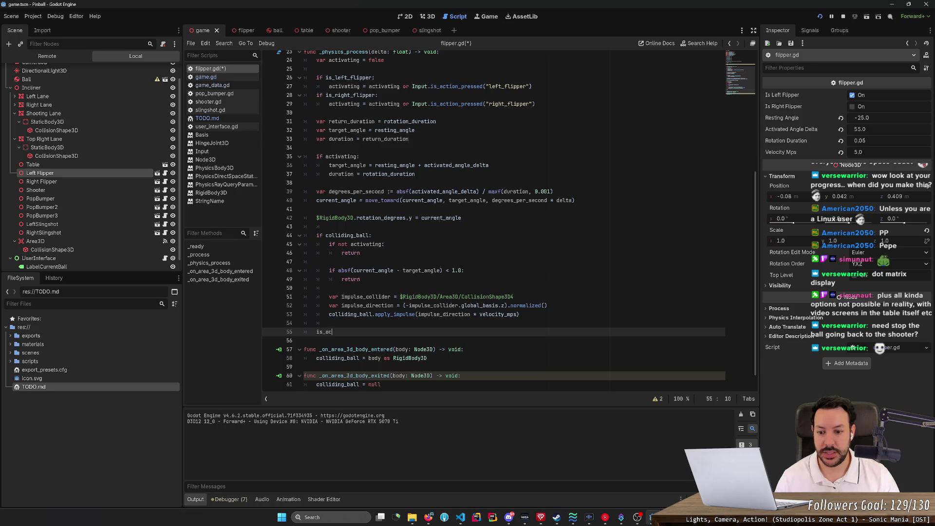
type(" = ac")
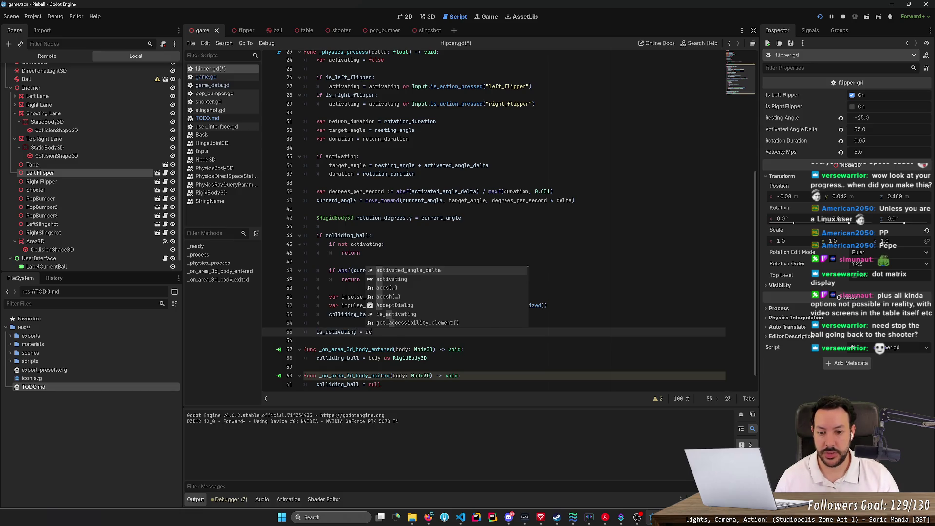
key("Down")
key("Return")
key("Up")
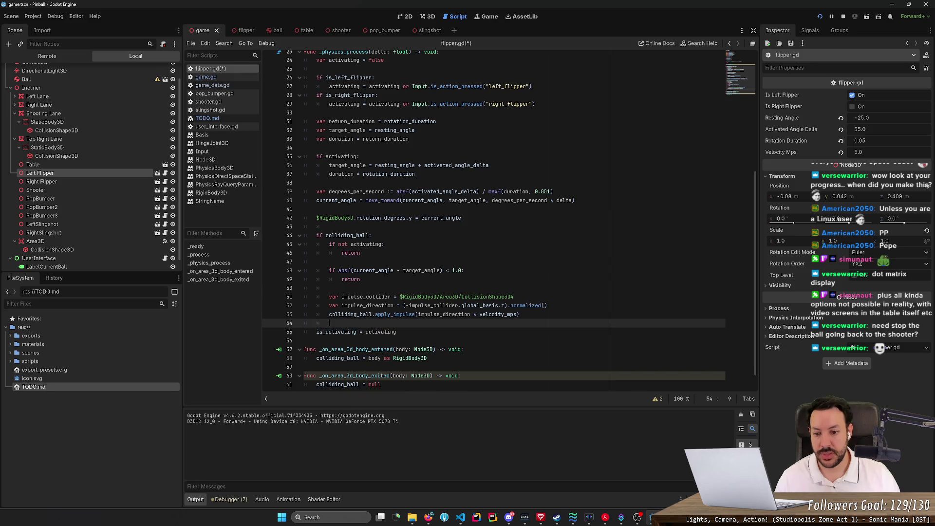
key("Return")
Step: Write the 'if is_activating != activating:' check above the assignment
type("if ")
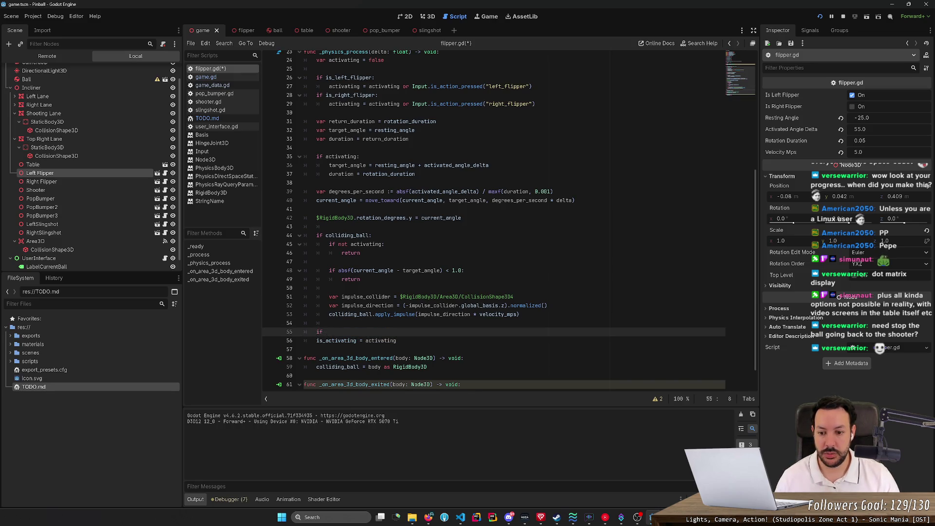
type("is")
key("Return")
type("!= ac")
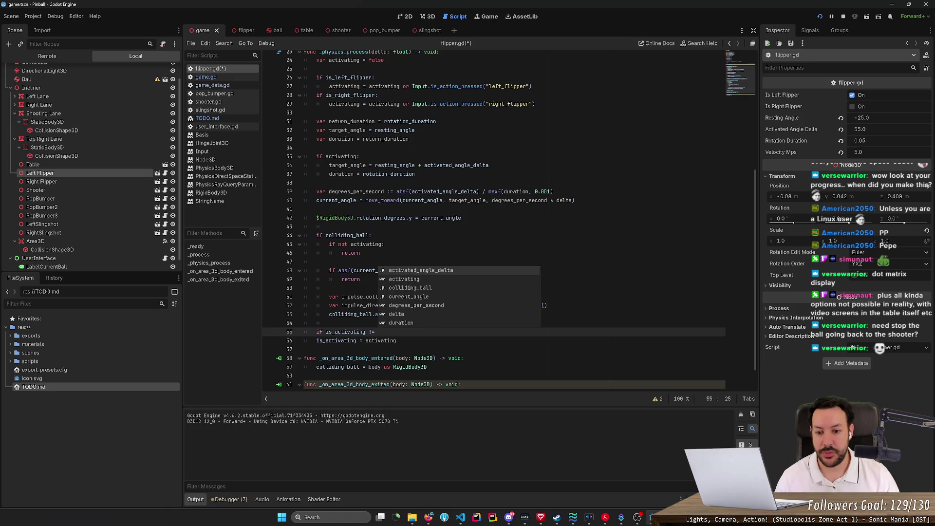
key("Down")
key("Return")
type(":")
key("Return")
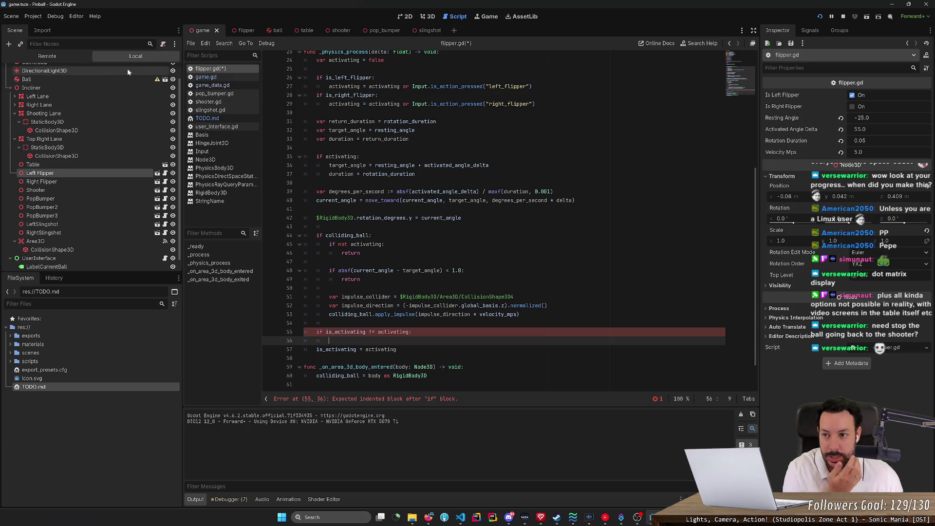
left_click(23, 362)
left_click(11, 362)
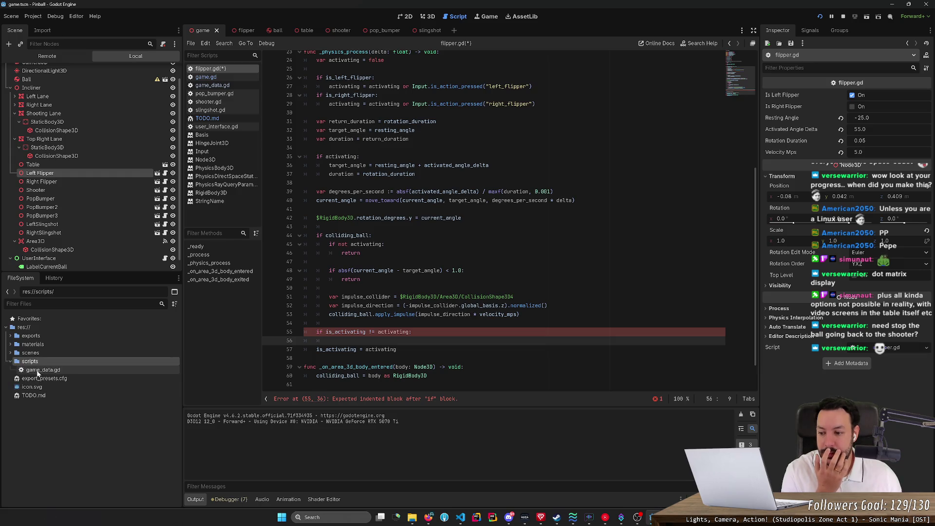
double_click(43, 370)
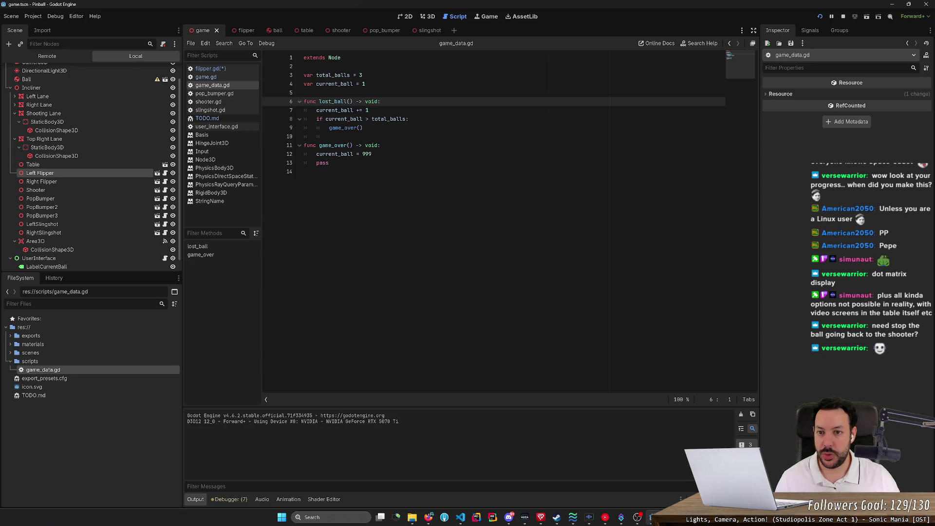
left_click(89, 182)
left_click(100, 174)
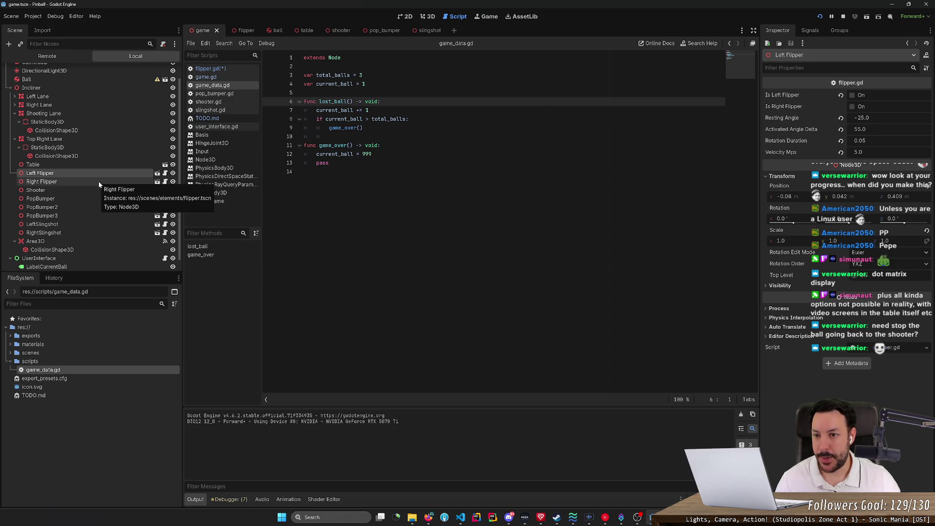
left_click(101, 182)
left_click(106, 173)
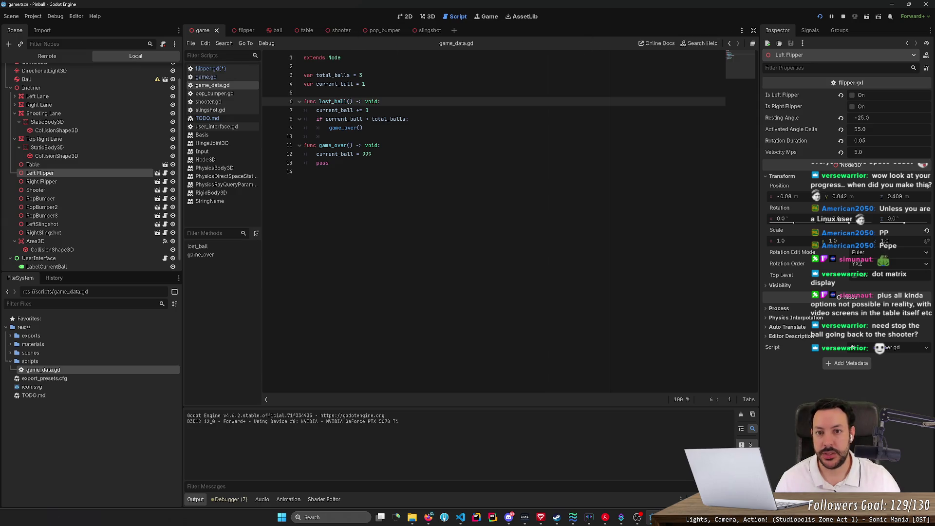
left_click(211, 69)
scroll(346, 236, "down", 2)
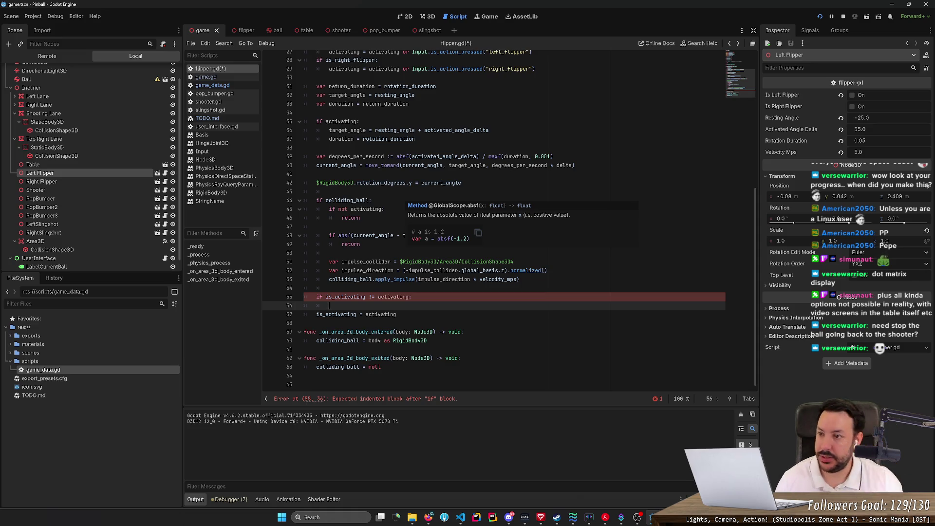
scroll(124, 133, "up", 2)
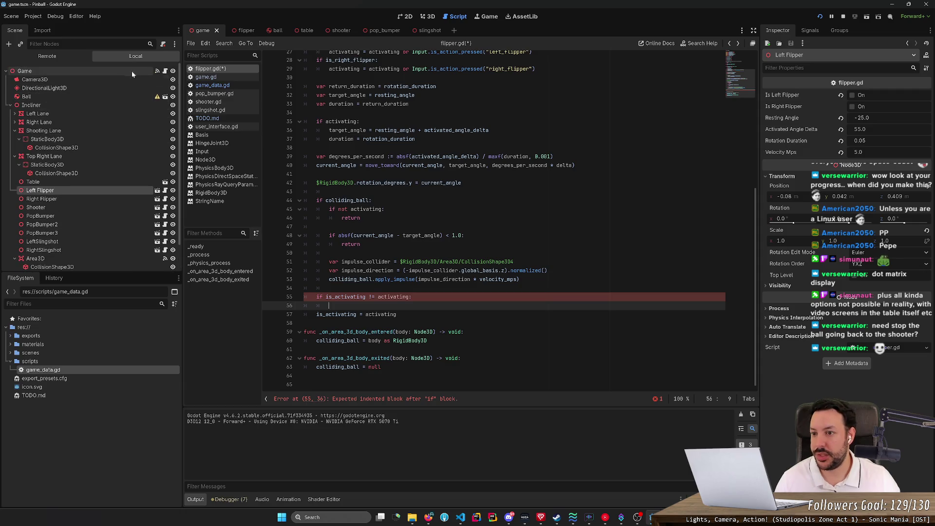
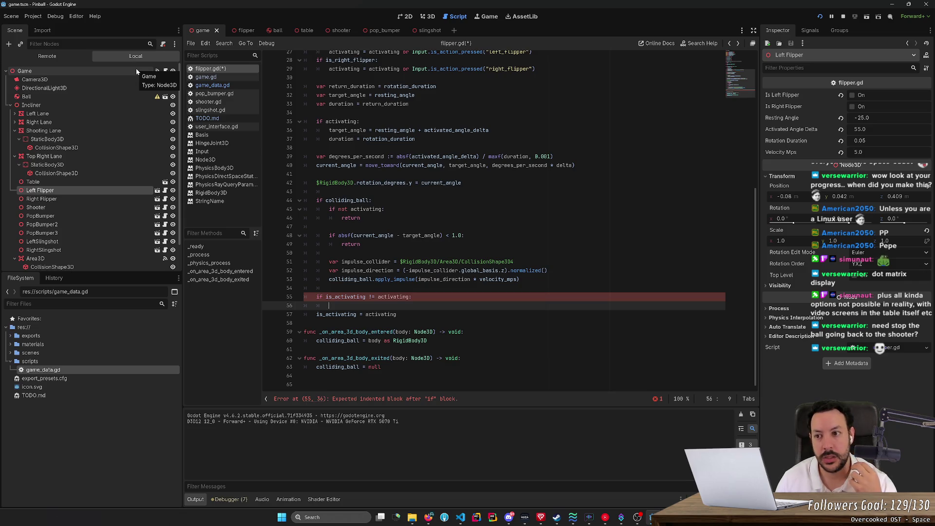
Step: Select the Game node and add a blank line at line 56 inside the is_activating != activating check
left_click(136, 68)
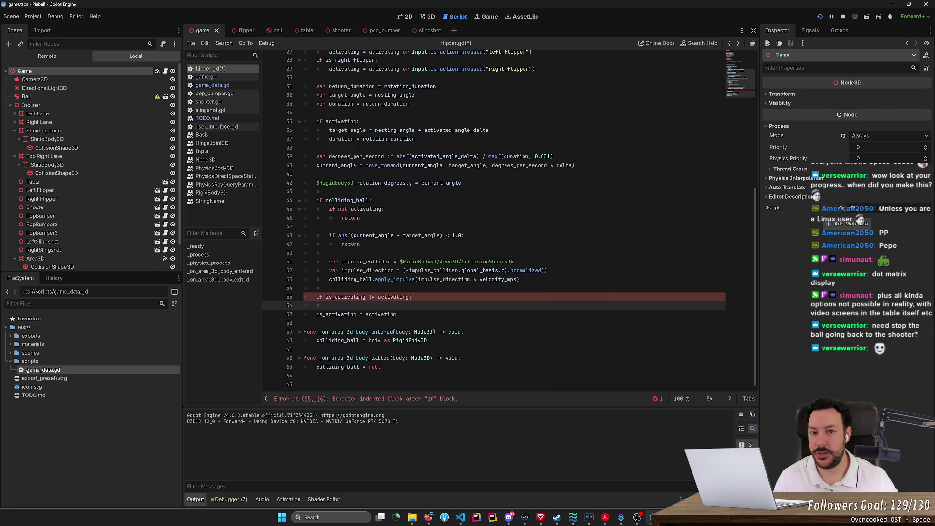
scroll(487, 219, "up", 1)
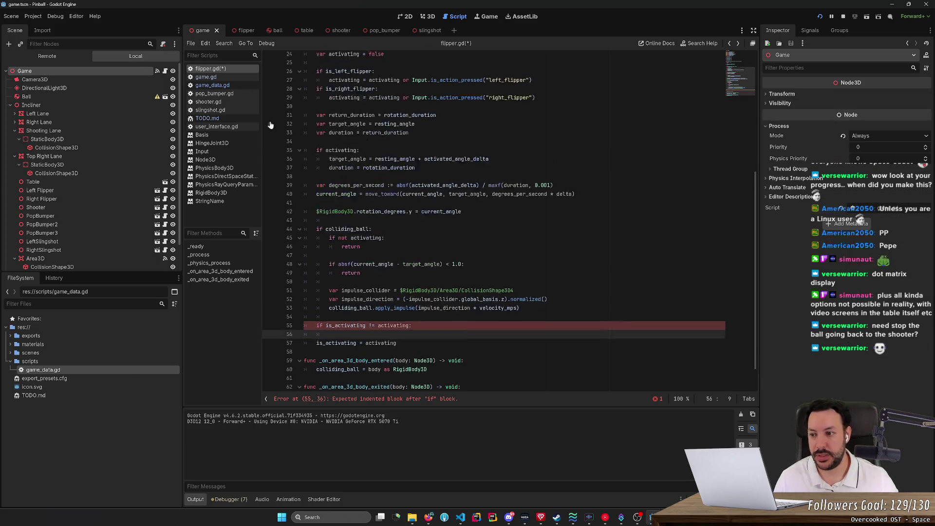
scroll(495, 219, "down", 1)
scroll(142, 147, "down", 1)
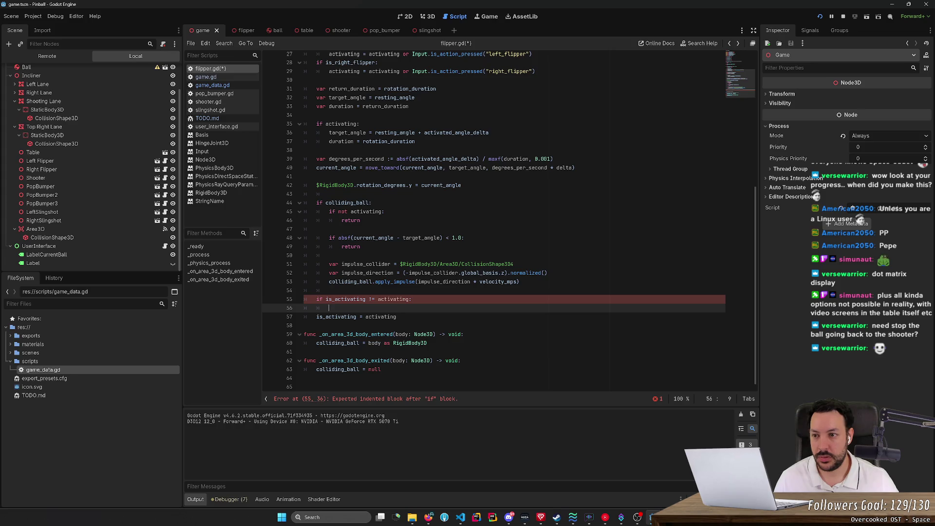
scroll(72, 141, "up", 1)
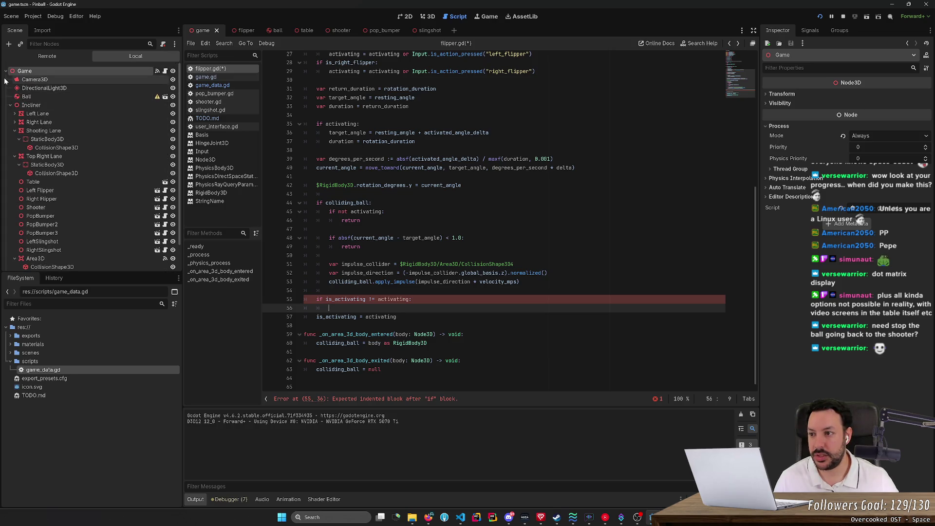
scroll(7, 122, "down", 1)
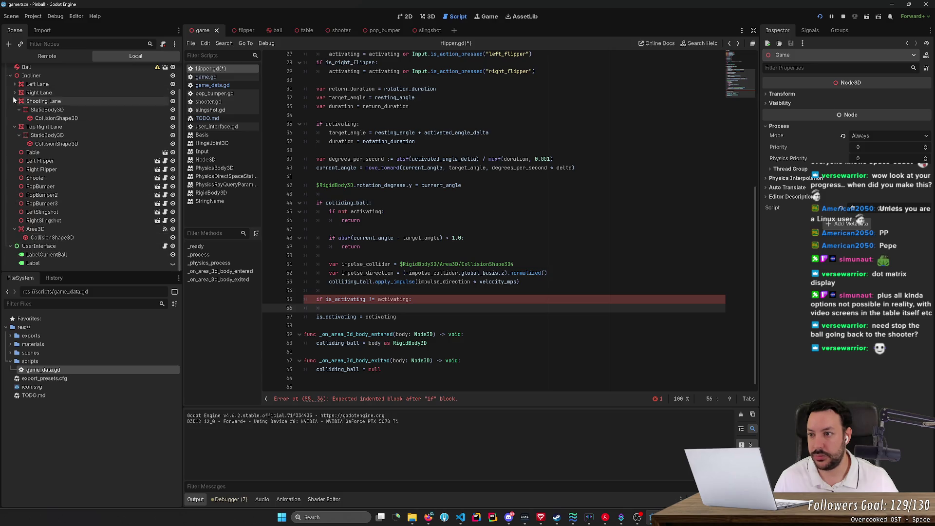
scroll(13, 100, "up", 1)
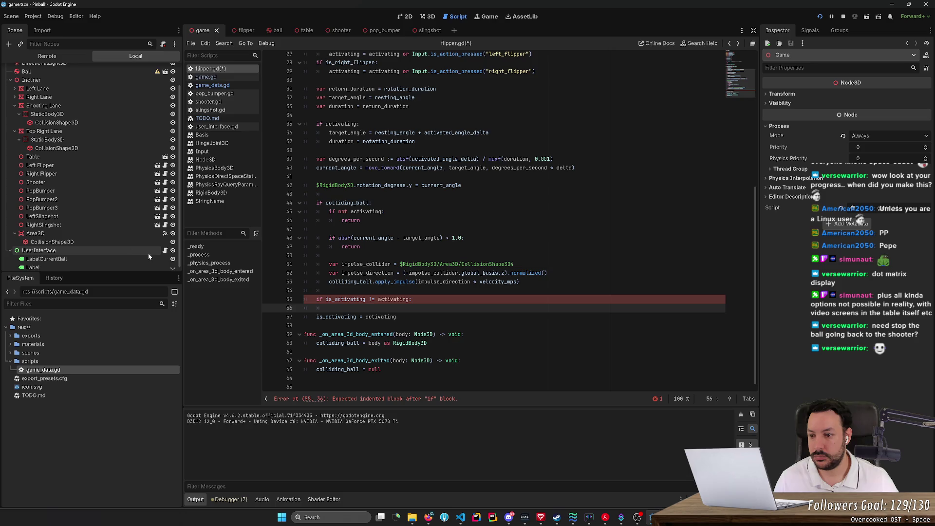
scroll(165, 249, "up", 2)
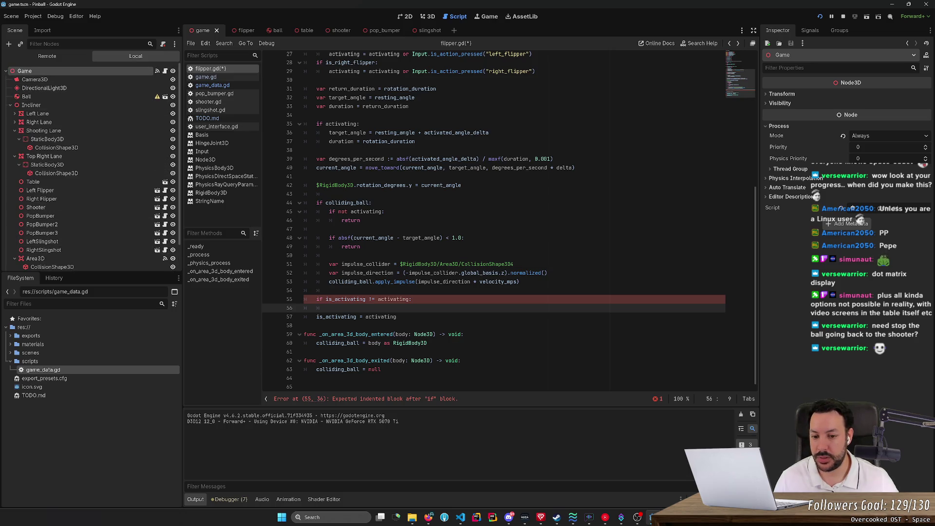
scroll(56, 162, "down", 2)
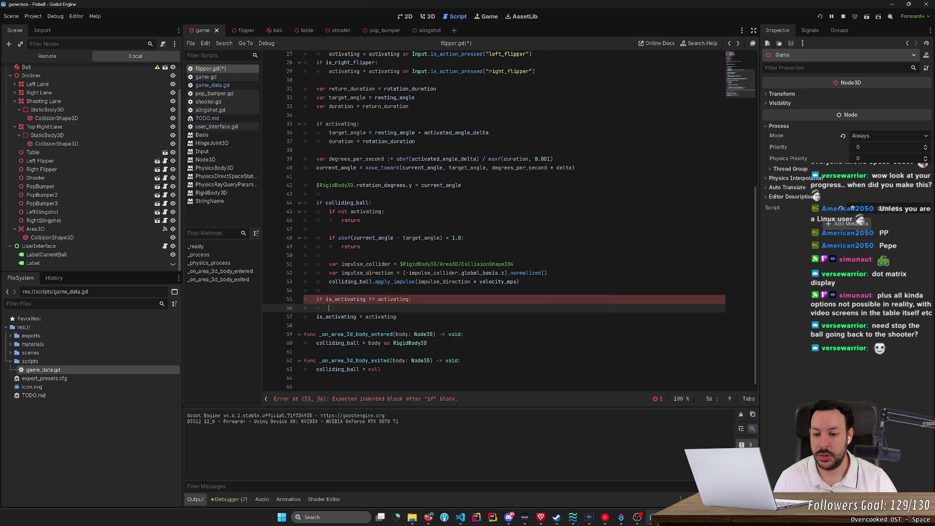
key("Return")
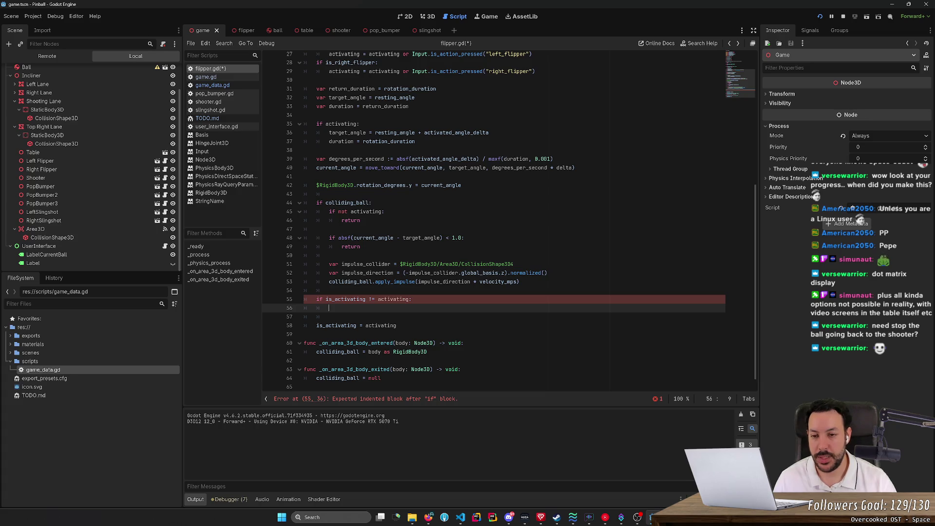
scroll(370, 132, "up", 4)
scroll(371, 141, "up", 4)
Step: Declare `signal state(active: bool)` below the colliding_ball variable in flipper.gd
left_click(381, 140)
key("Return")
key("Return")
type("signal")
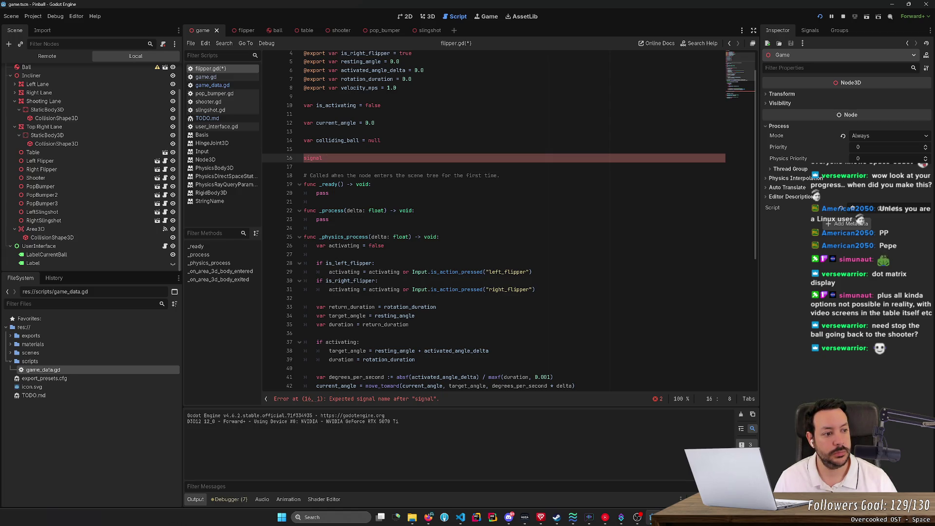
type("state(")
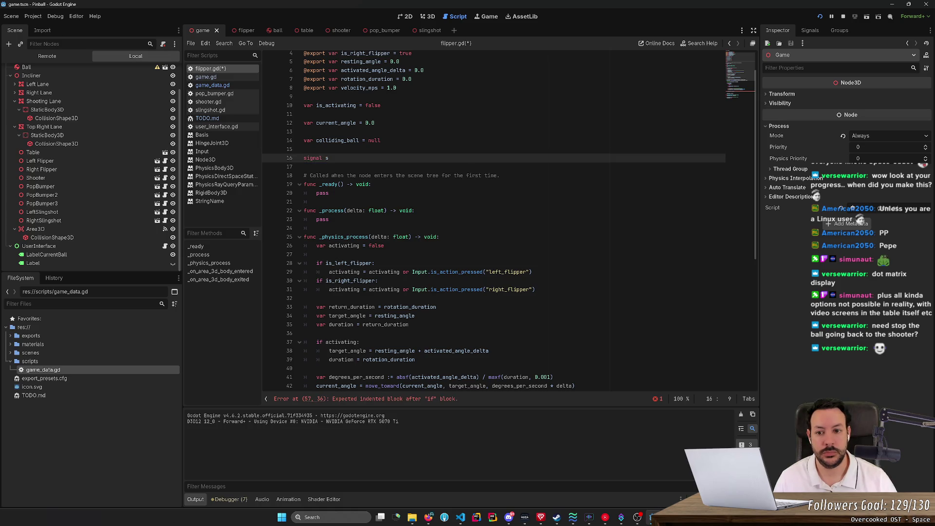
type("bool")
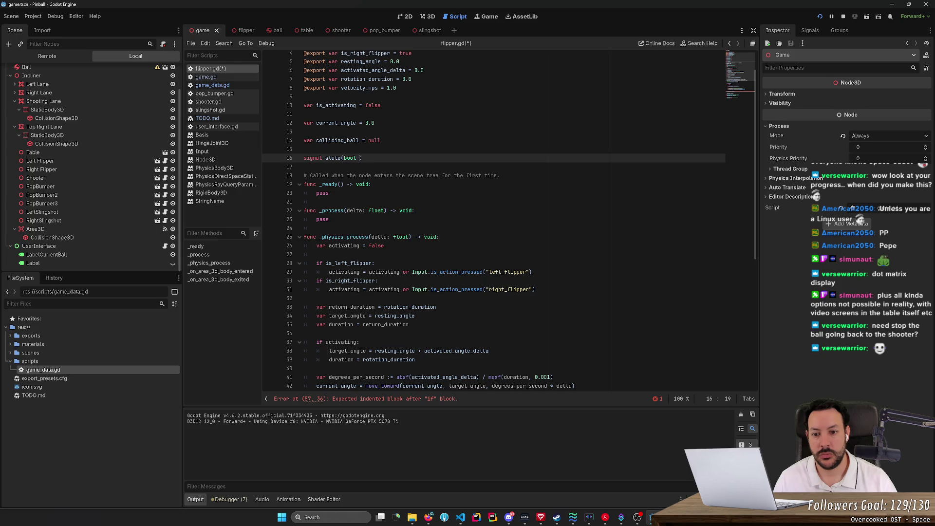
key("BackSpace")
key("BackSpace")
key("BackSpace")
type("active: bool")
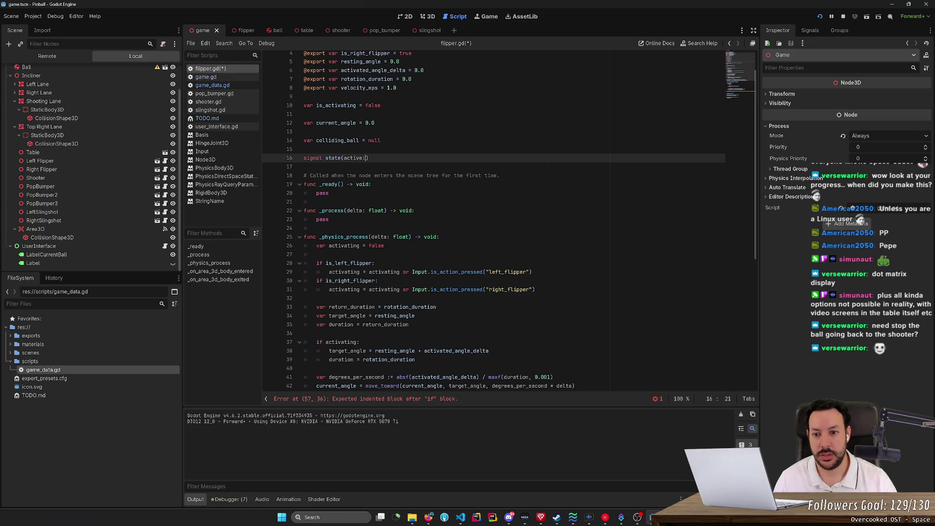
key("Escape")
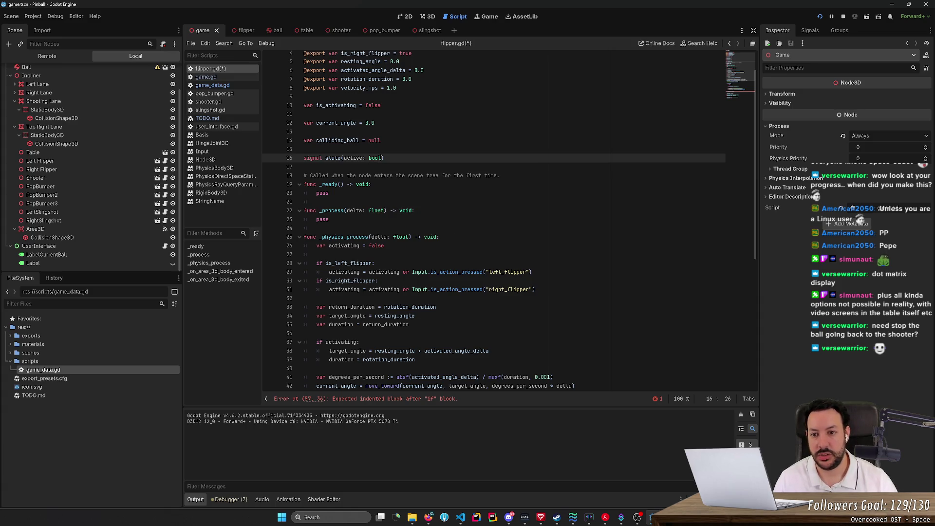
Step: Add `state.emit(activating)` inside the is_activating check and save flipper.gd
scroll(487, 219, "down", 7)
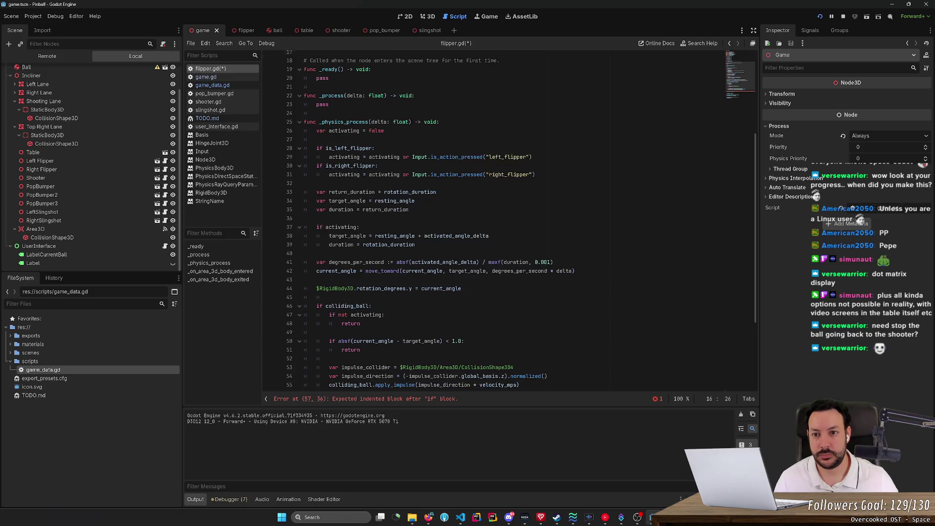
left_click(412, 323)
key("Down")
type("state.e")
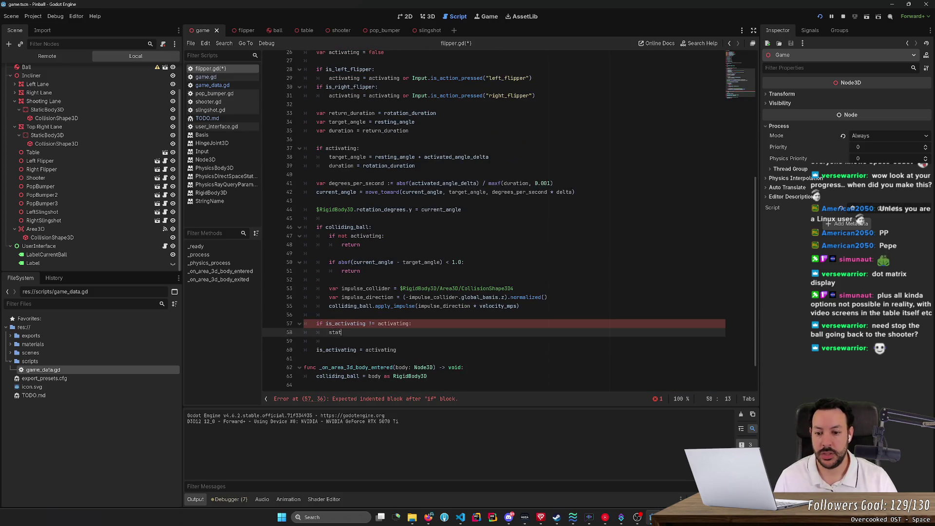
type("mit(is")
key("BackSpace")
key("BackSpace")
type("ac")
type("t")
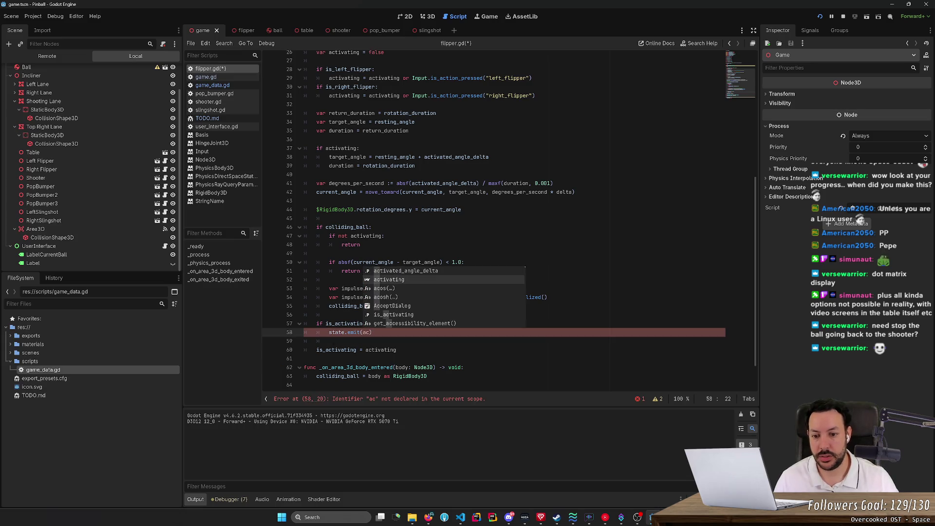
key("Return")
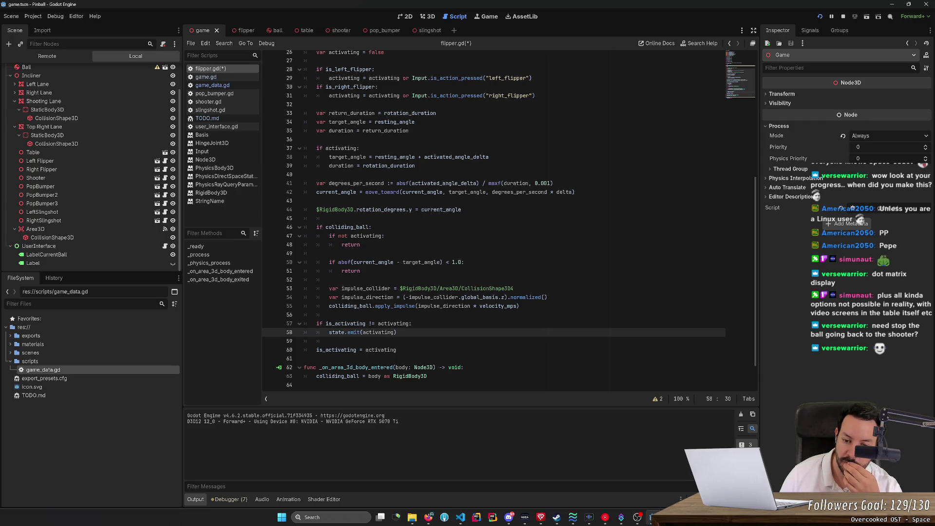
key("ctrl+s")
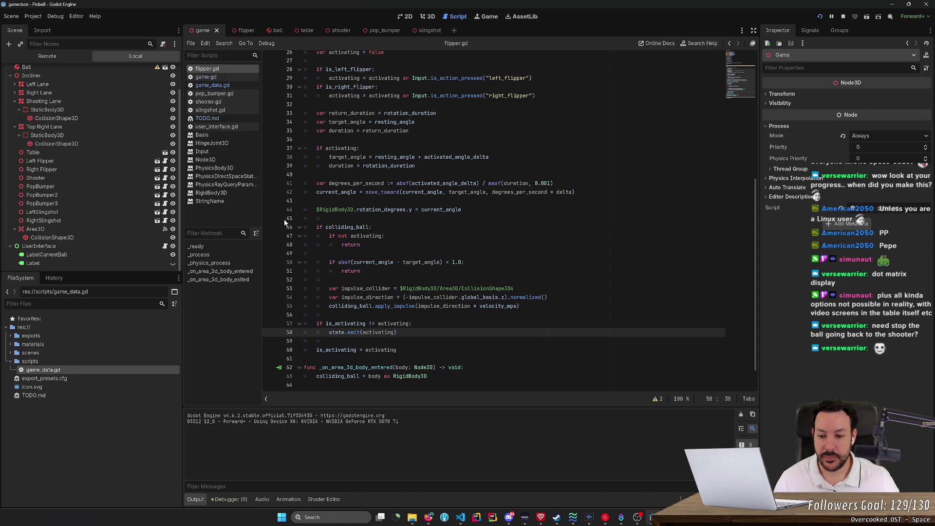
Step: Inspect the Signals dock for LeftSlingshot and Left Flipper to find the state signal
left_click(199, 254)
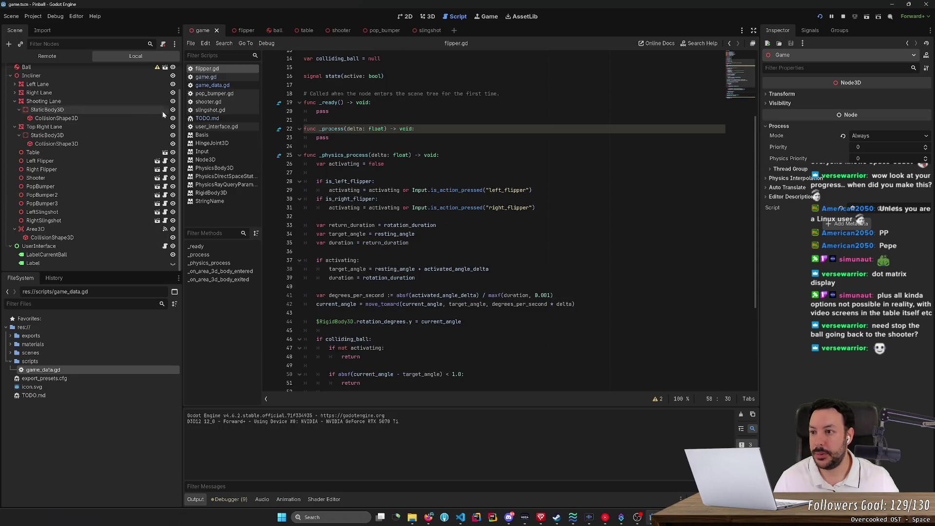
scroll(99, 80, "up", 2)
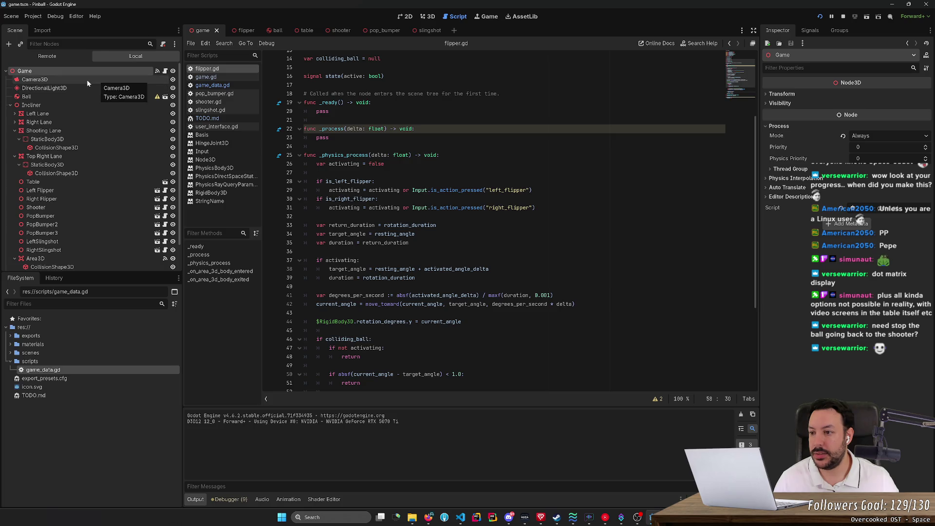
left_click(76, 241)
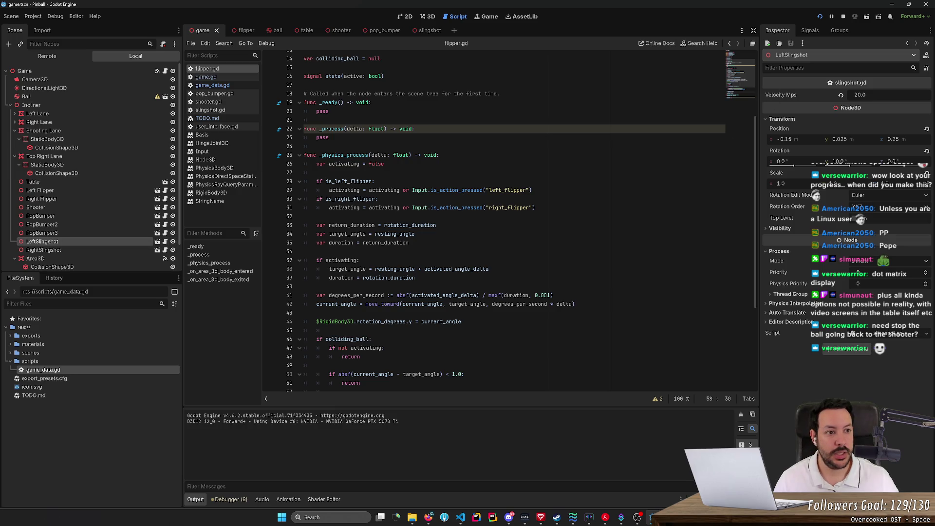
left_click(810, 30)
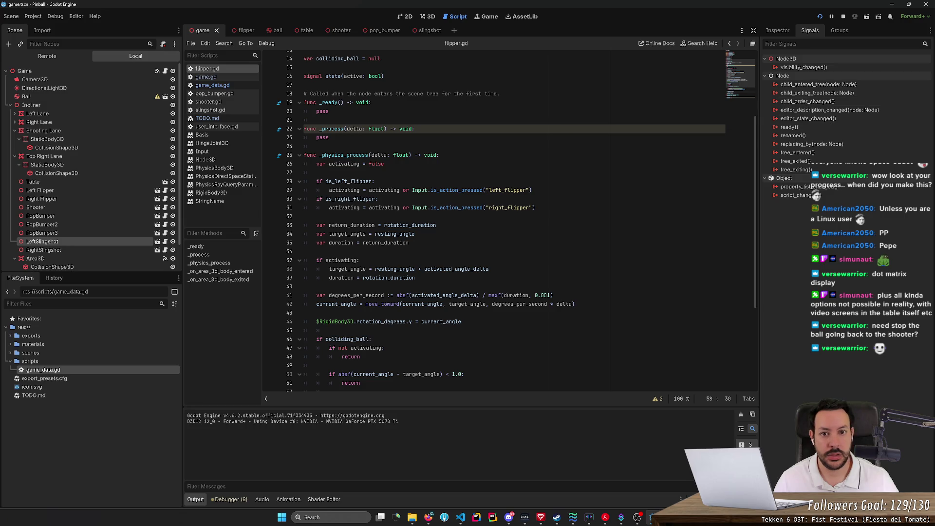
scroll(522, 219, "up", 5)
left_click(399, 93)
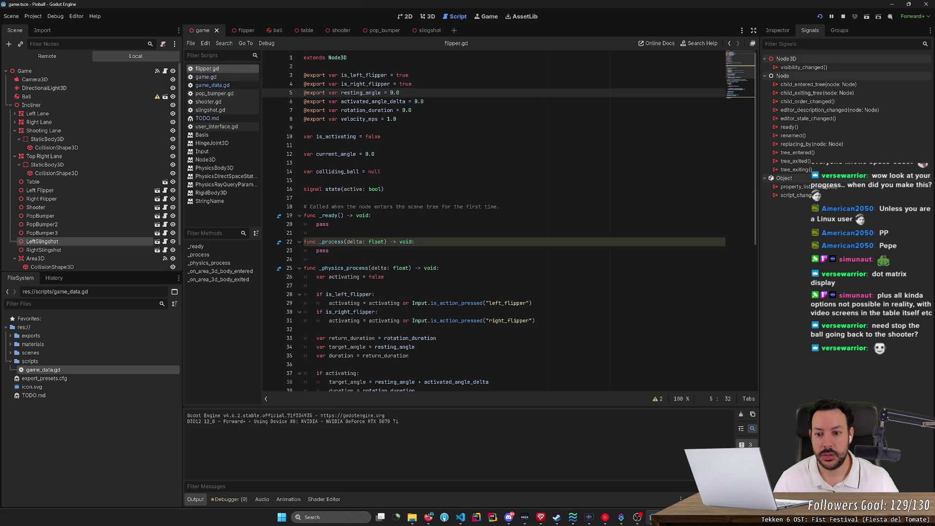
left_click(368, 92)
left_click(313, 189)
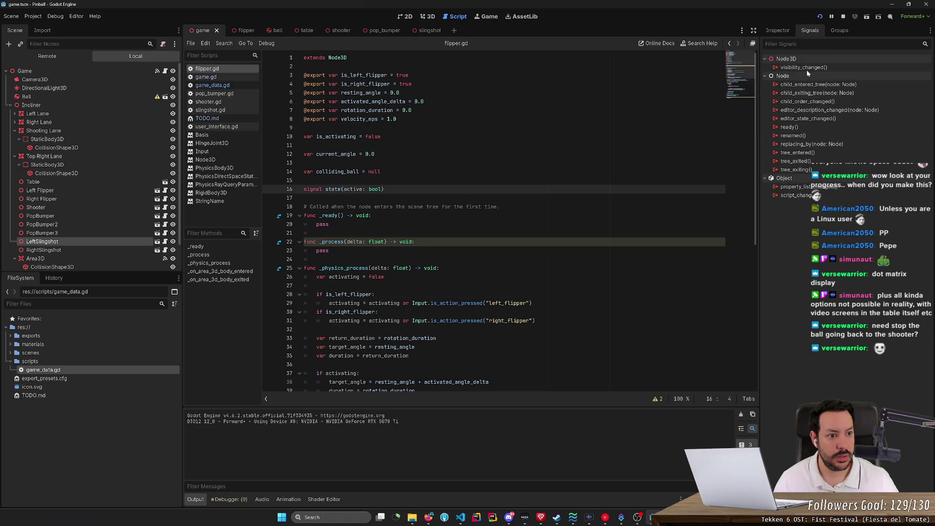
mouse_move(807, 81)
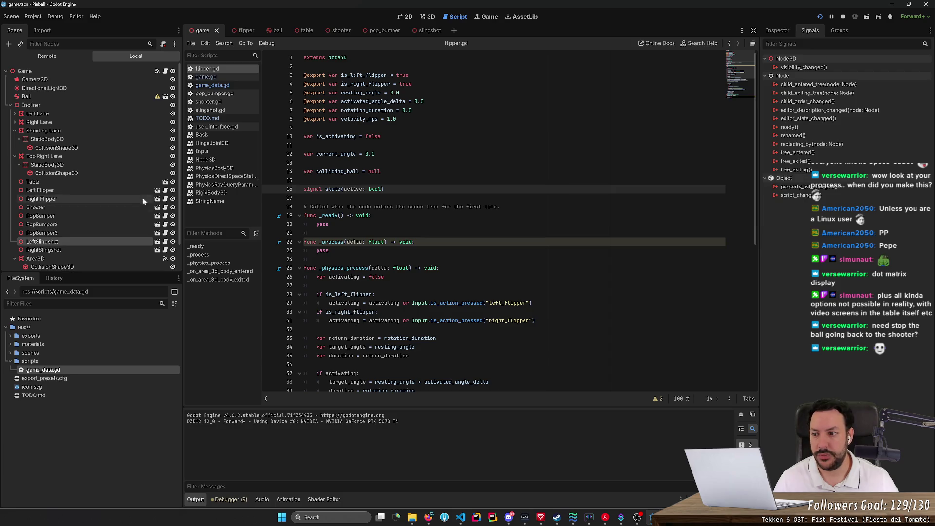
left_click(81, 191)
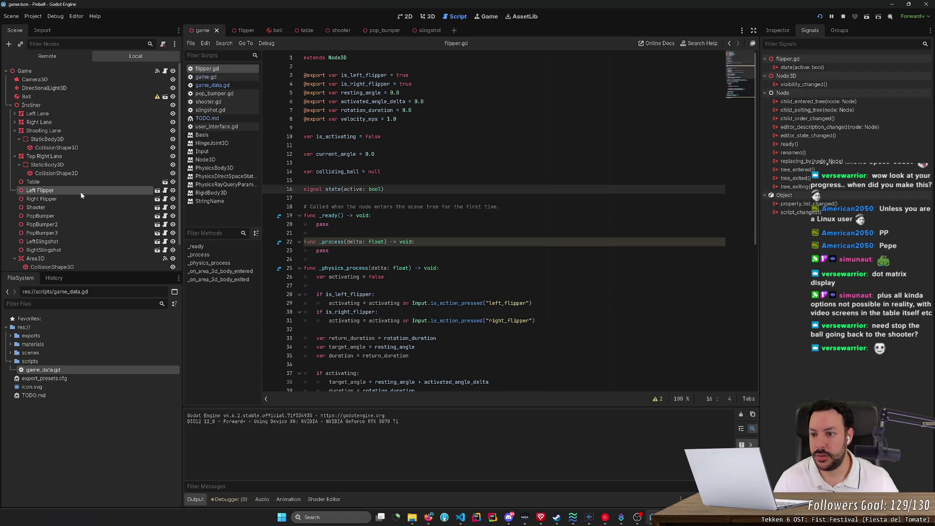
right_click(840, 68)
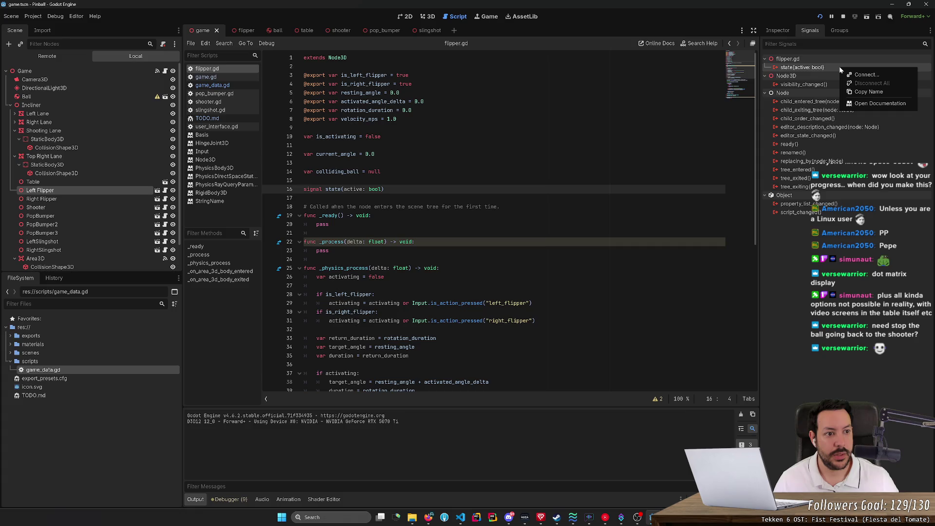
left_click(365, 197)
Step: Rename the signal to state_changed in both its declaration and the emit call
left_click(342, 189)
type("_changed")
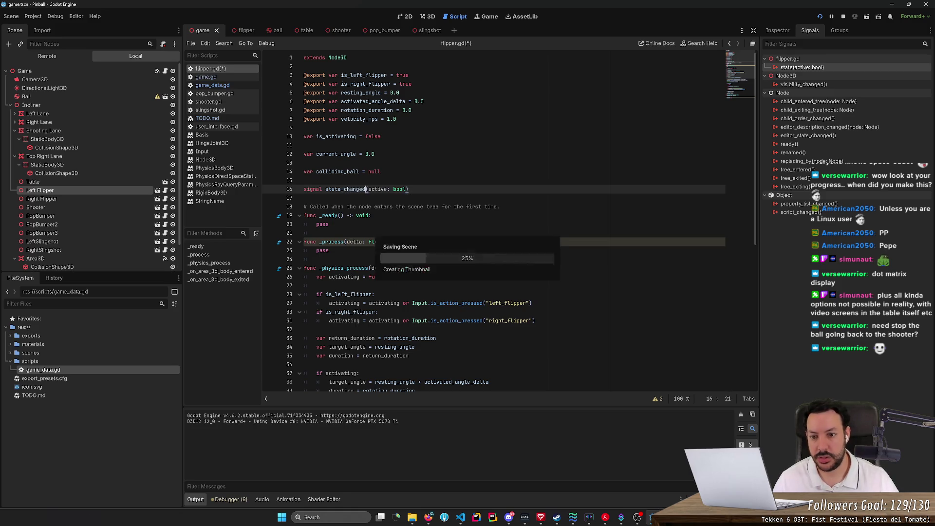
scroll(487, 219, "down", 9)
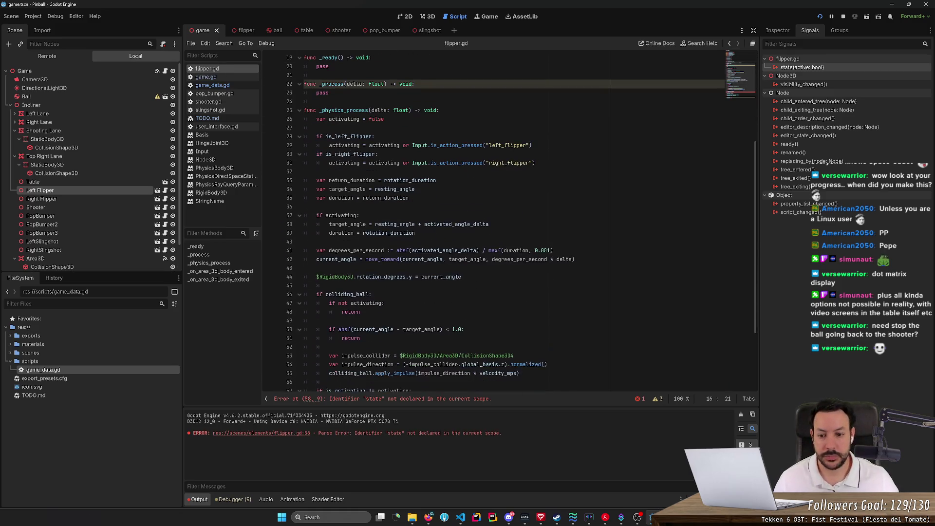
type("_changed.emit(activating")
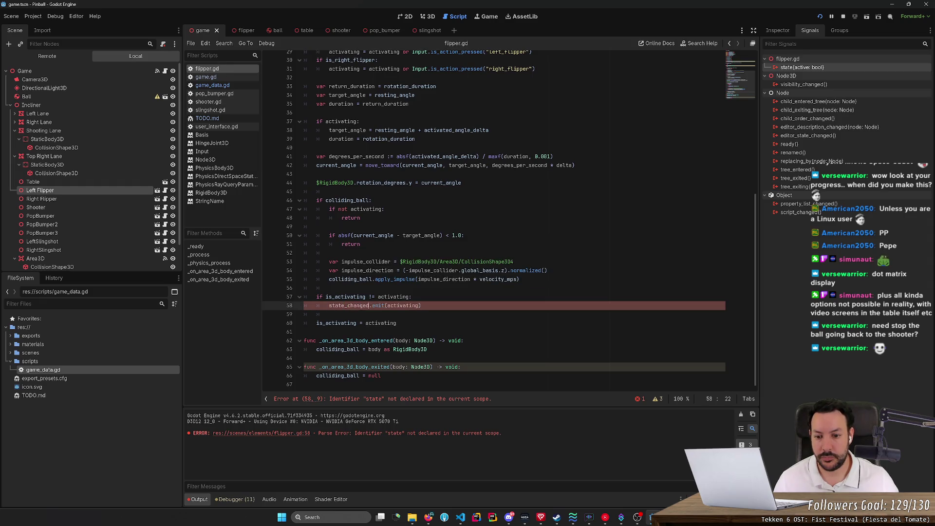
scroll(487, 219, "up", 7)
Step: Connect Left Flipper's state_changed to a new _on_flipper_state_changed handler in game.gd
right_click(799, 68)
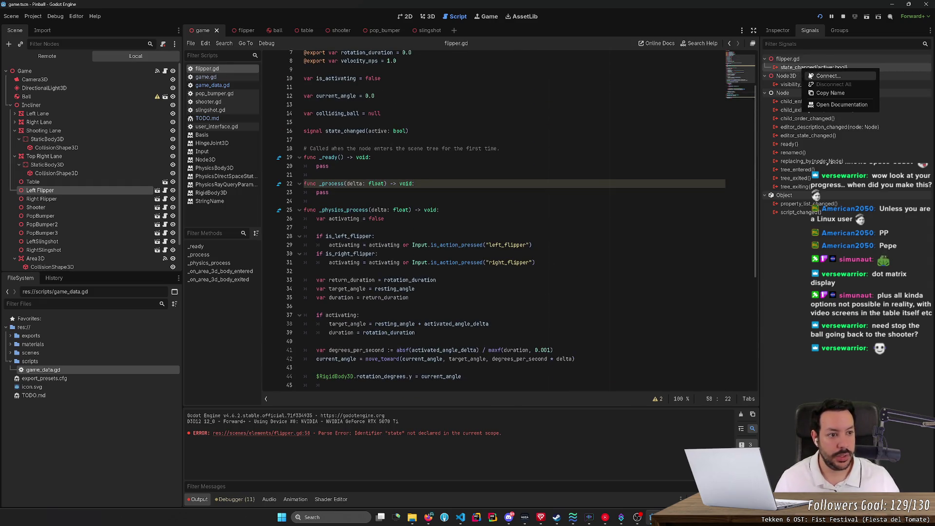
left_click(811, 75)
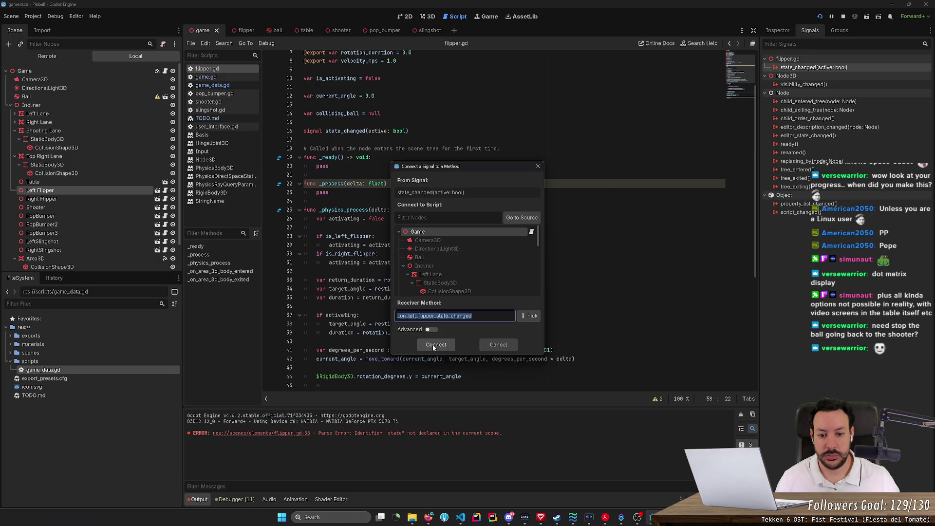
left_click(413, 315)
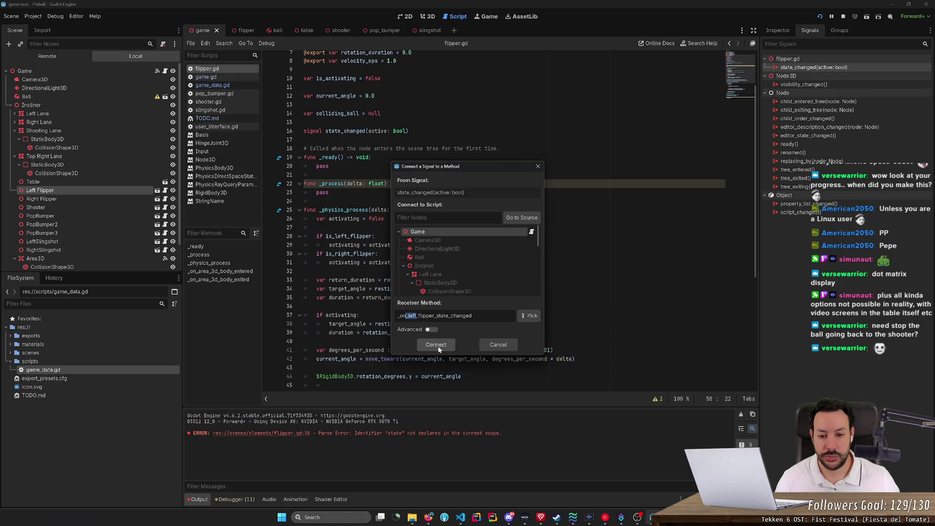
key("BackSpace")
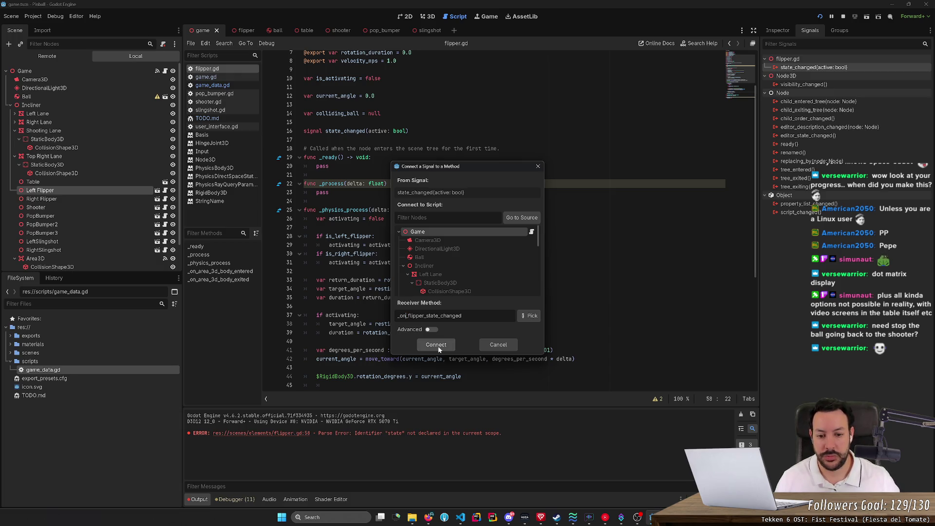
left_click(437, 345)
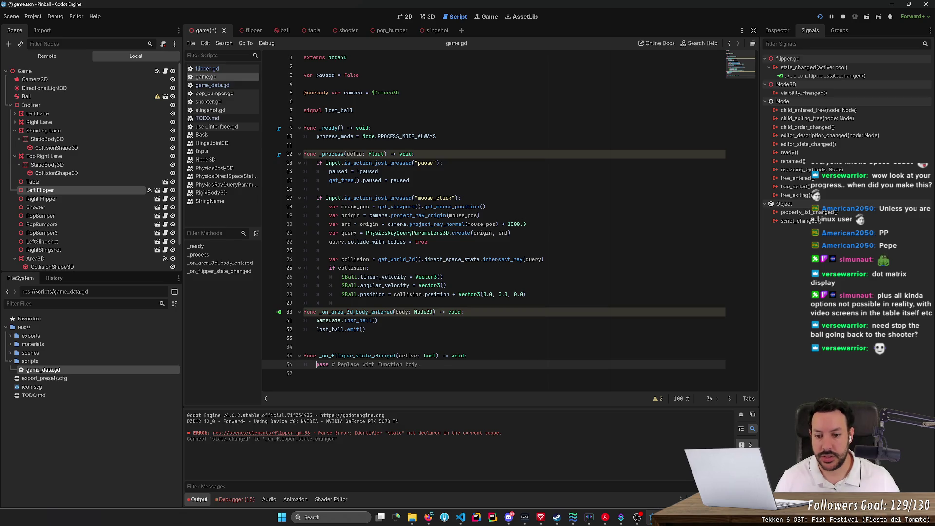
Step: Declare an _active_flippers counter set to 0 above the flipper state handler
left_click(466, 356)
key("Return")
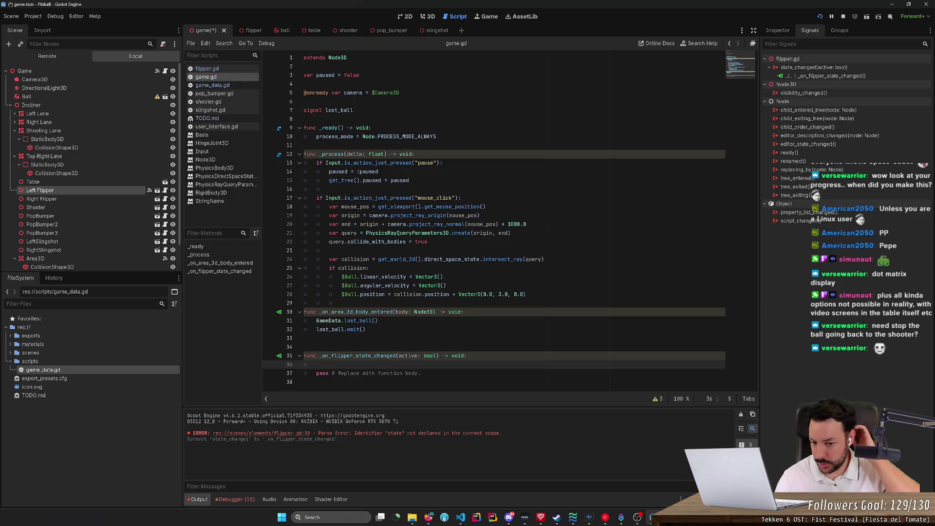
key("ctrl+shift+Return")
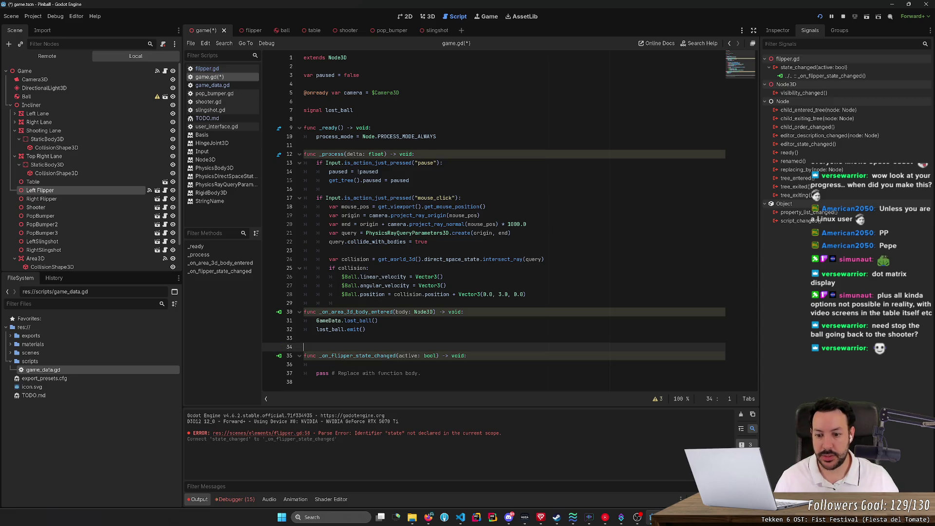
type("var _")
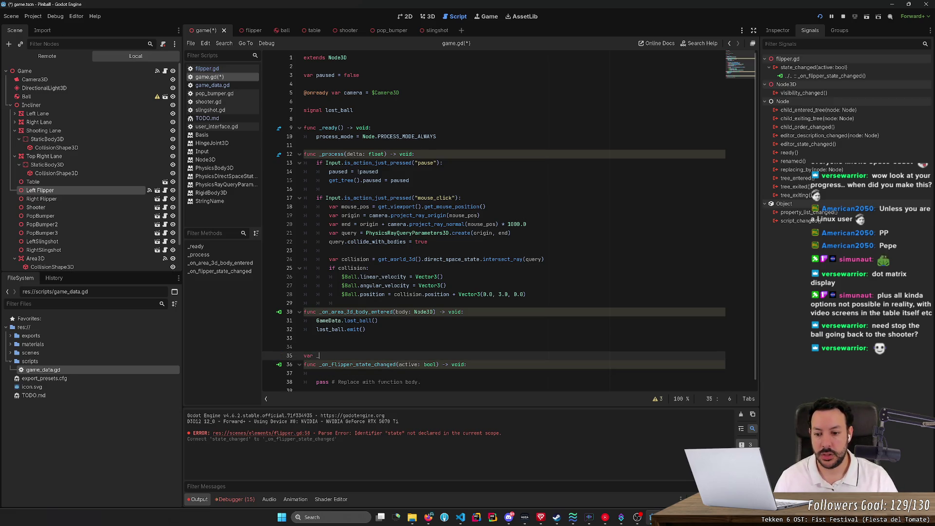
type("active")
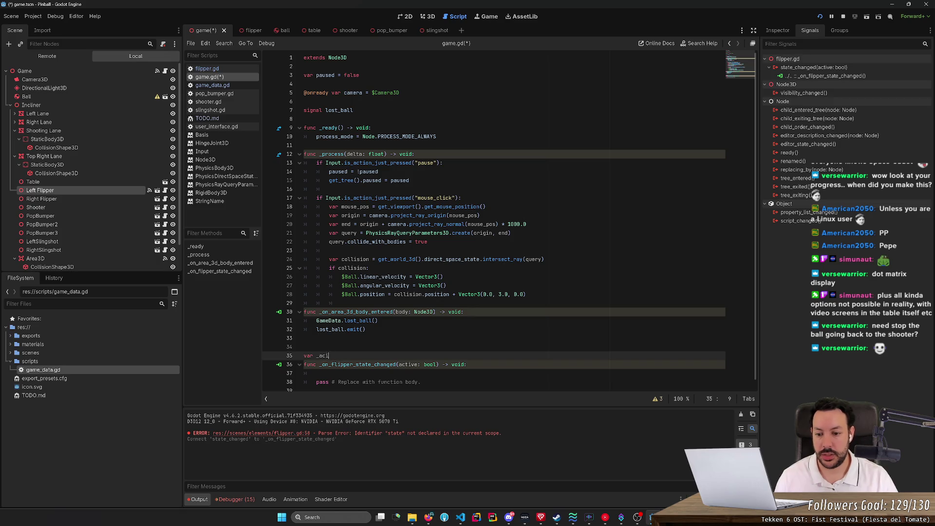
type("_floop")
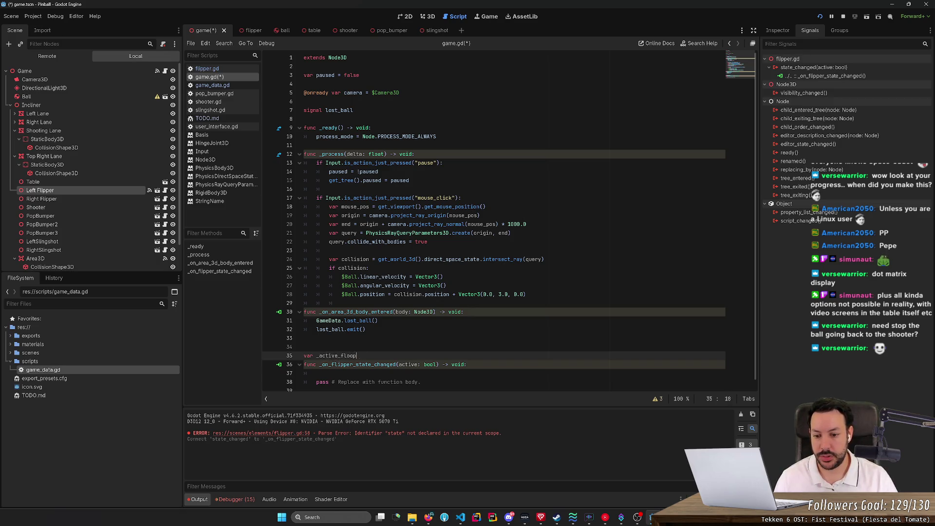
type("ippers")
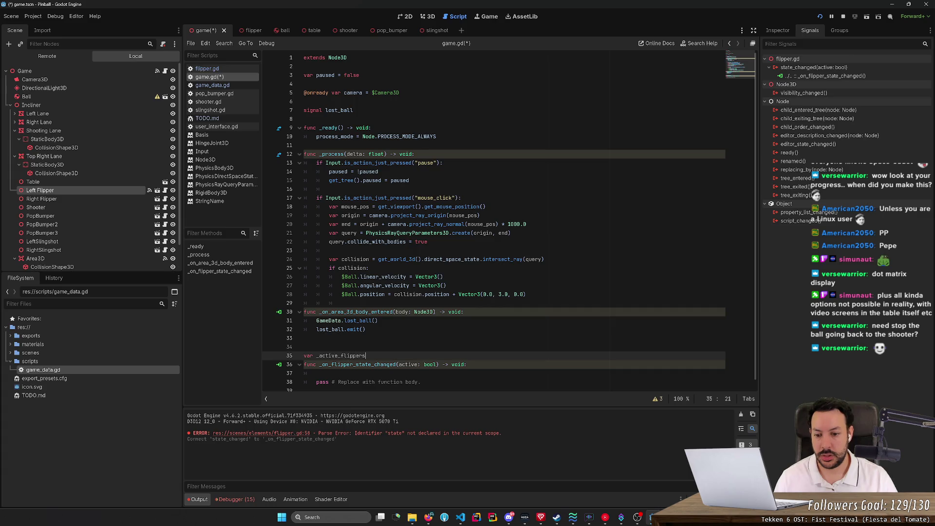
type("0,")
Step: Make the handler do `_active_flippers += 1` when active, else `-= 1`, and save game.gd
left_click(317, 373)
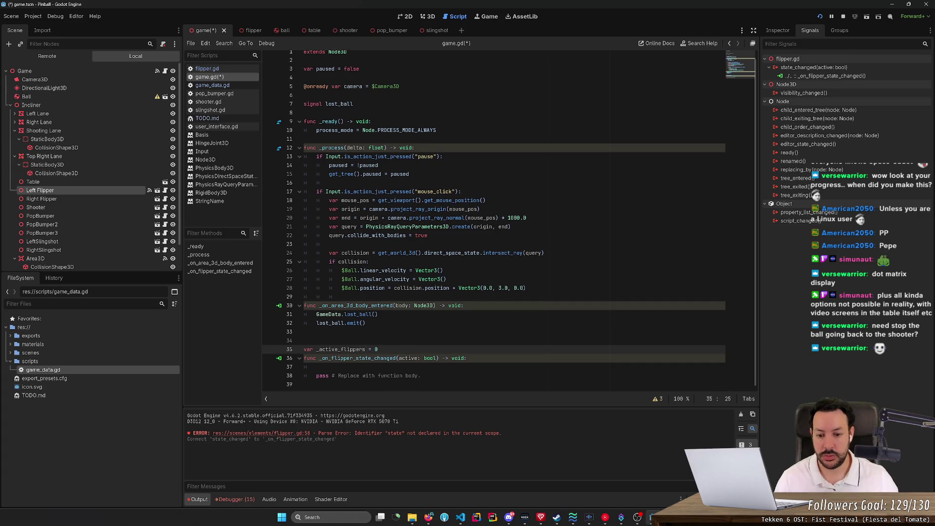
type("s active:")
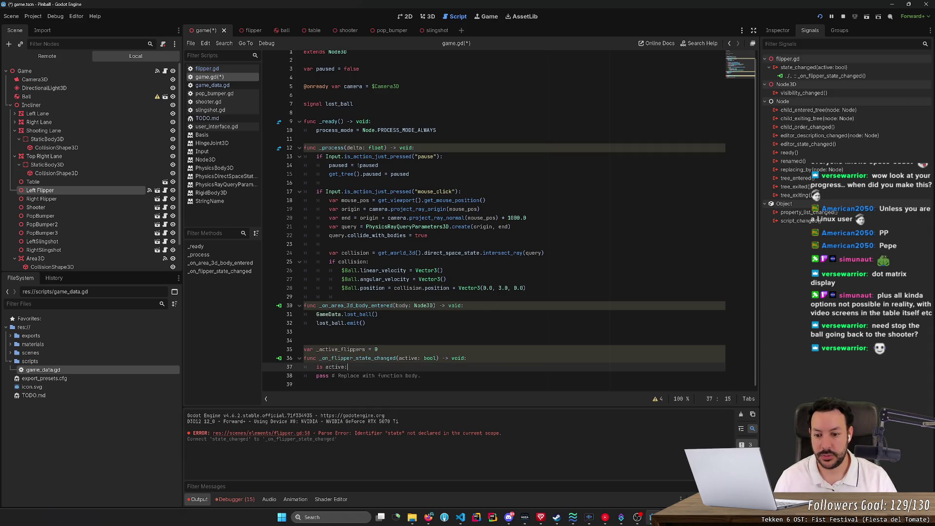
key("Return")
type("_active_flippers")
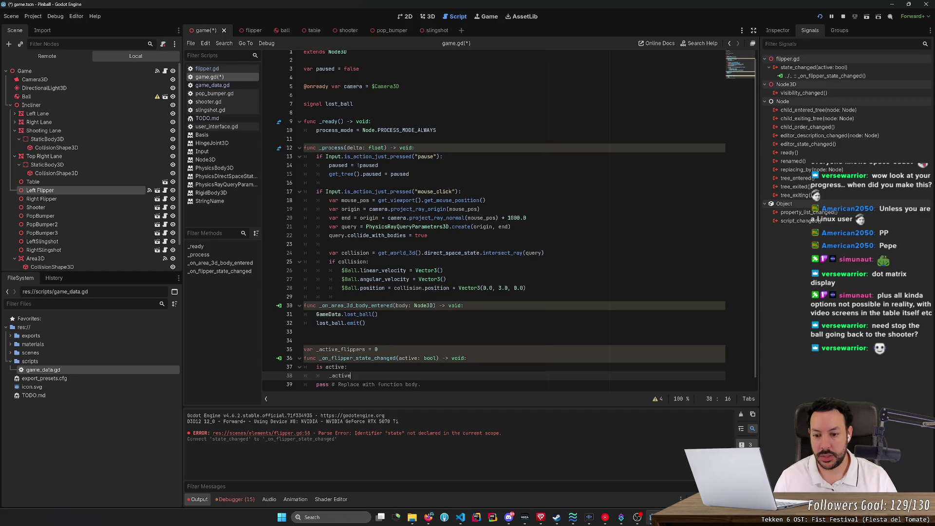
type(" += ")
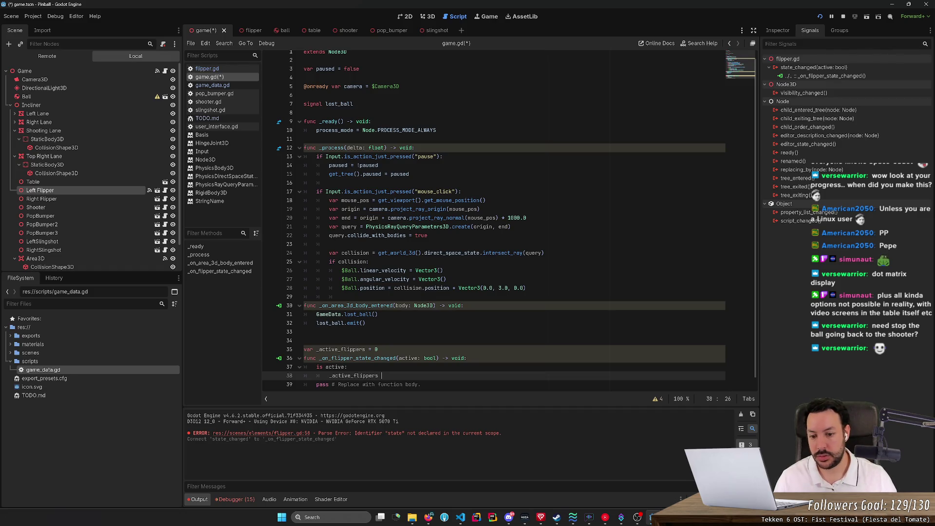
type("1")
key("Return")
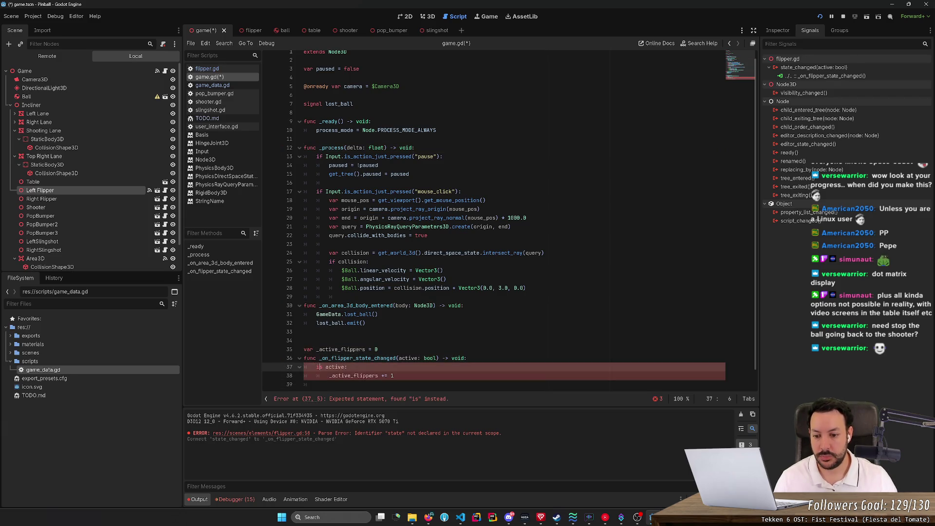
type("else:")
key("Return")
type("_active_flip")
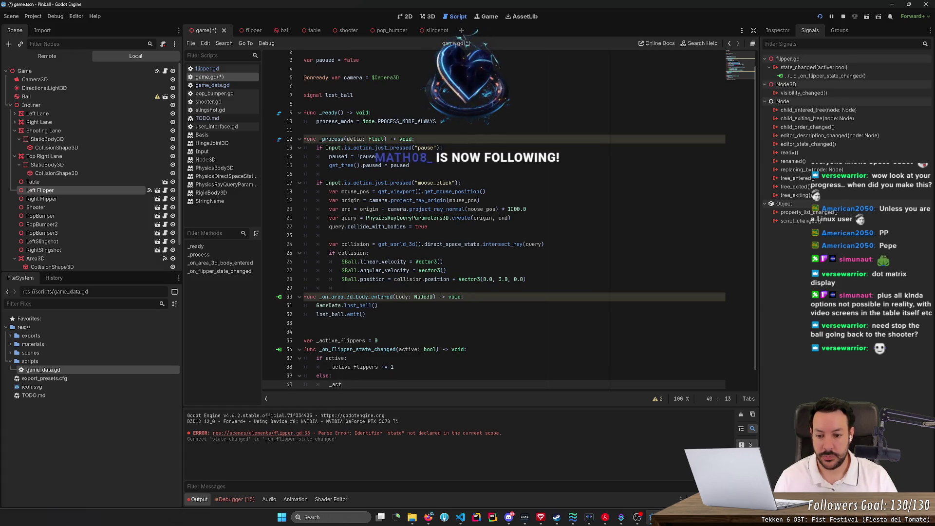
type("pers -=")
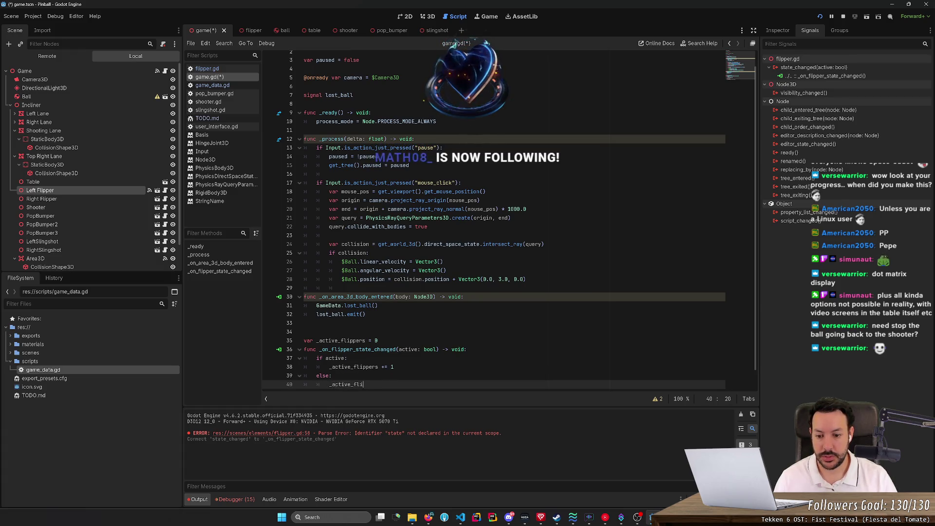
type(" 1")
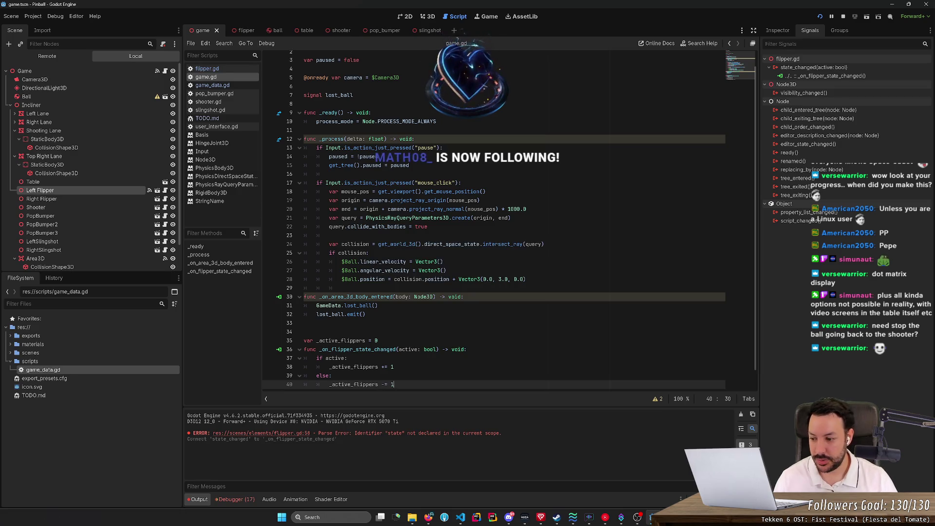
key("ctrl+s")
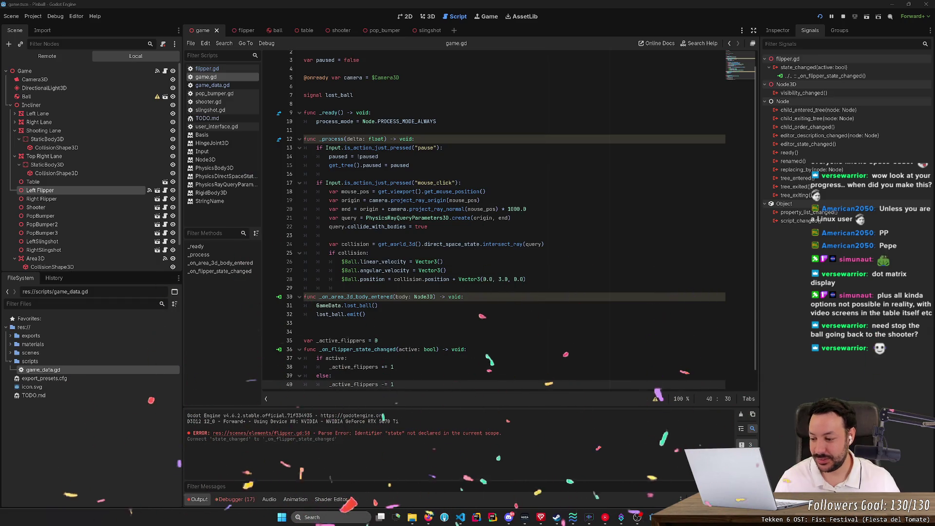
Step: Undo the extra blank line above the counter and review its declaration line
key("ctrl+z")
key("ctrl+z")
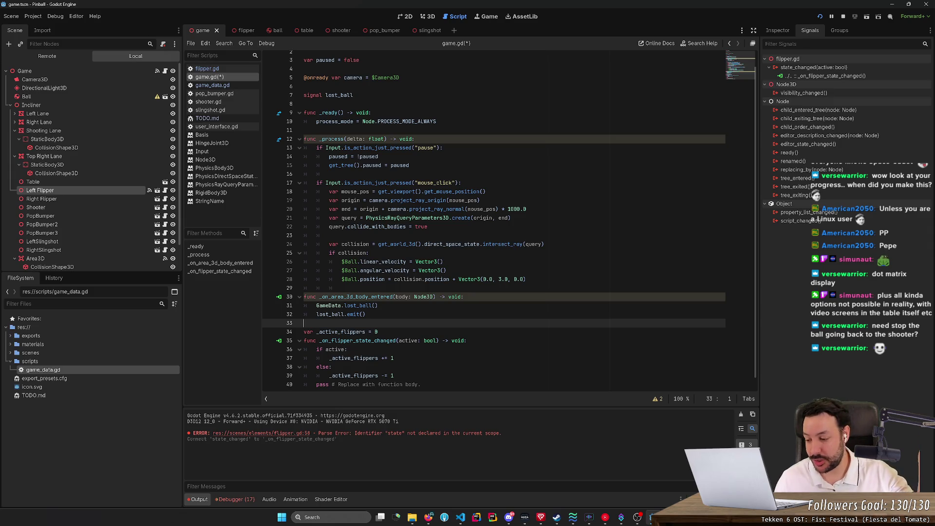
key("Down")
key("End")
key("shift+Home")
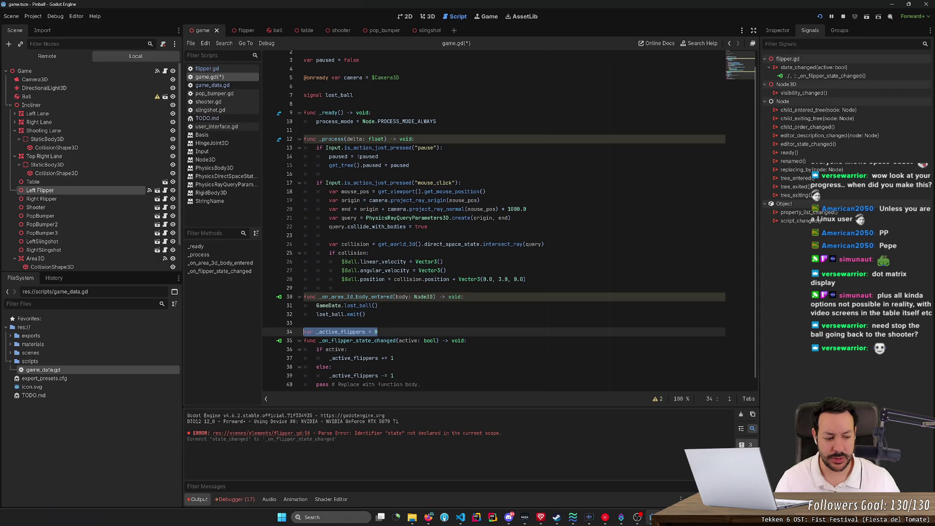
key("End")
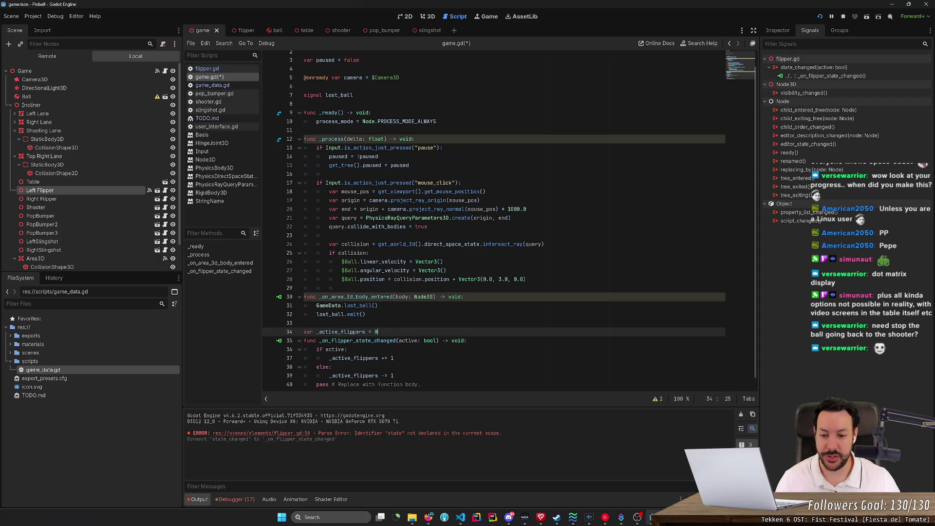
left_click(304, 323)
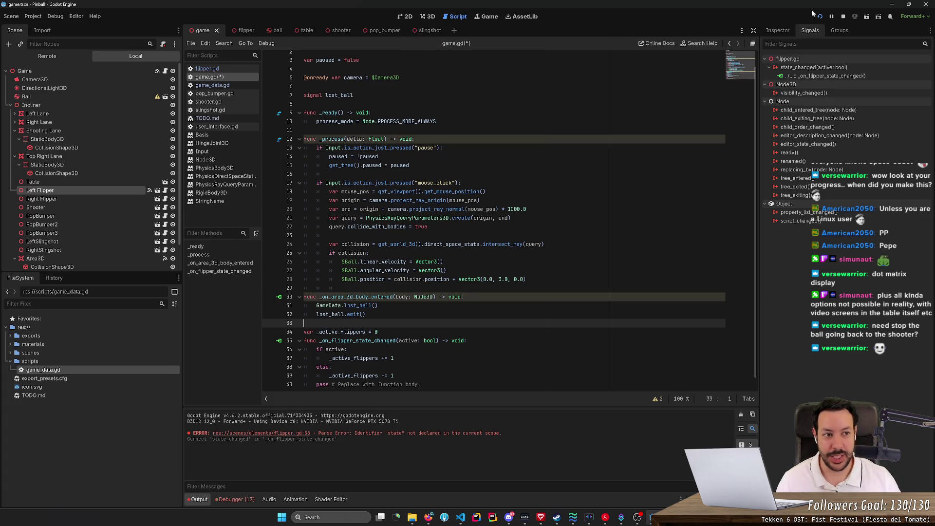
Step: Switch to the 3D view and position the camera over the pinball table
left_click(432, 18)
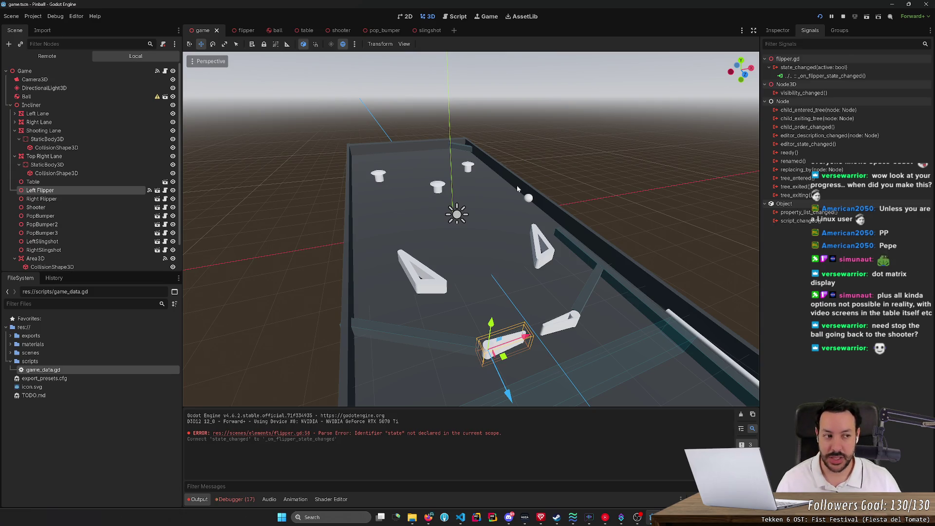
key("w")
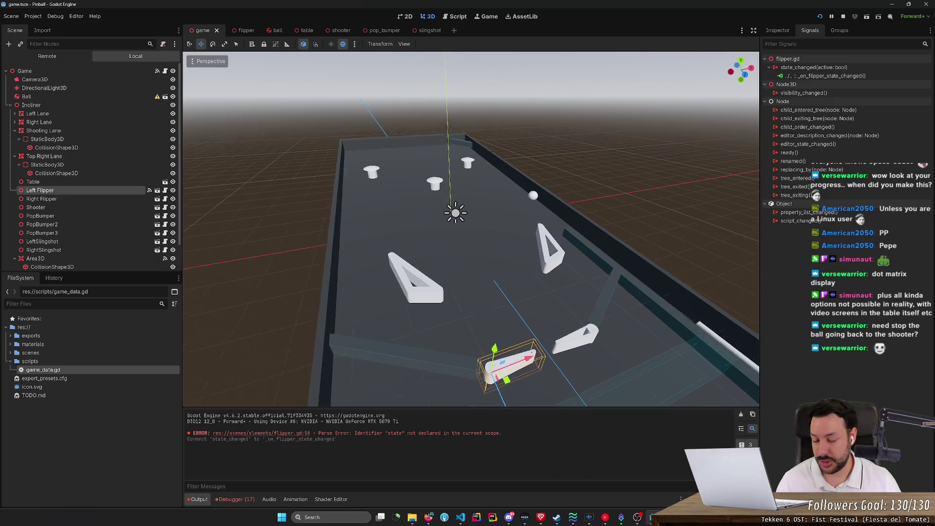
mouse_move(518, 188)
left_mouse_down()
mouse_move(492, 190)
mouse_move(517, 188)
left_mouse_up()
key("KP_8")
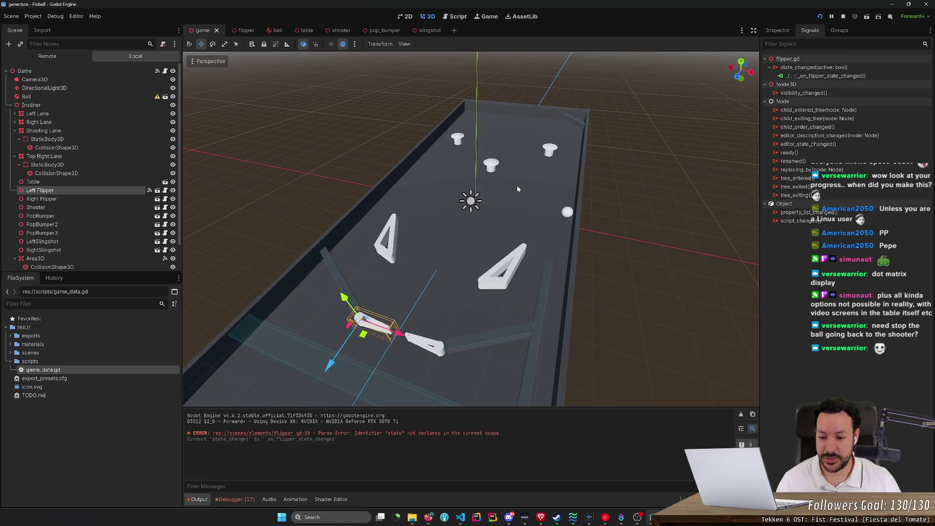
Step: Run the game, work the flippers with Left, Right and Space until the ball drains, then stop
left_click(820, 16)
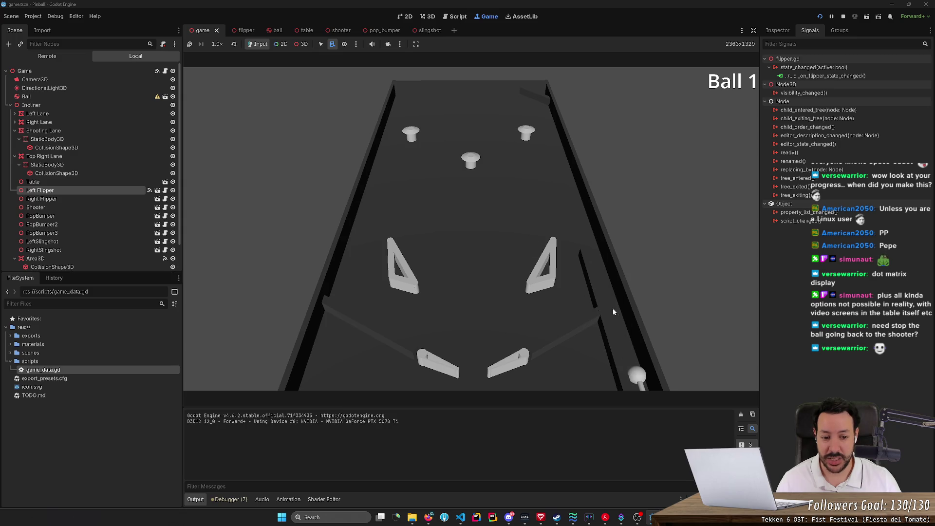
key("space")
key("Left")
key("Right")
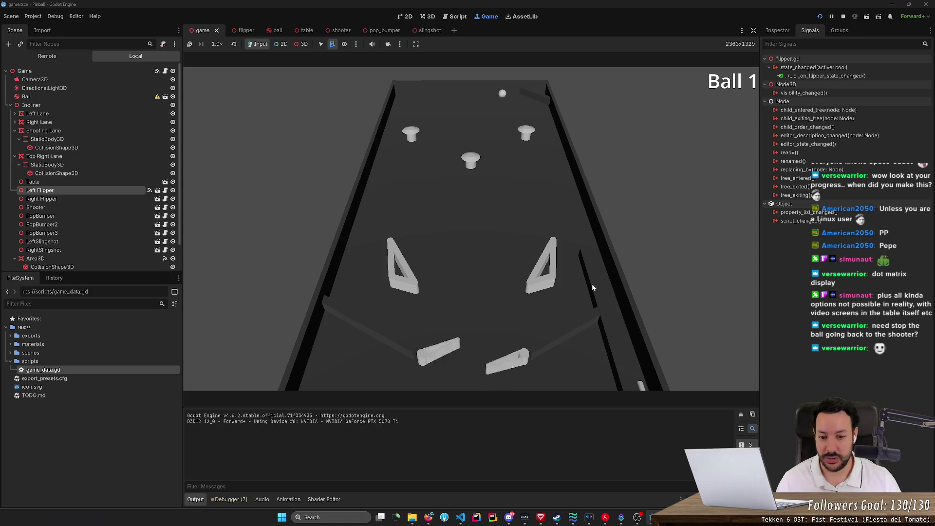
key("Left")
key("Left")
key("Right")
key("Left")
key("space")
key("Left")
key("Left")
key("Left")
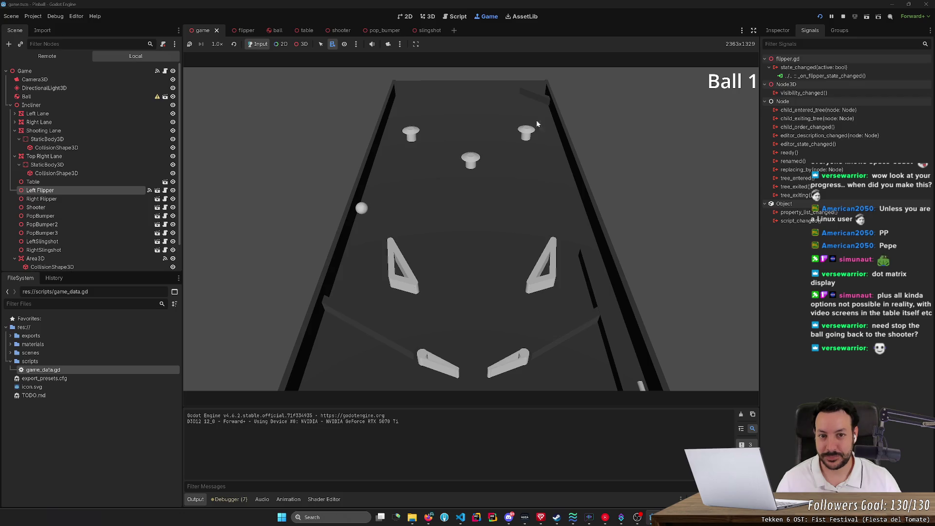
key("Right")
key("Left")
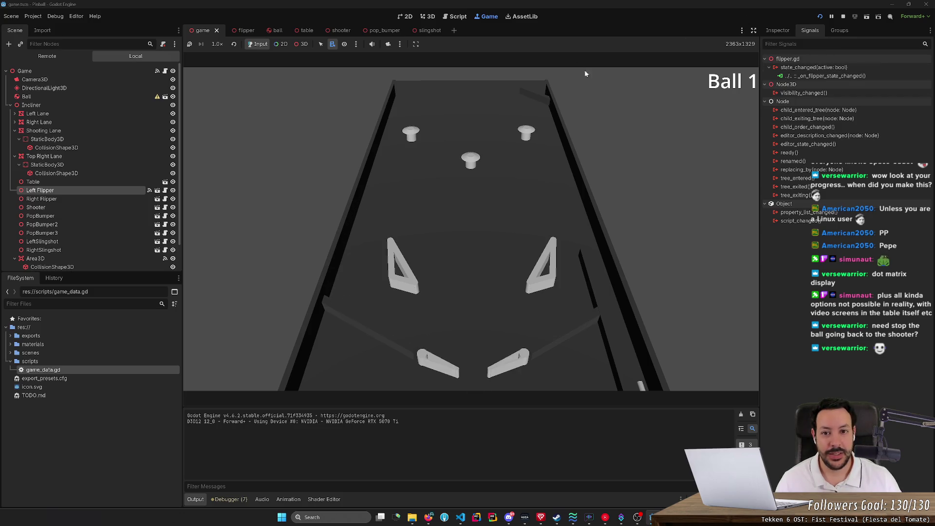
left_click(843, 17)
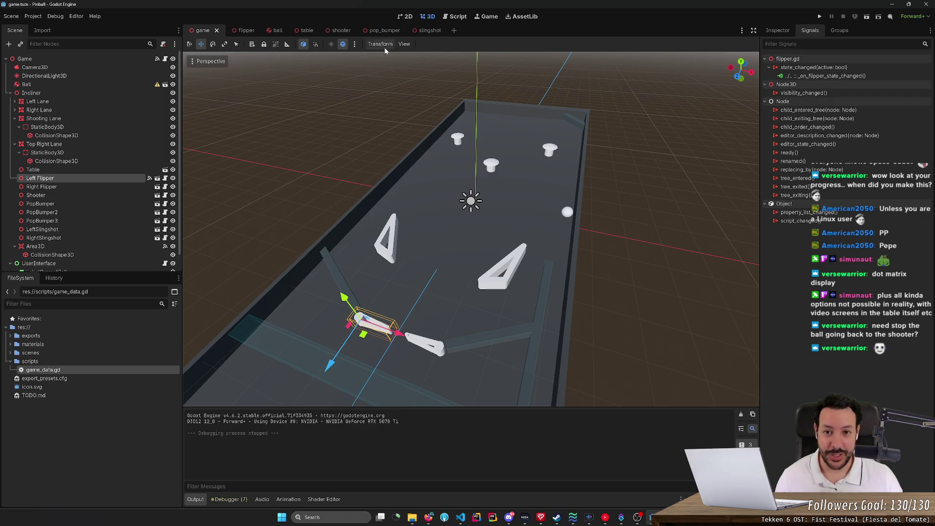
Step: Open game.gd and add a blank line after `_active_flippers -= 1` in the flipper handler
left_click(456, 16)
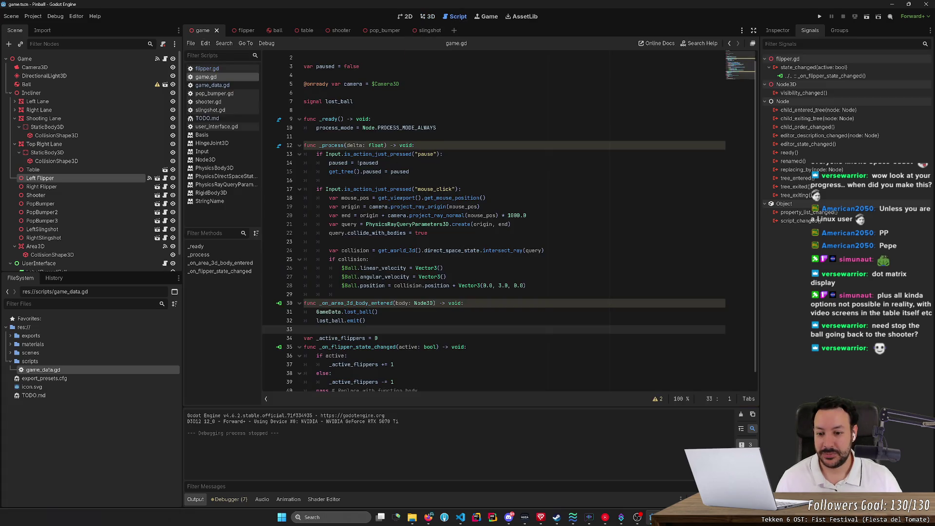
scroll(487, 219, "down", 1)
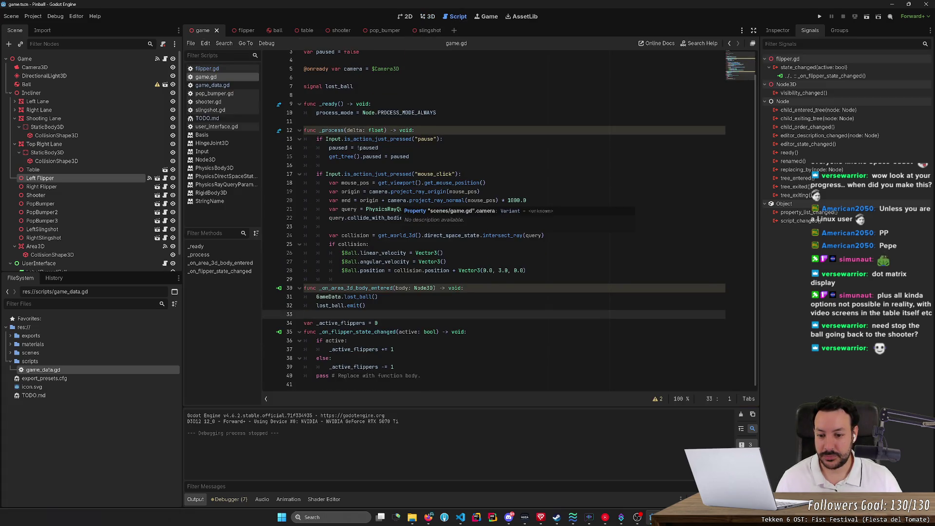
left_click(393, 367)
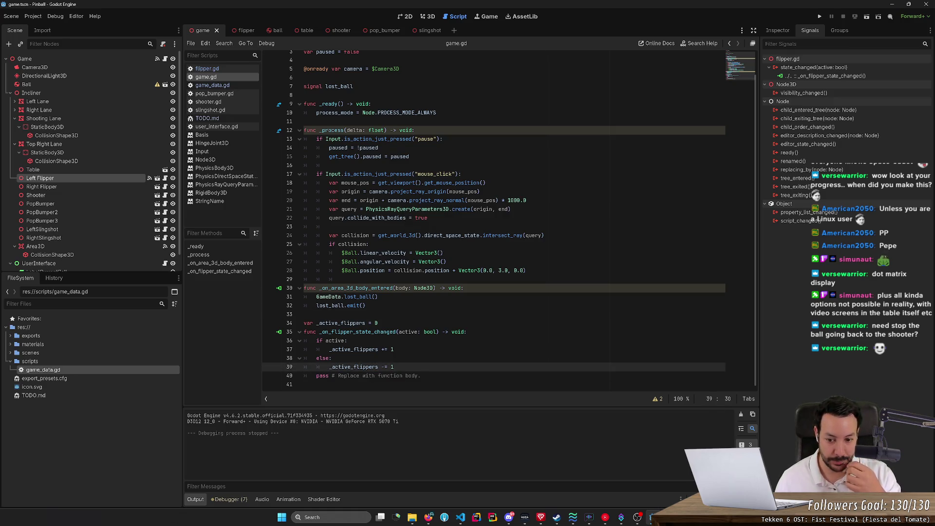
key("Return")
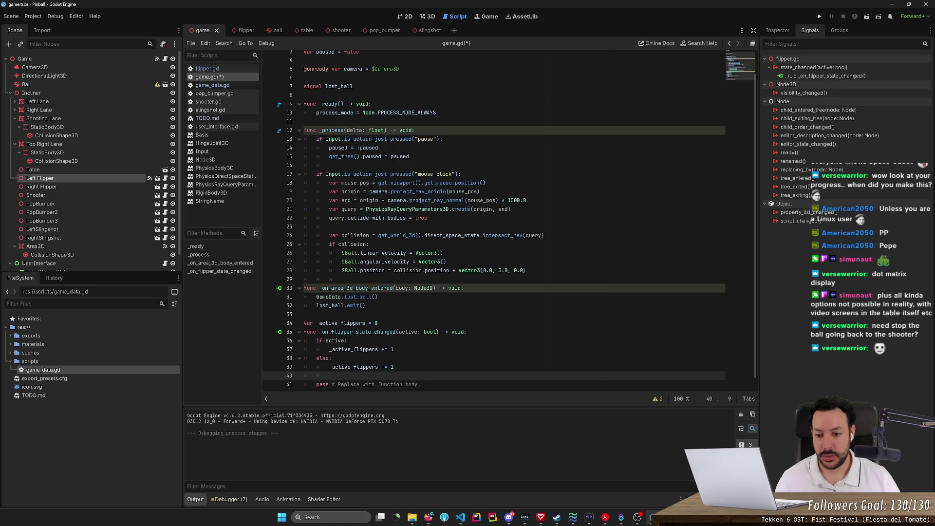
key("Up")
key("Up")
key("Down")
key("Down")
left_click(428, 517)
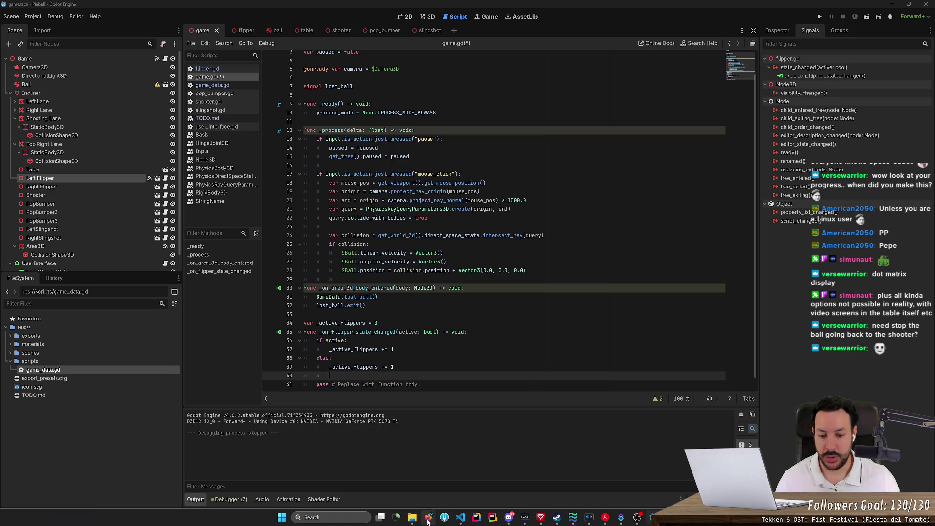
Step: Search the web for 'godot timer' and read the Timer class documentation page
key("ctrl+t")
type("godot timer")
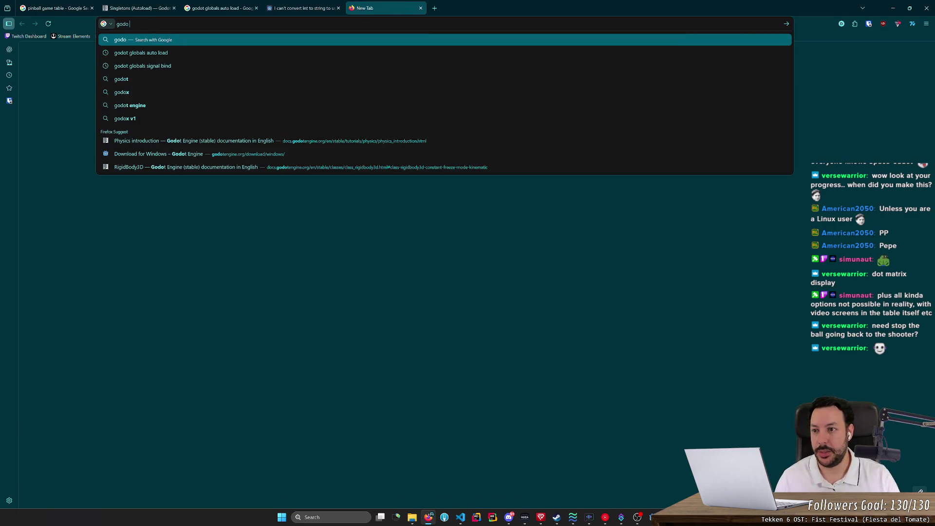
key("Return")
left_click(160, 108)
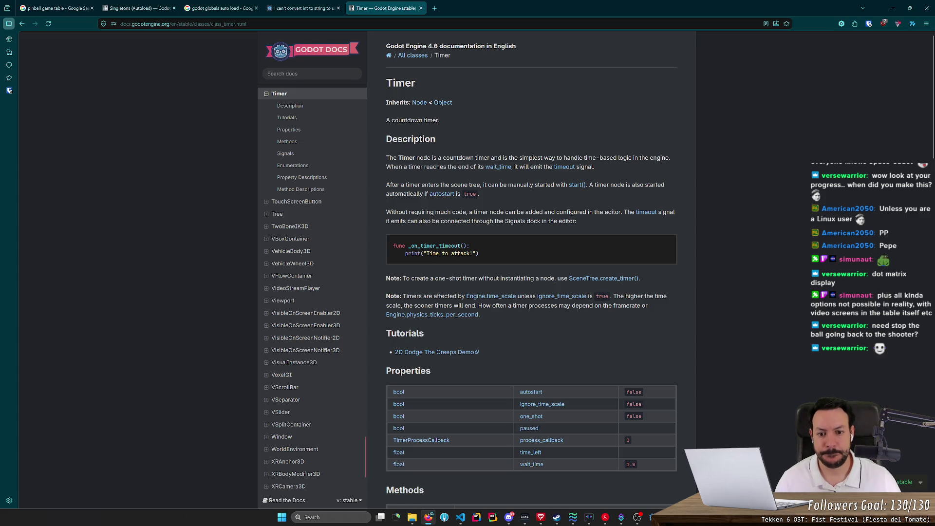
scroll(531, 268, "down", 3)
scroll(531, 268, "down", 4)
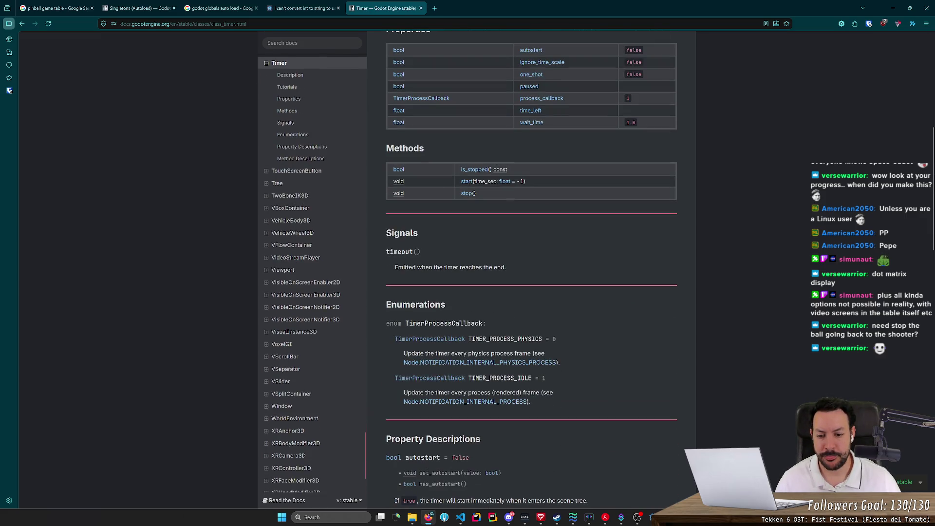
scroll(425, 148, "up", 5)
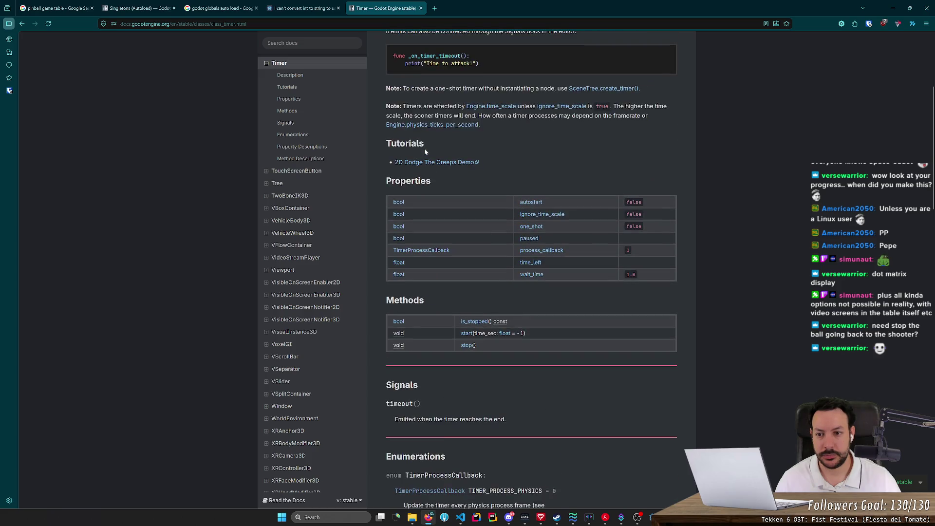
scroll(425, 152, "up", 3)
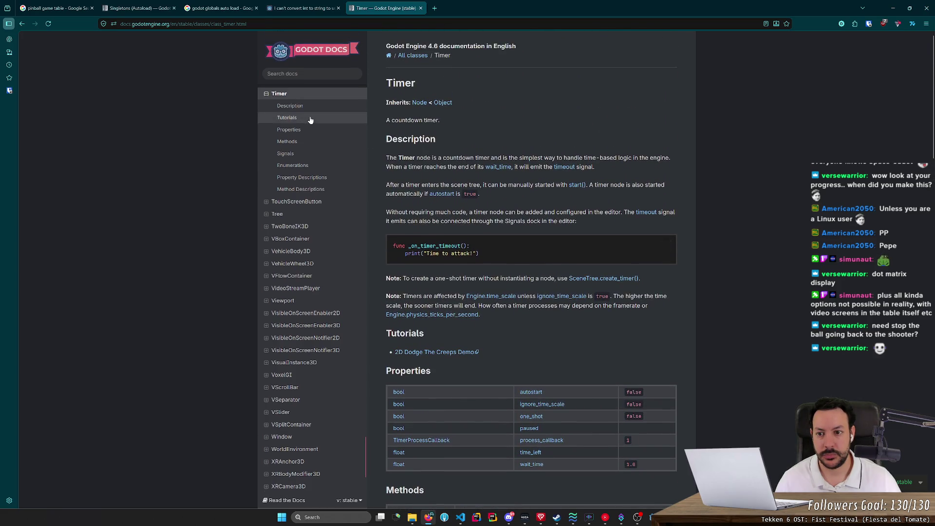
Step: Browse the Dodge the Creeps demo, then read the SceneTree.create_timer docs and return to Godot
left_click(309, 120)
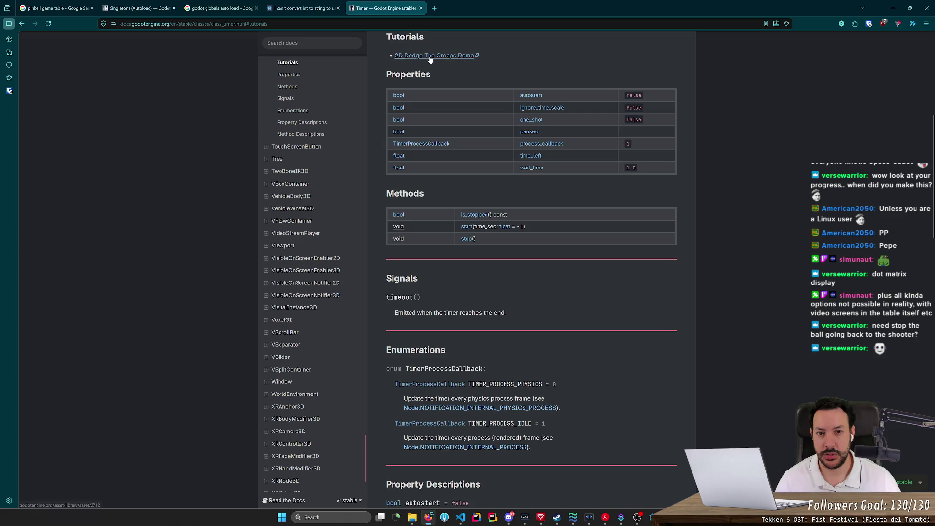
left_click(429, 57)
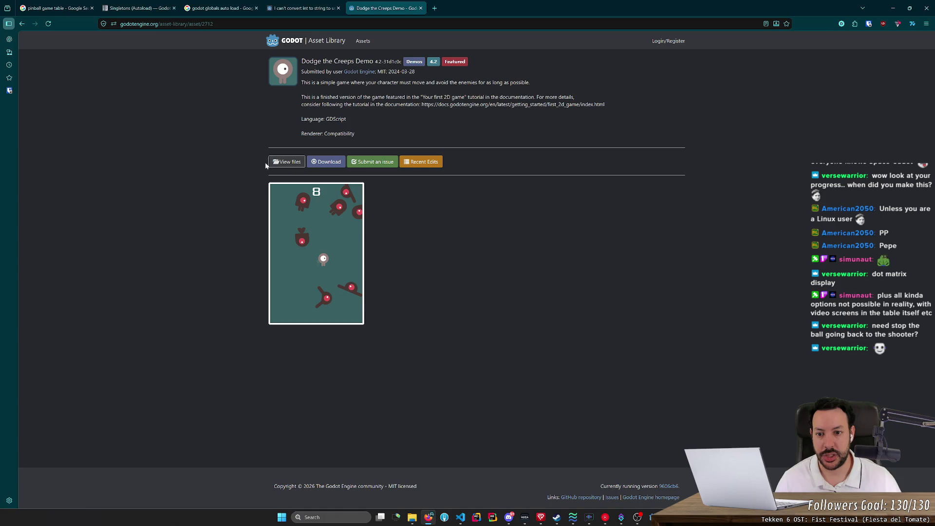
left_click(289, 163)
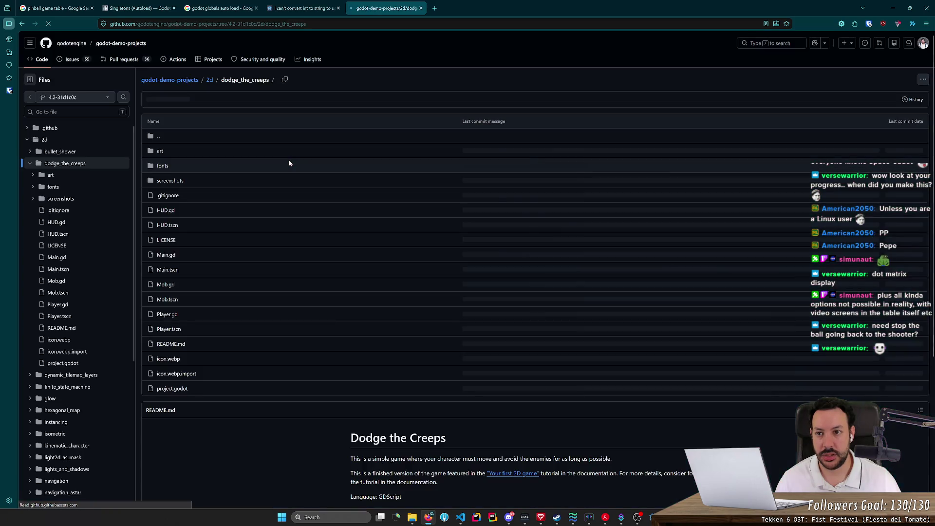
key("alt+Left")
key("alt+Left")
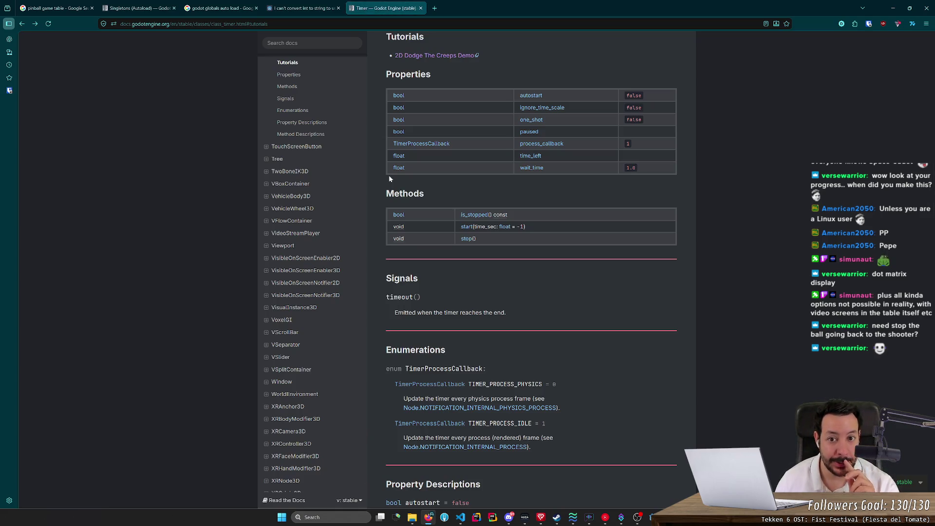
scroll(388, 177, "up", 2)
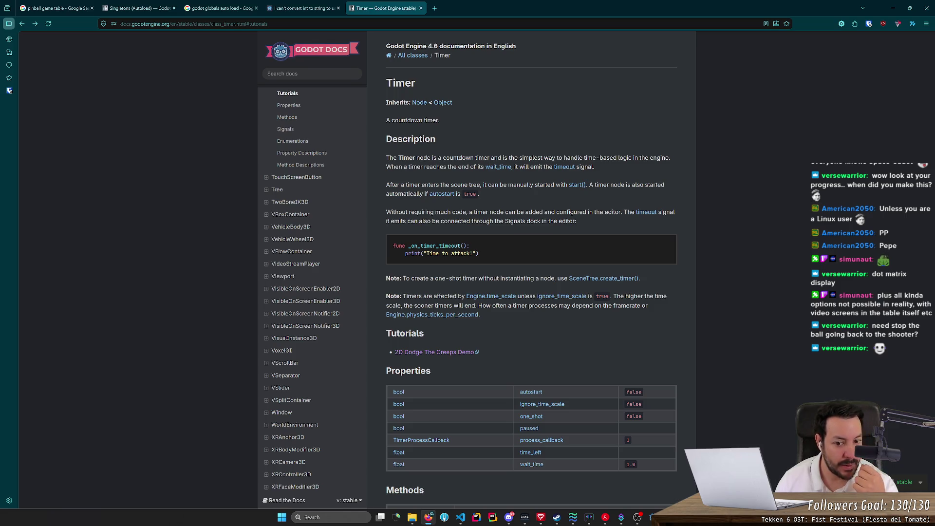
left_click(603, 279)
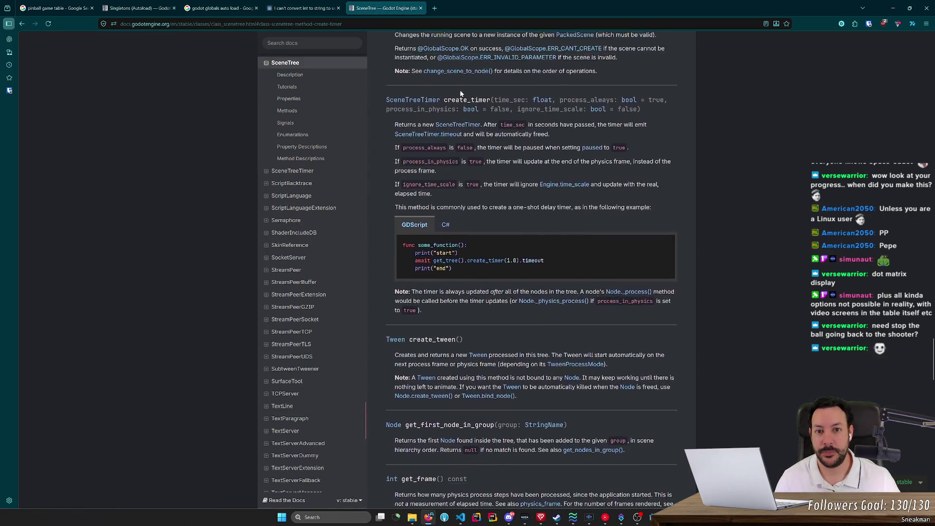
key("alt+Tab")
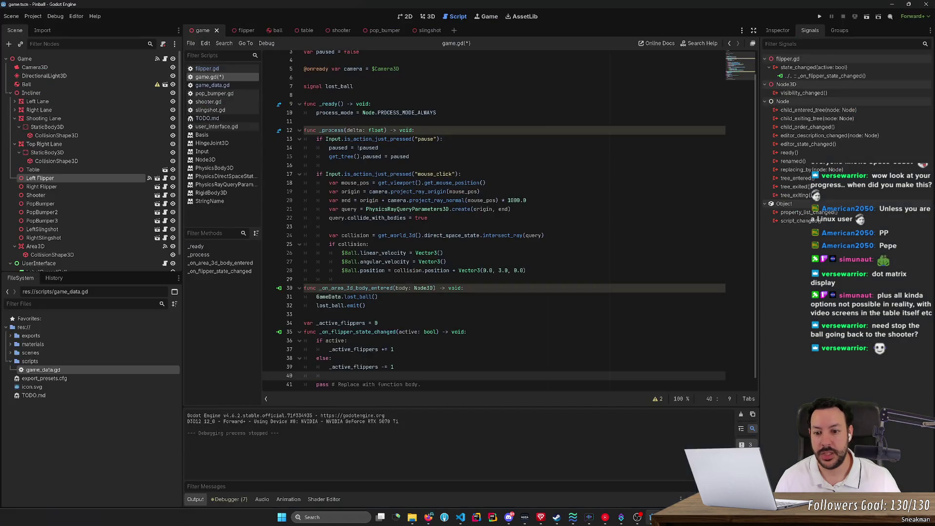
Step: Declare `var flippers_active_timer = null` below the _active_flippers counter
scroll(509, 218, "down", 1)
left_click(378, 314)
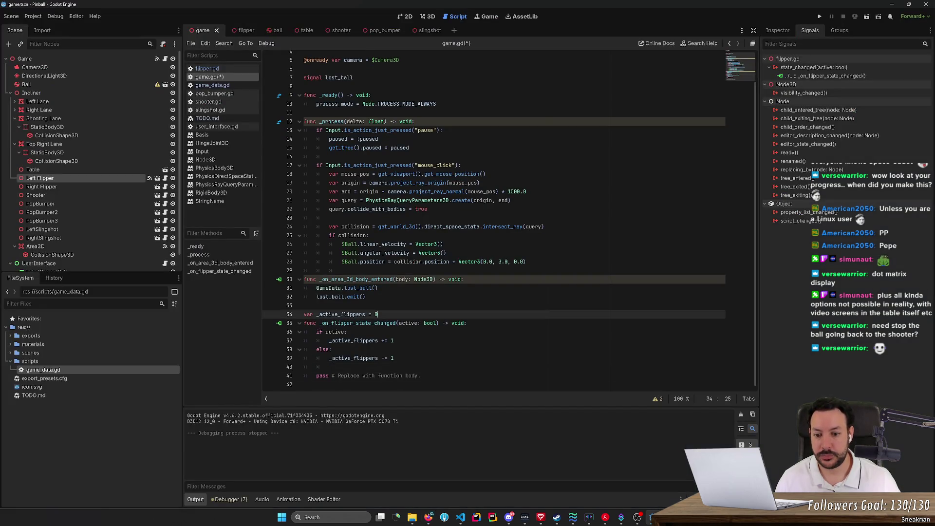
key("Return")
type("var fl")
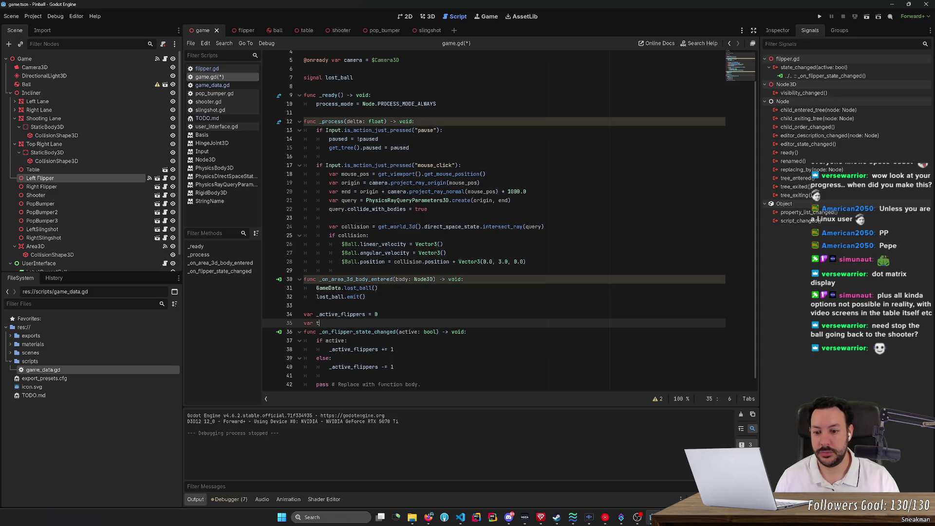
type("ipper")
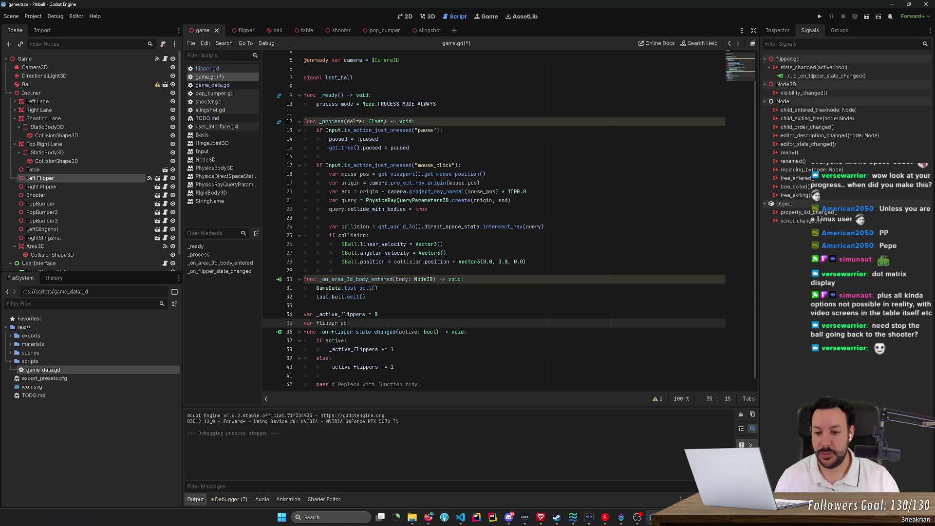
key("BackSpace")
key("BackSpace")
key("BackSpace")
type("pers_active_")
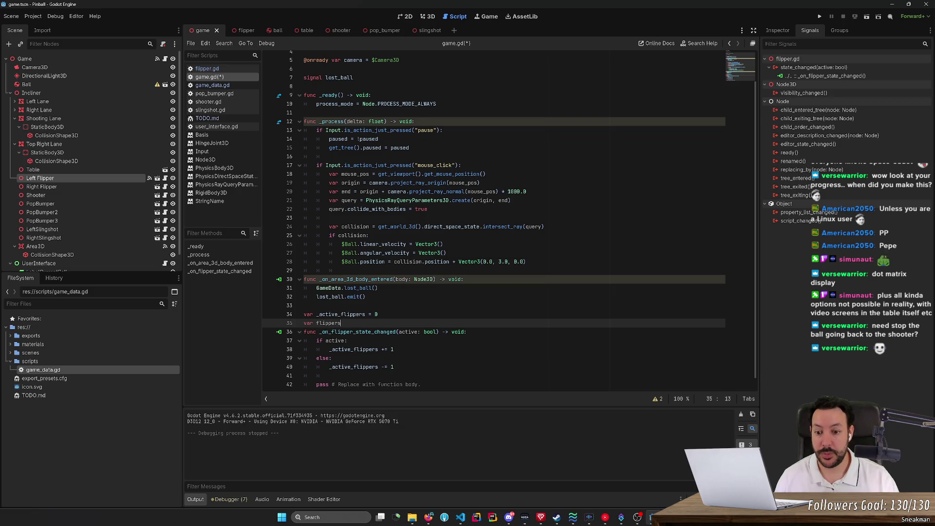
type("timer = null")
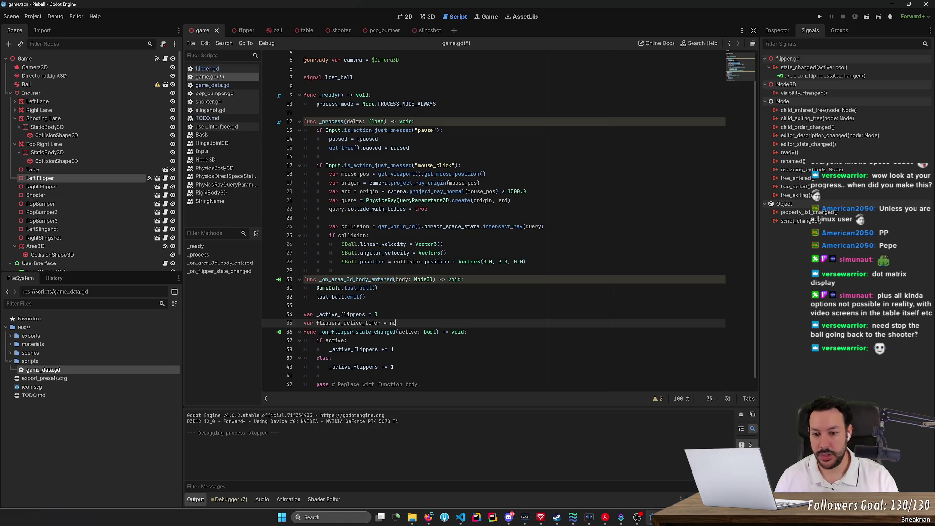
Step: Add an `if _active_flippers > 1:` condition after the increment line
left_click(395, 349)
key("Return")
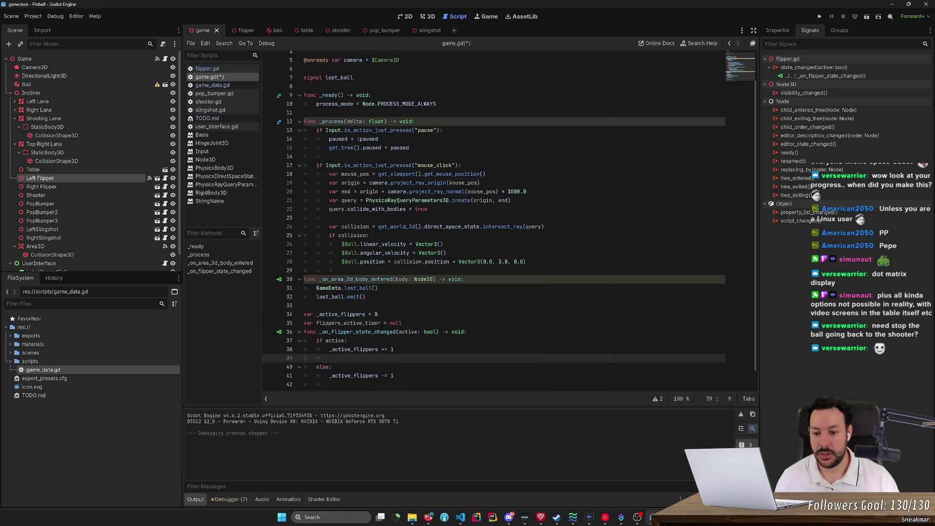
key("Return")
type("if _active")
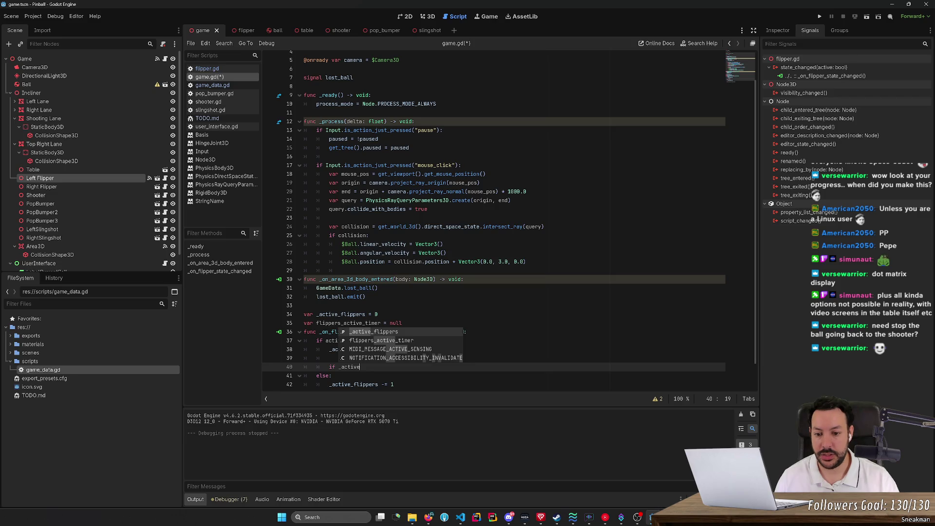
key("Return")
type("> 1:")
key("Return")
type("create_timer")
key("ctrl+BackSpace")
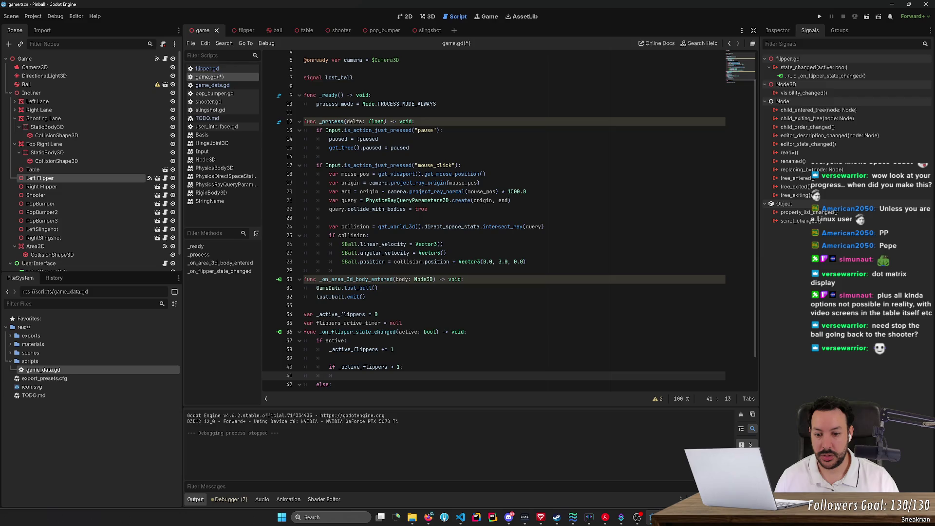
Step: Inside the condition, begin assigning flippers_active_timer = SceneTree.create_timer
left_click(397, 367)
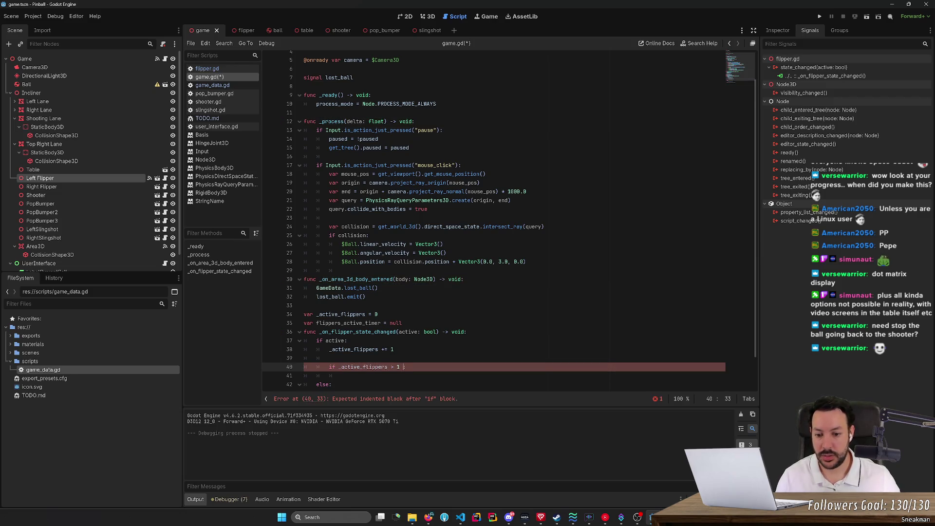
scroll(509, 219, "down", 2)
type("and fl")
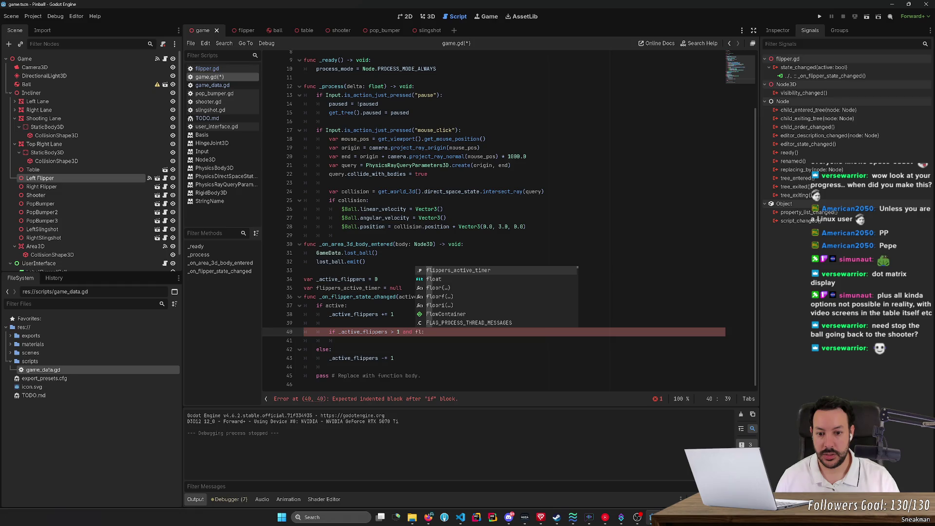
key("BackSpace")
key("BackSpace")
key("BackSpace")
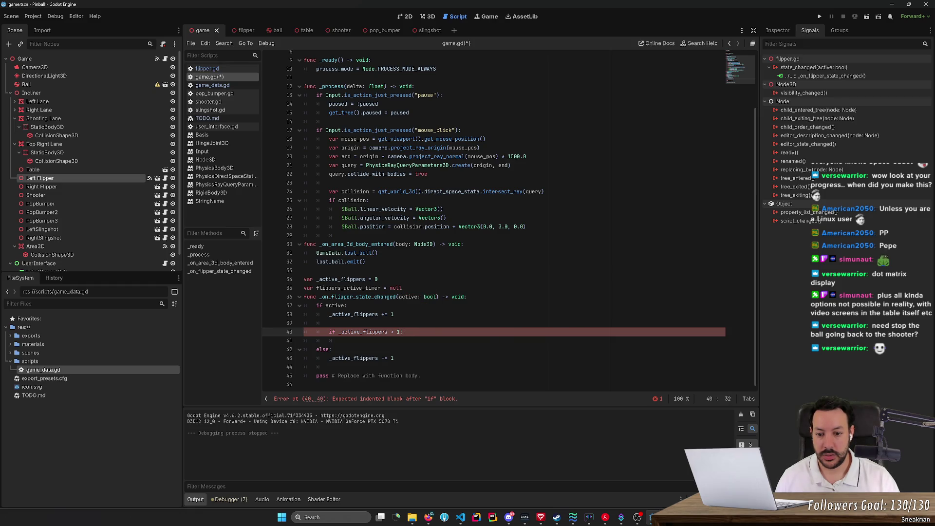
key("Return")
type("fl")
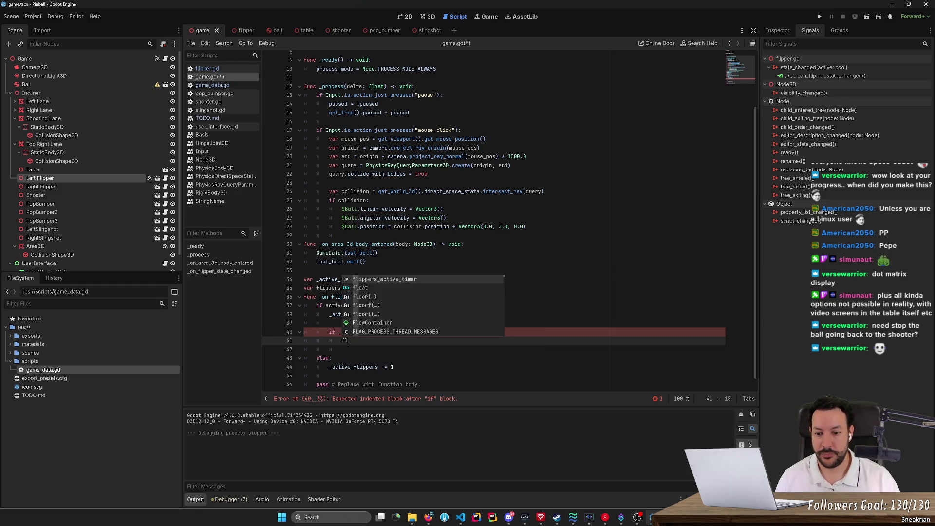
key("Return")
type("= S")
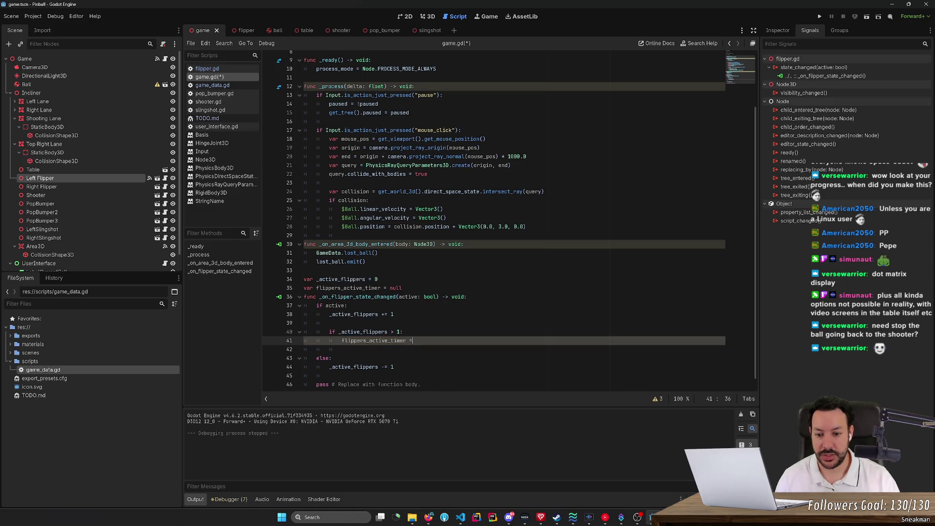
type("ceneTree-c")
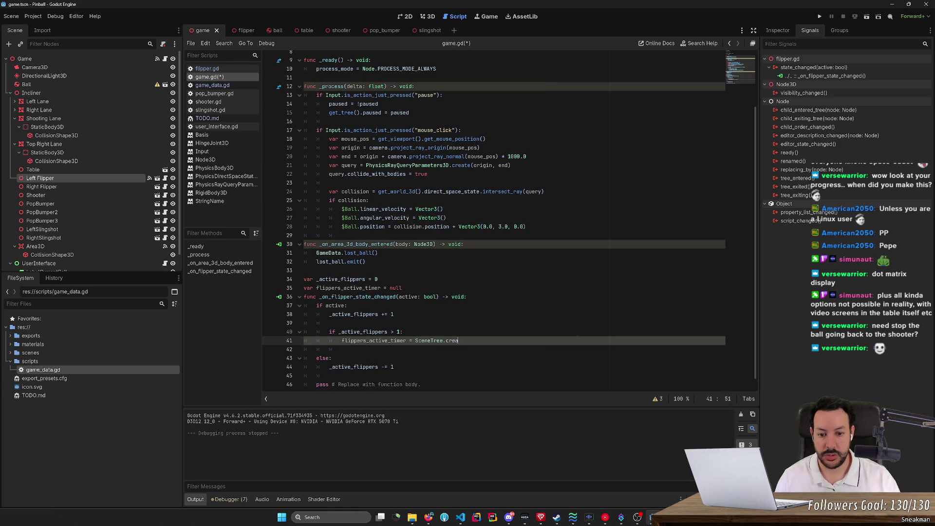
Step: Compare the script against the SceneTree create_timer documentation in the browser
key("alt+Tab")
key("alt+Tab")
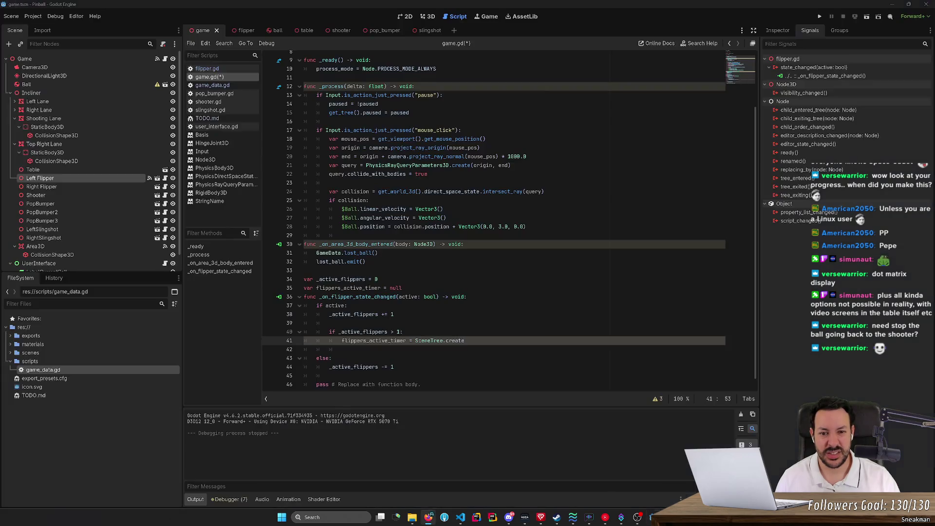
key("alt+Tab")
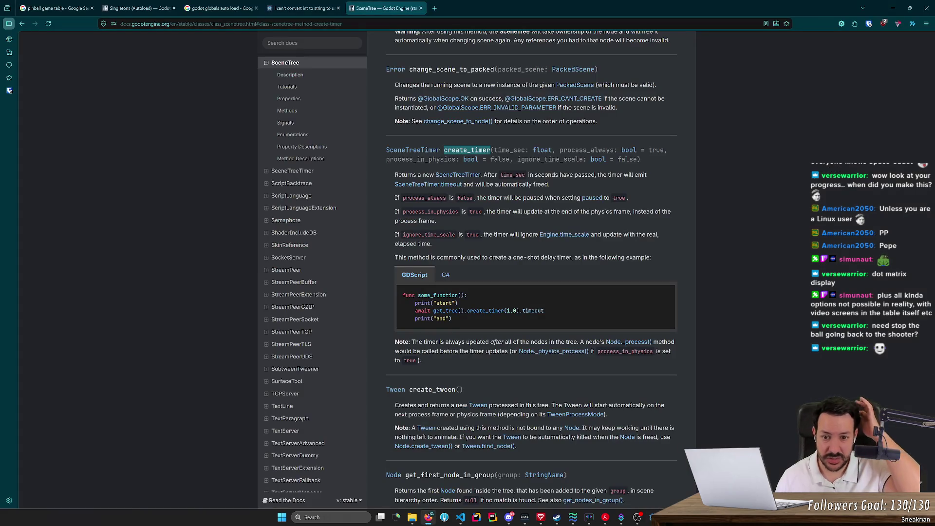
key("alt+Left")
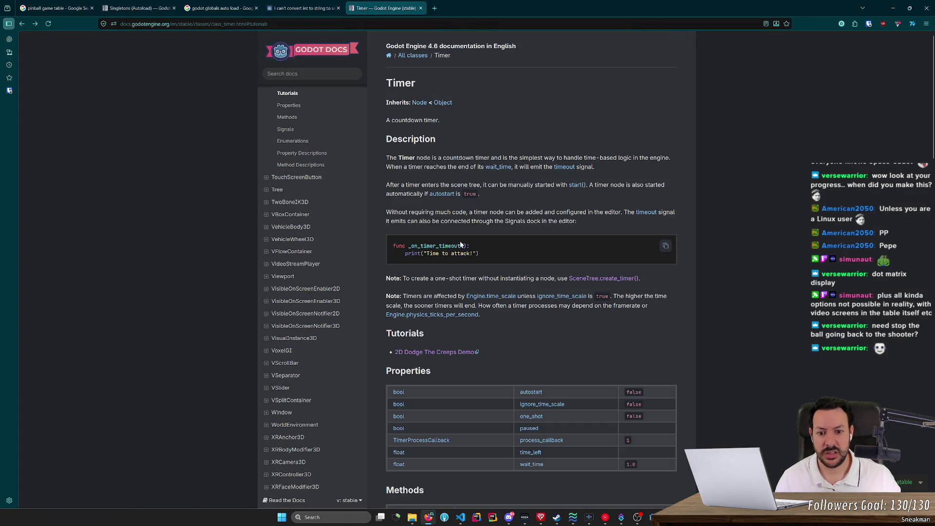
key("alt+Right")
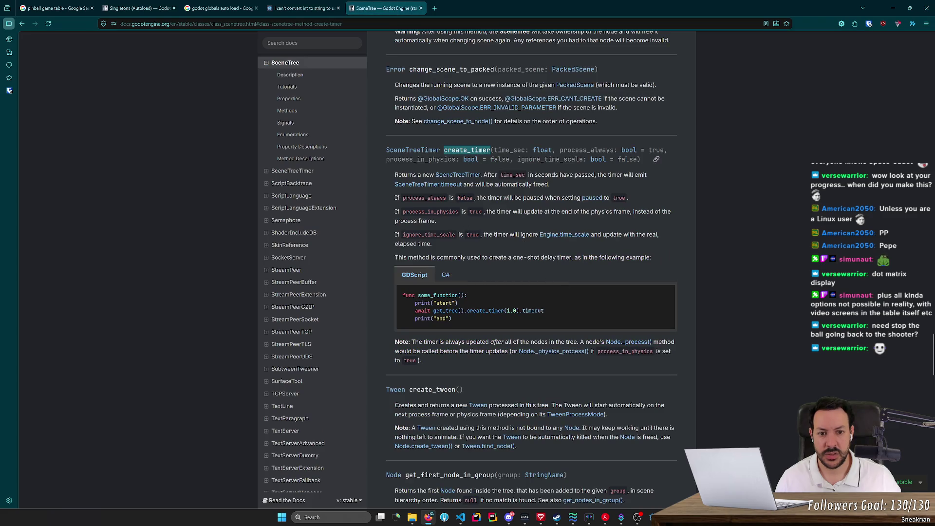
key("alt+Tab")
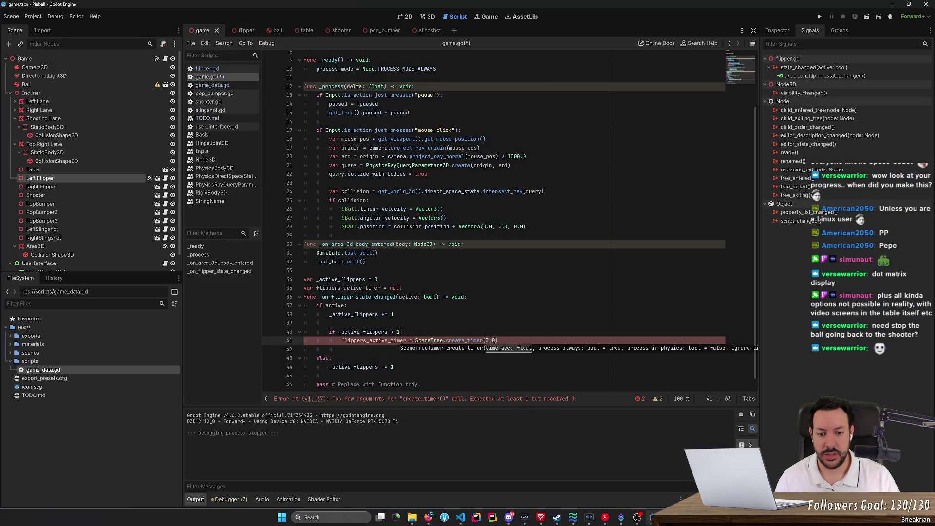
key("alt+Tab")
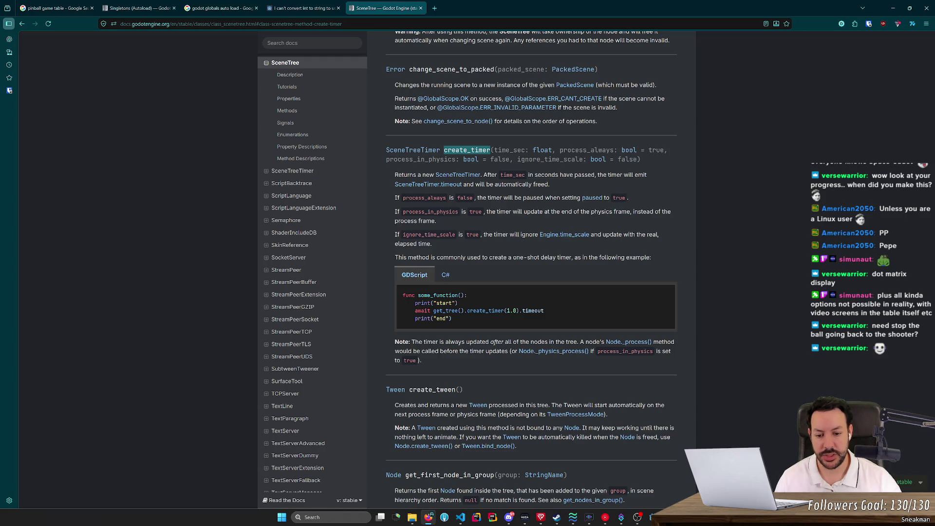
key("alt+Tab")
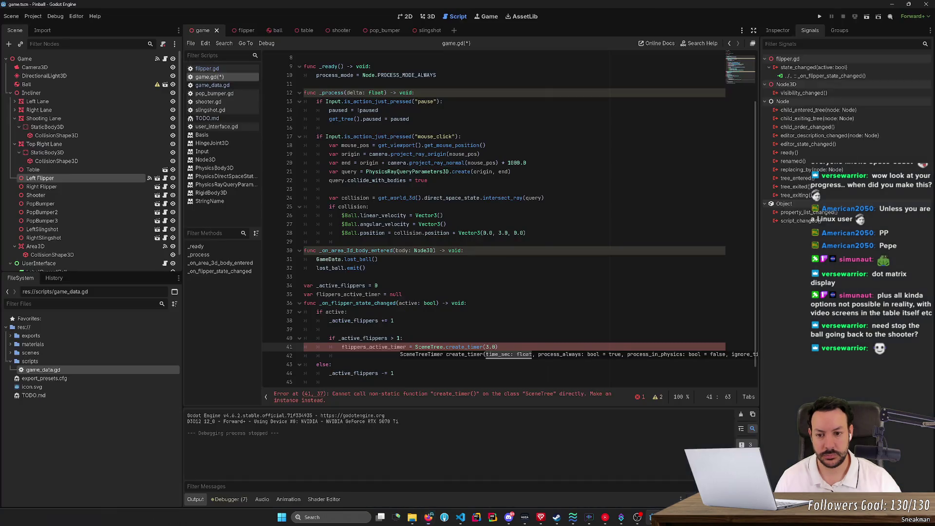
key("alt+Tab")
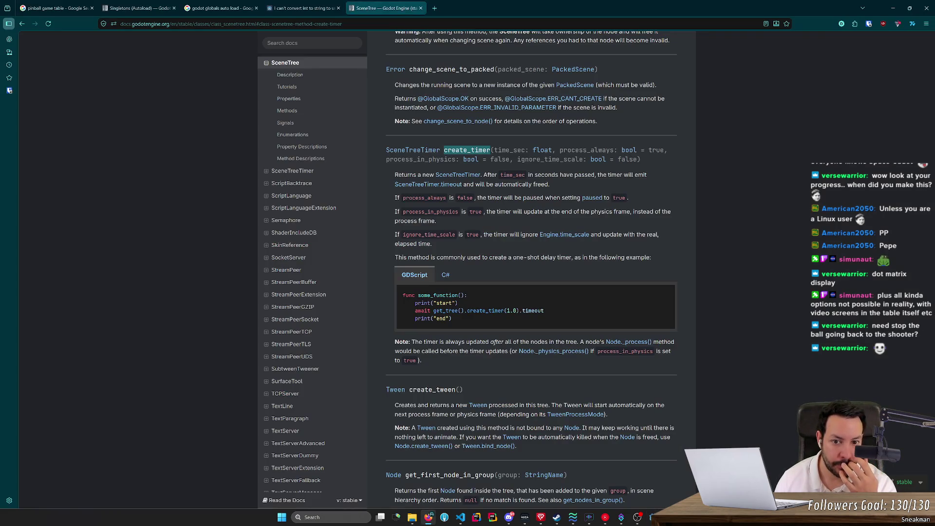
key("alt+Tab")
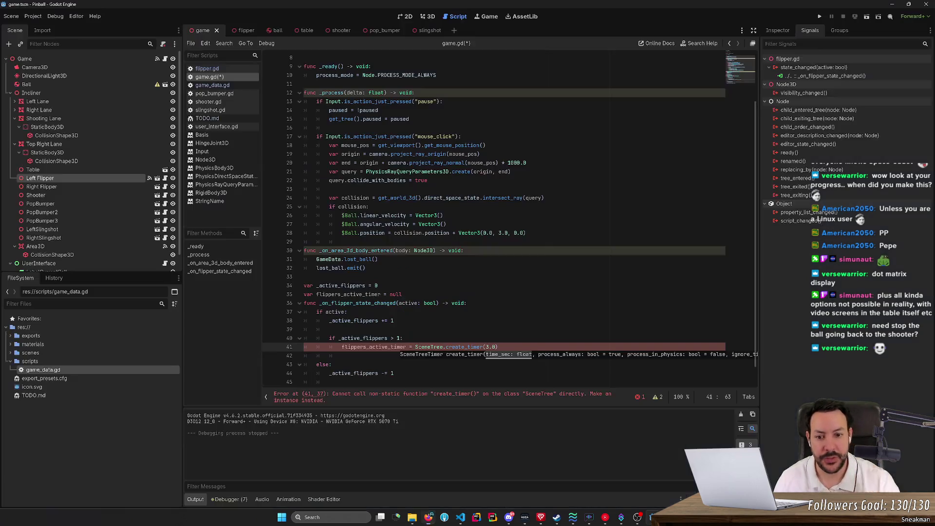
left_click(458, 347, "ctrl")
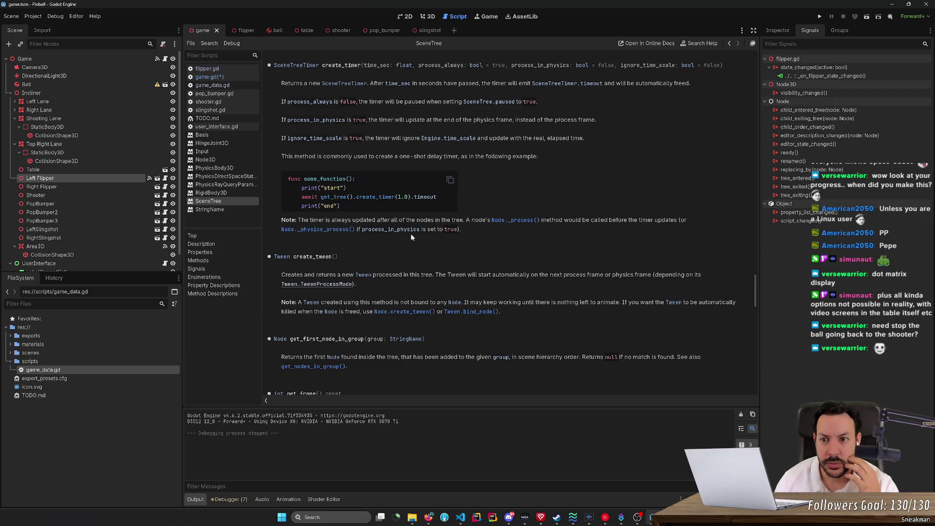
left_click(306, 65)
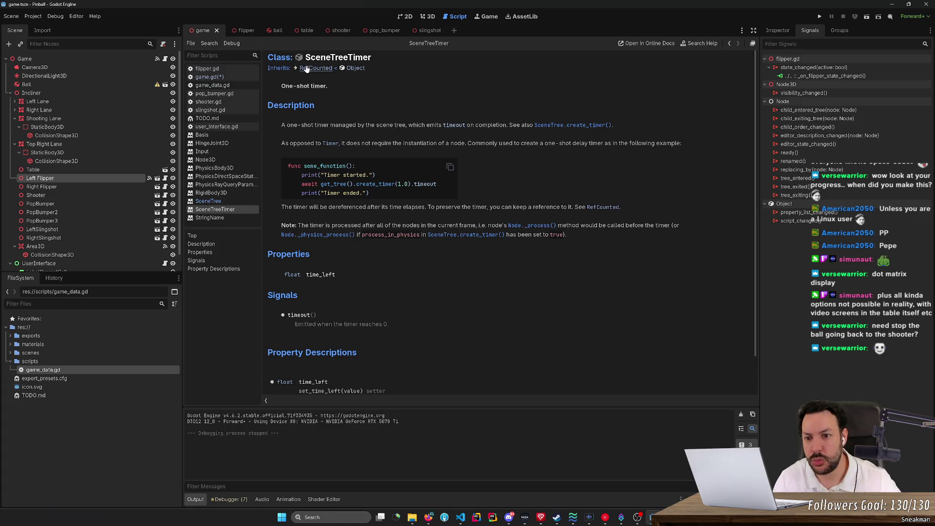
mouse_move(301, 184)
left_mouse_down()
mouse_move(317, 175)
mouse_move(436, 184)
left_mouse_up()
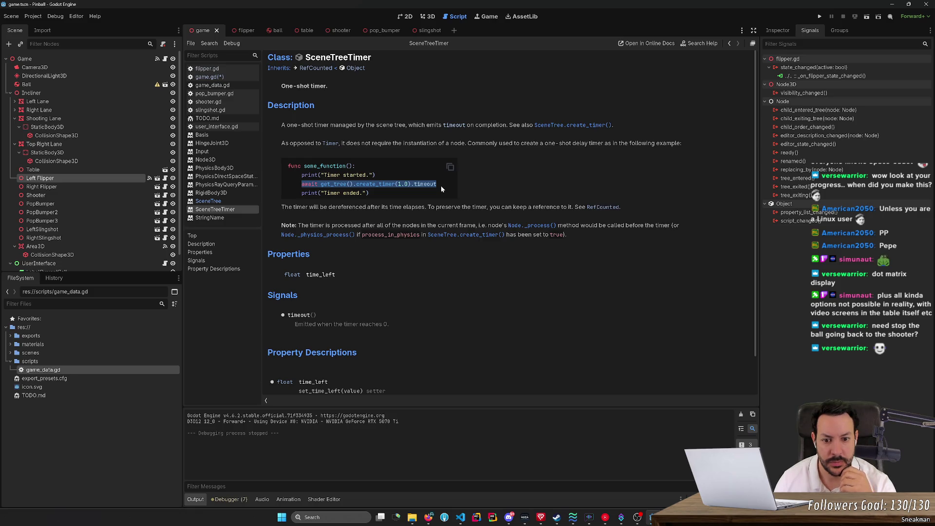
left_click(607, 208)
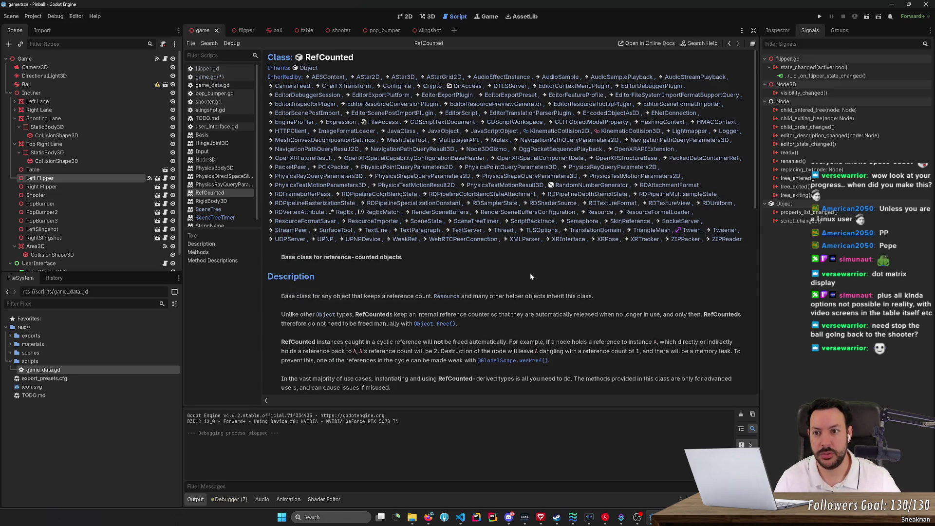
scroll(529, 274, "down", 5)
key("alt+Left")
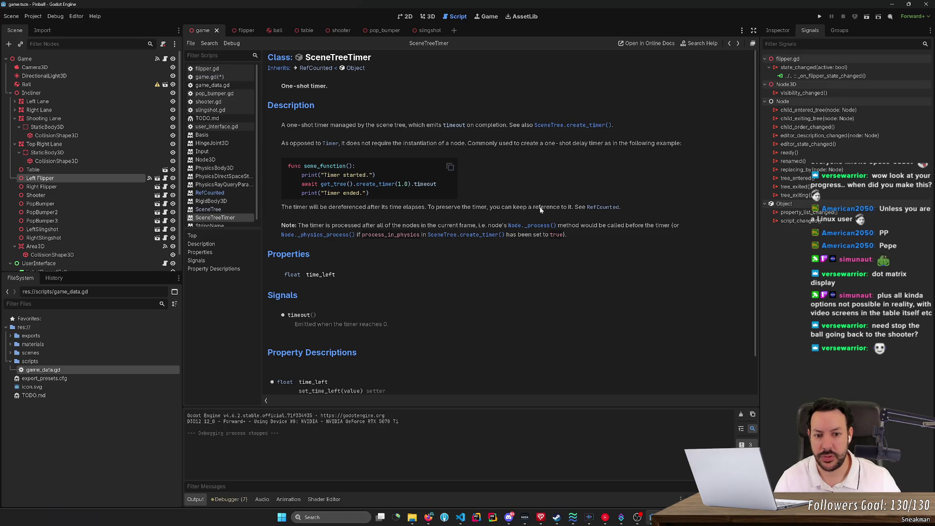
left_click_drag(321, 225, 418, 225)
mouse_move(313, 225)
left_mouse_down()
mouse_move(557, 225)
mouse_move(428, 234)
left_mouse_up()
left_click(430, 235)
key("alt+Tab")
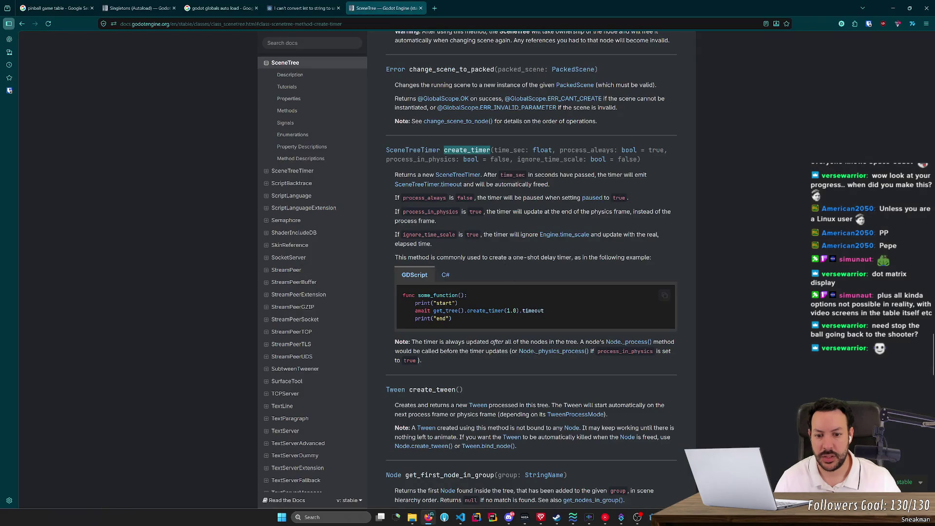
key("alt+Tab")
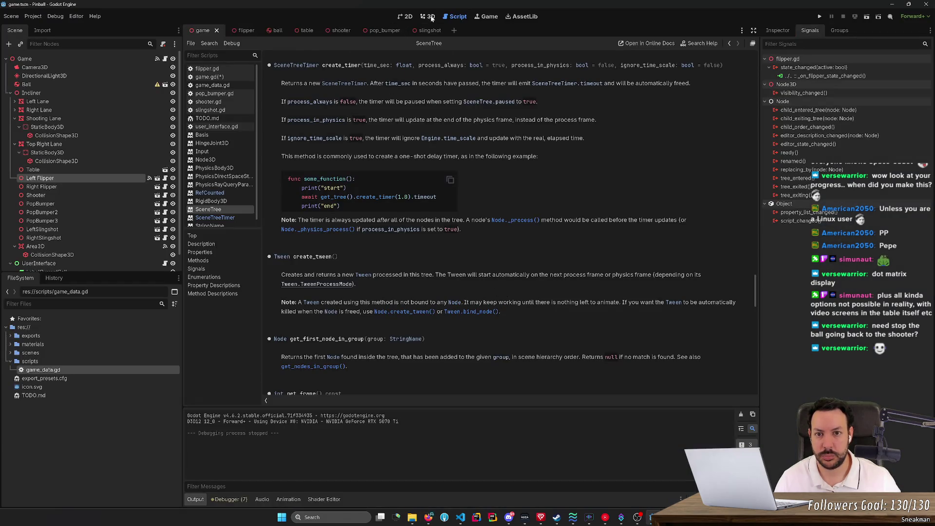
left_click(730, 45)
left_click(730, 45)
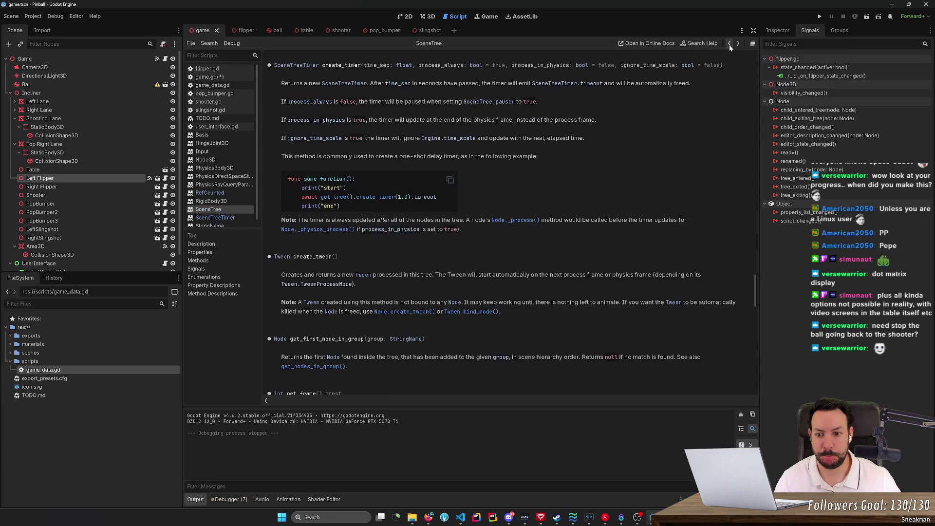
left_click(730, 45)
scroll(494, 219, "down", 1)
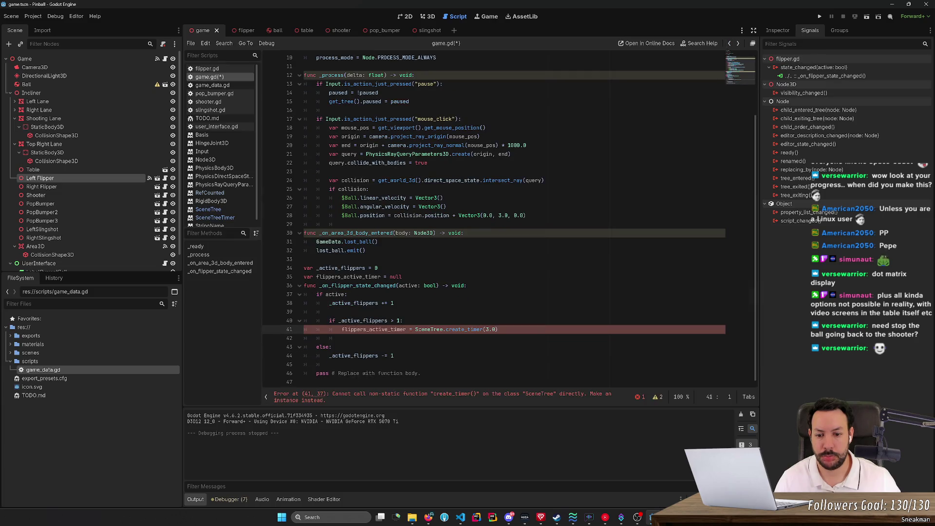
Step: Place the cursor on lines 40 and 39 of game.gd, then show the create_timer docs in Firefox
left_click(402, 320)
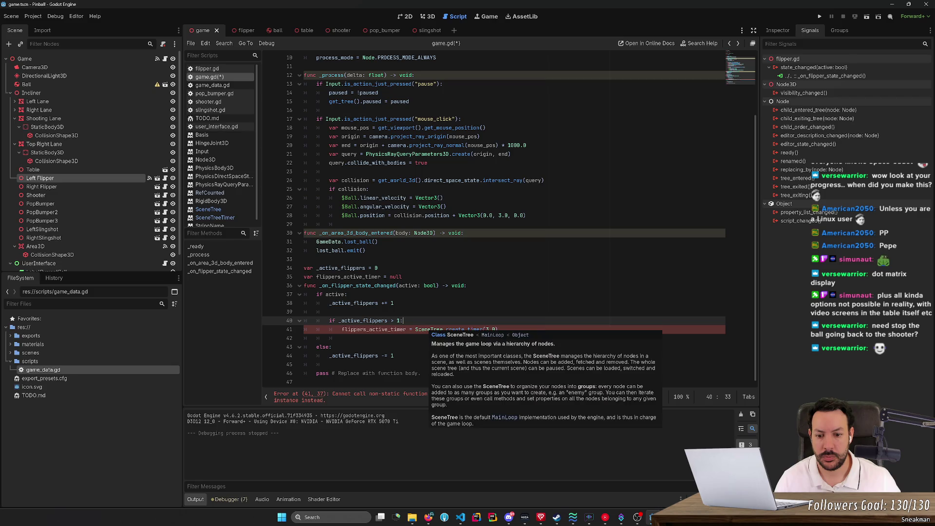
left_click(329, 312)
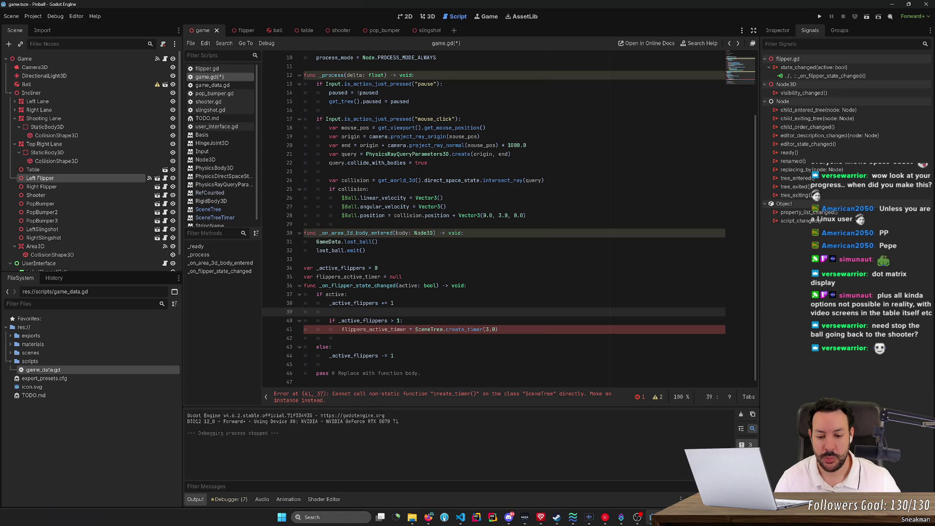
left_click(429, 517)
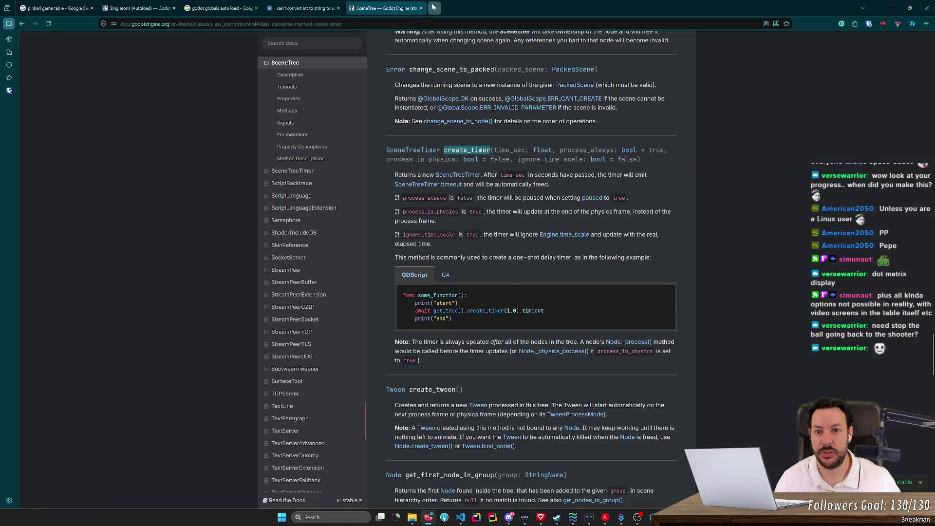
Step: Open the StreamElements Goals overlay and raise the follower goal target to 140
left_click(433, 8)
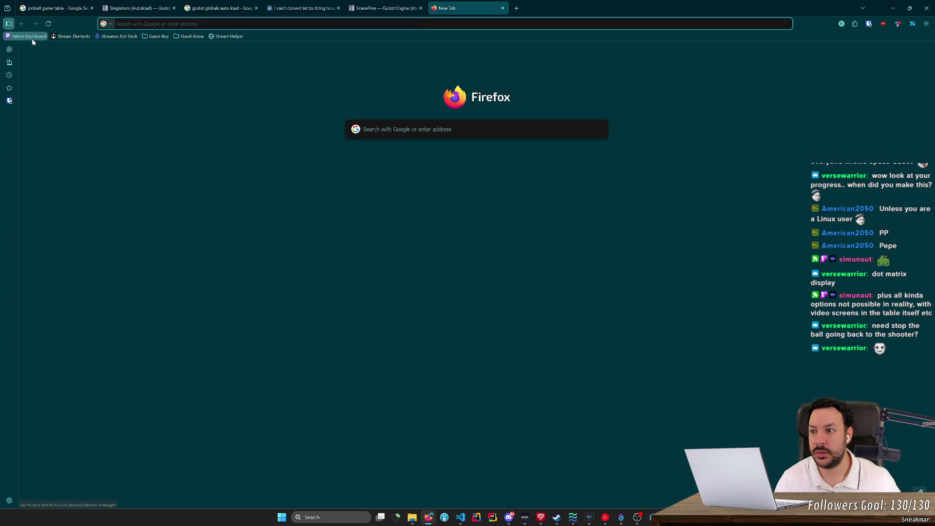
left_click(71, 37)
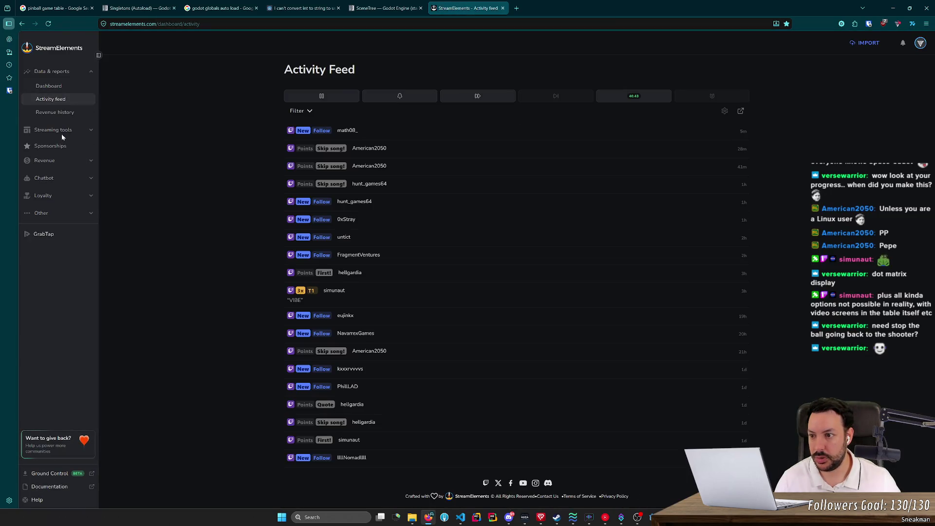
left_click(61, 132)
left_click(61, 146)
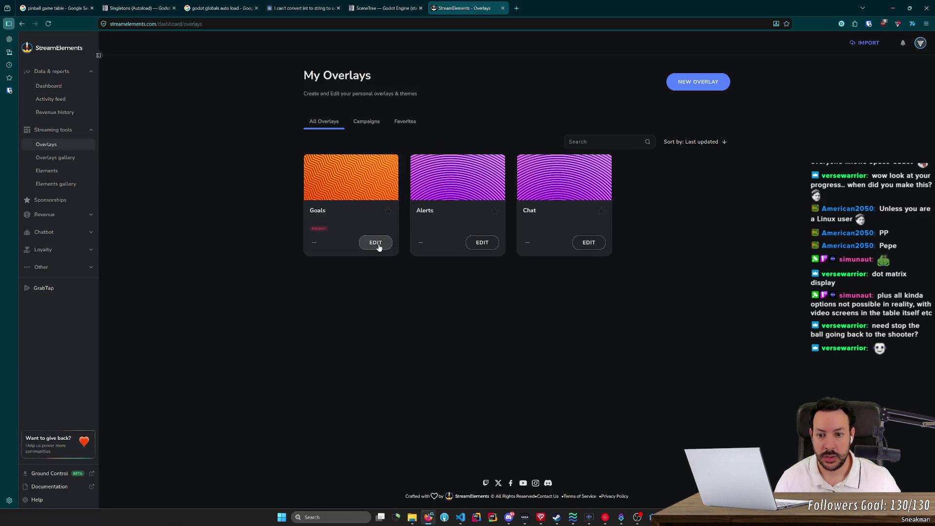
left_click(376, 242)
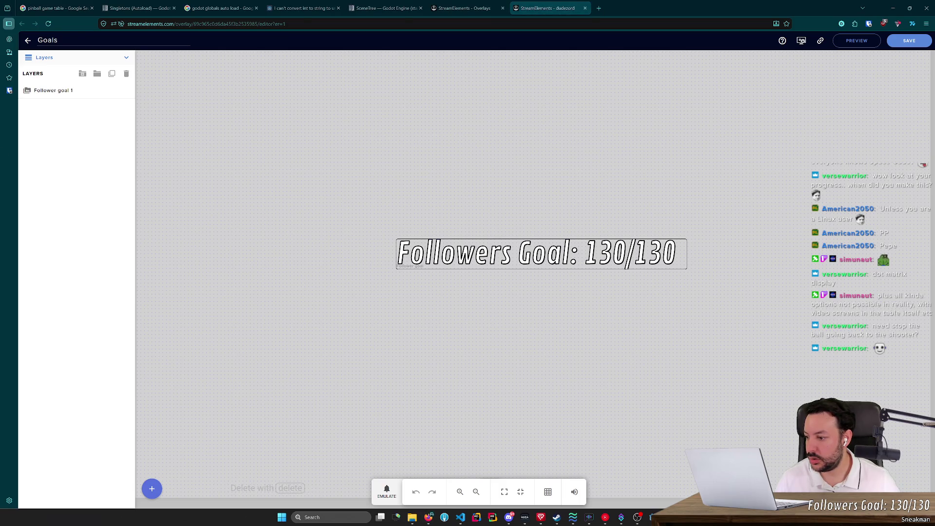
left_click(94, 89)
left_click(58, 104)
left_click(73, 133)
type("40")
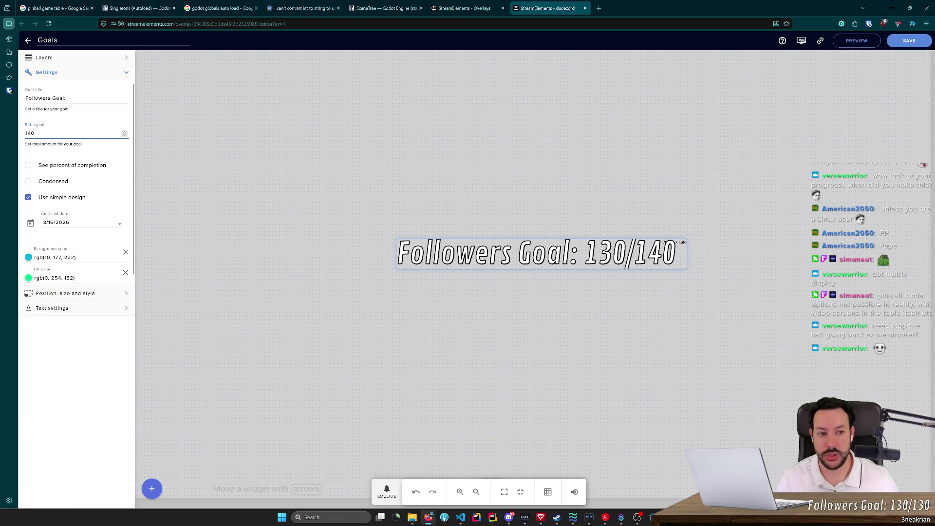
Step: Set follower goal progress to 131 in Data visualization settings, save, and return to Godot
left_click(801, 41)
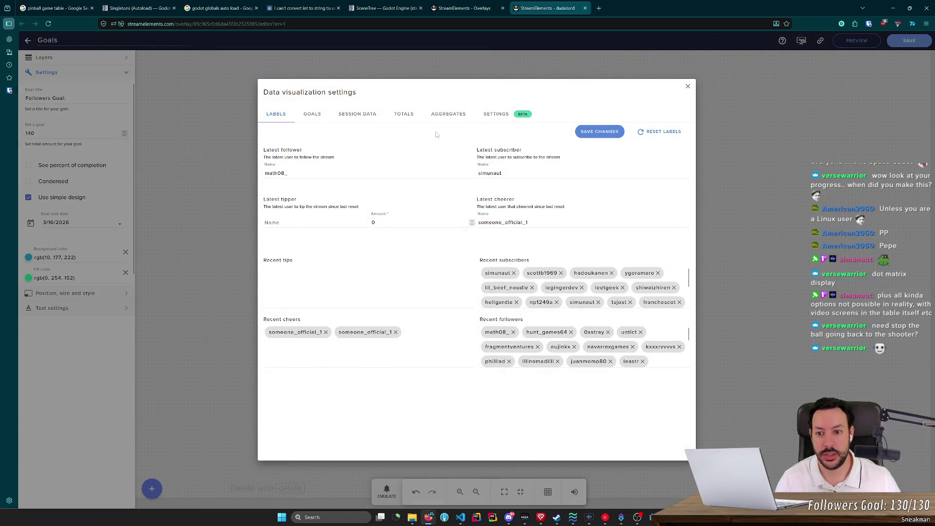
left_click(448, 114)
left_click(404, 114)
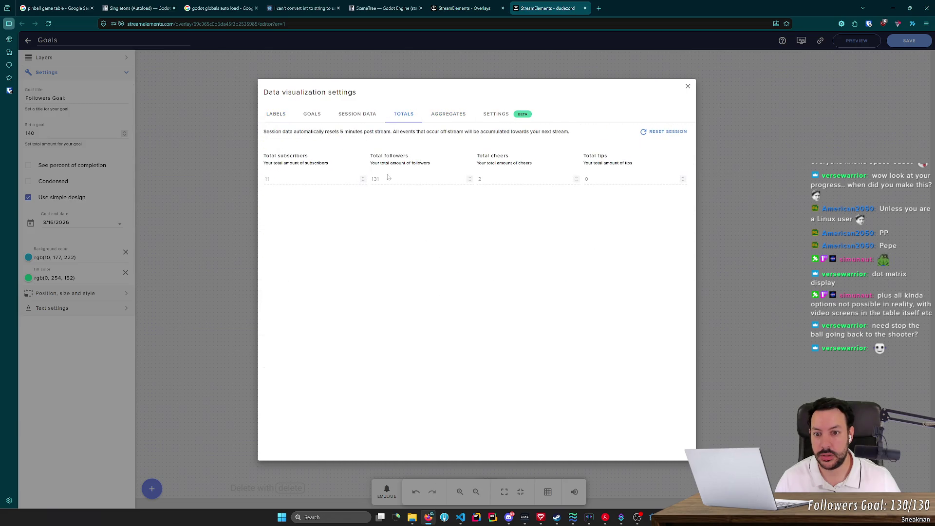
left_click(310, 117)
left_click(362, 170)
left_click(599, 137)
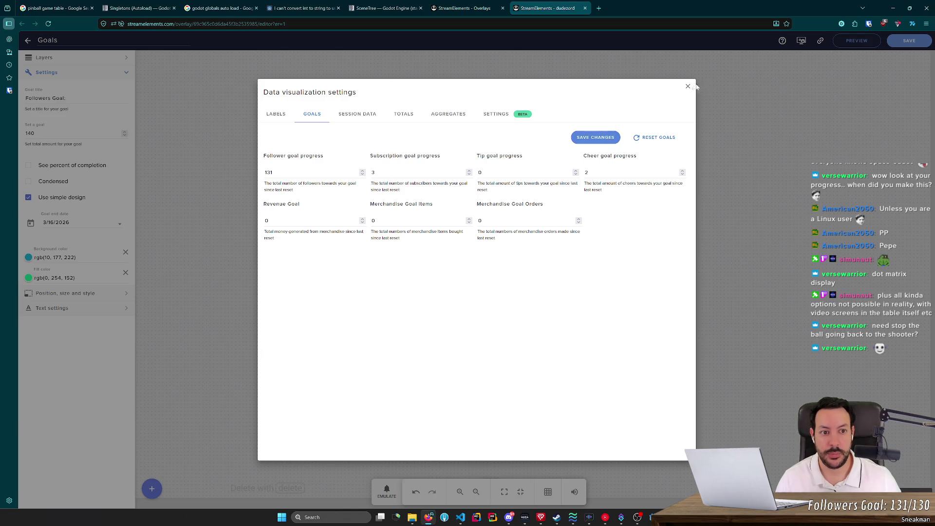
left_click(688, 86)
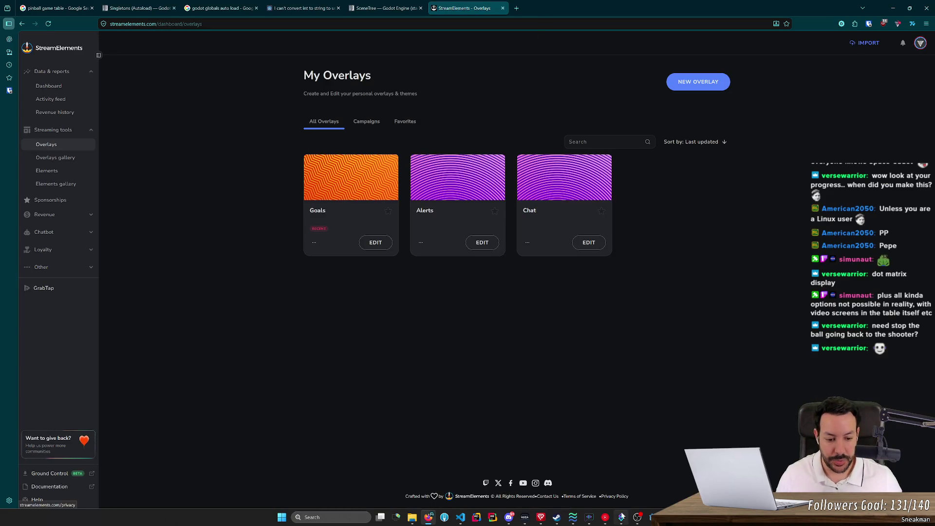
left_click(637, 517)
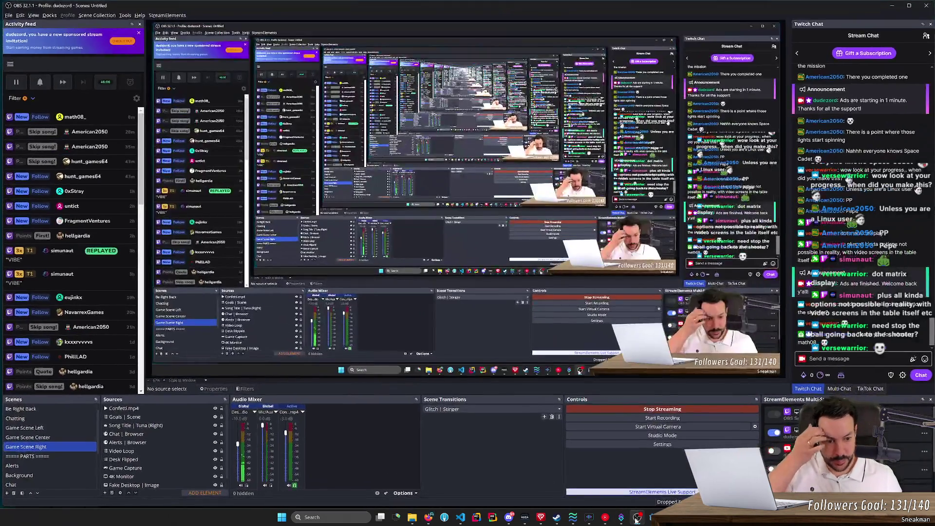
left_click(637, 519)
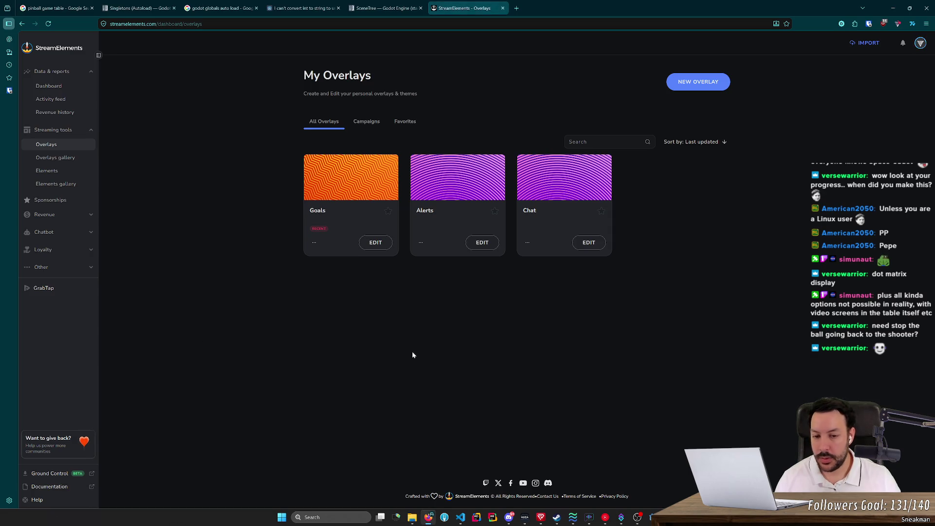
left_click(651, 512)
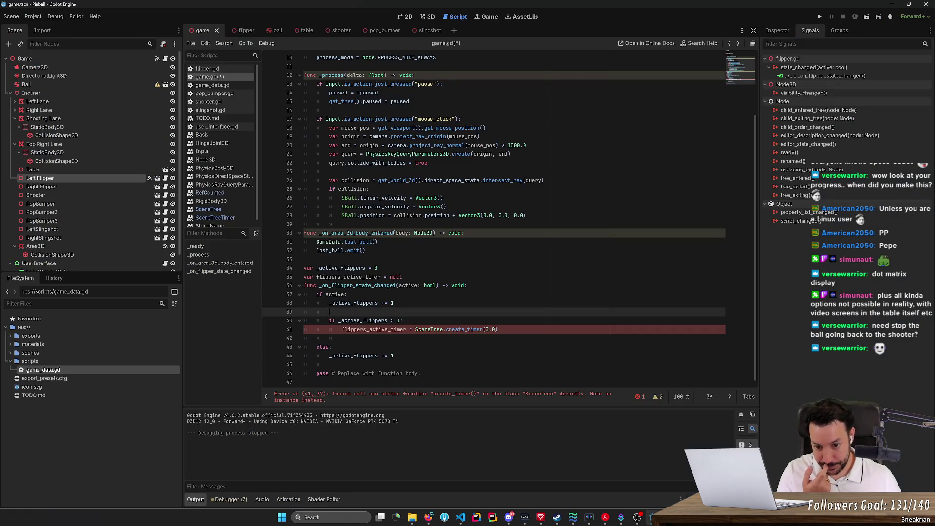
Step: Try replacing SceneTree on line 41 with a scene-tree getter, then clear the attempt
mouse_move(426, 330)
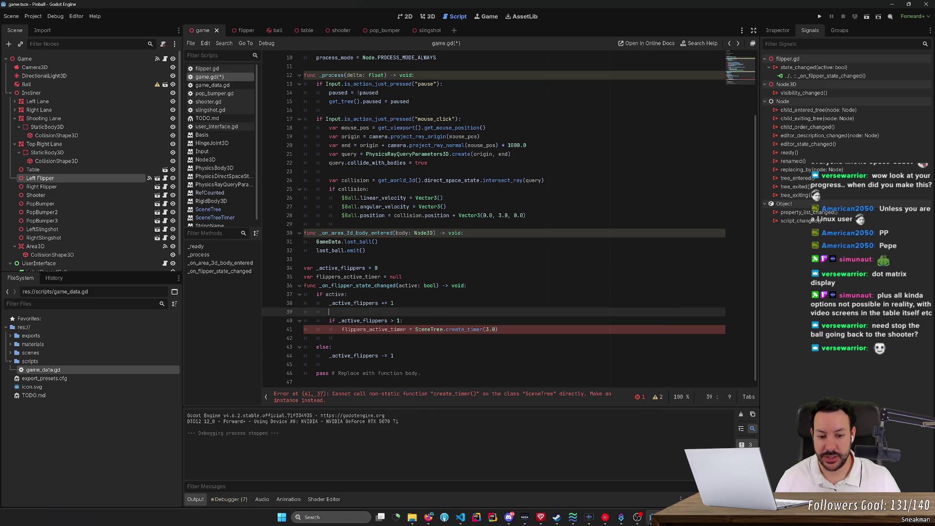
double_click(429, 330)
type("get_s")
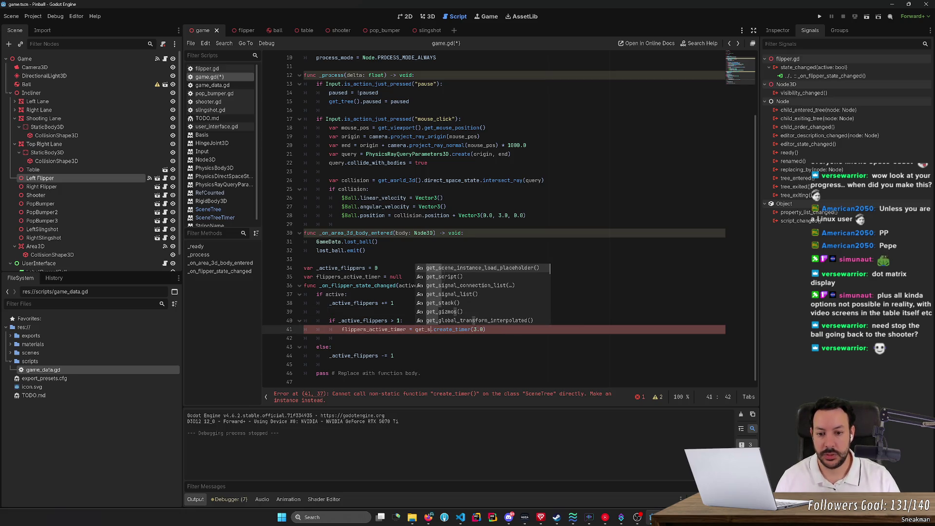
type("cene")
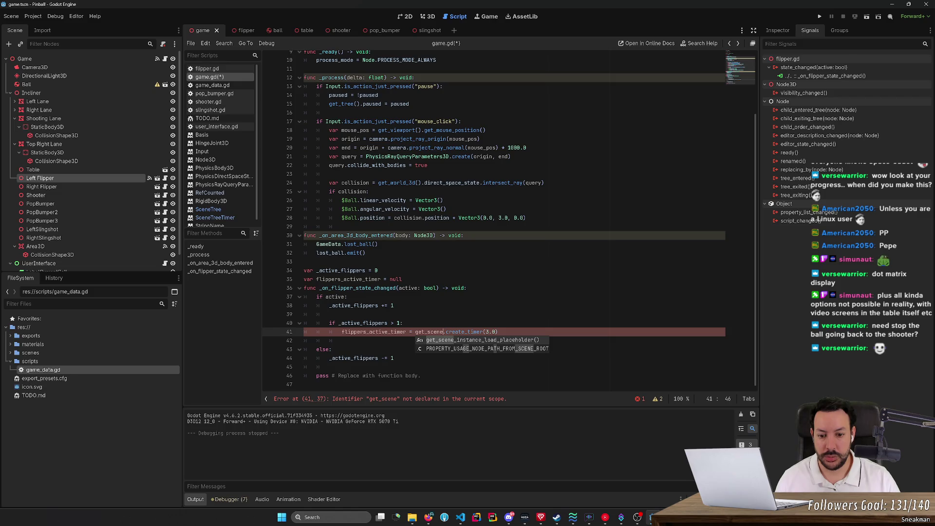
key("ctrl+BackSpace")
type("scene")
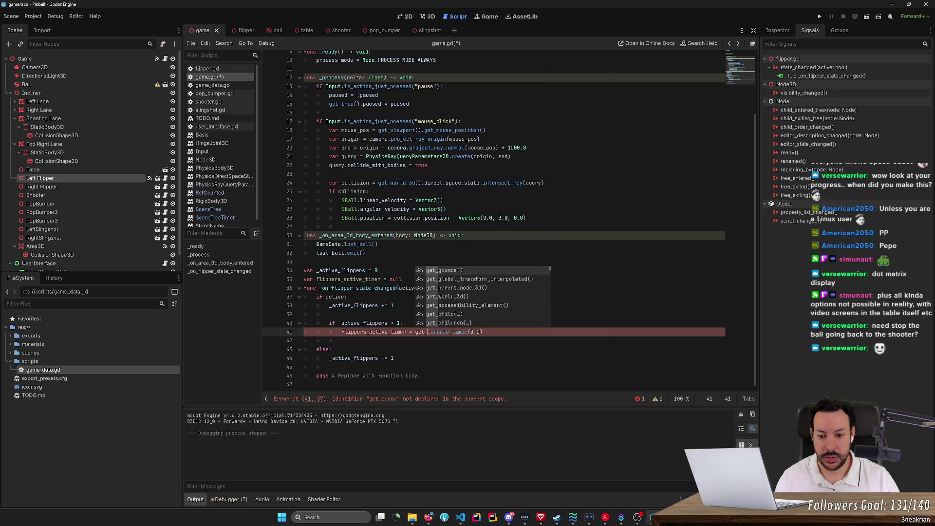
type("tree")
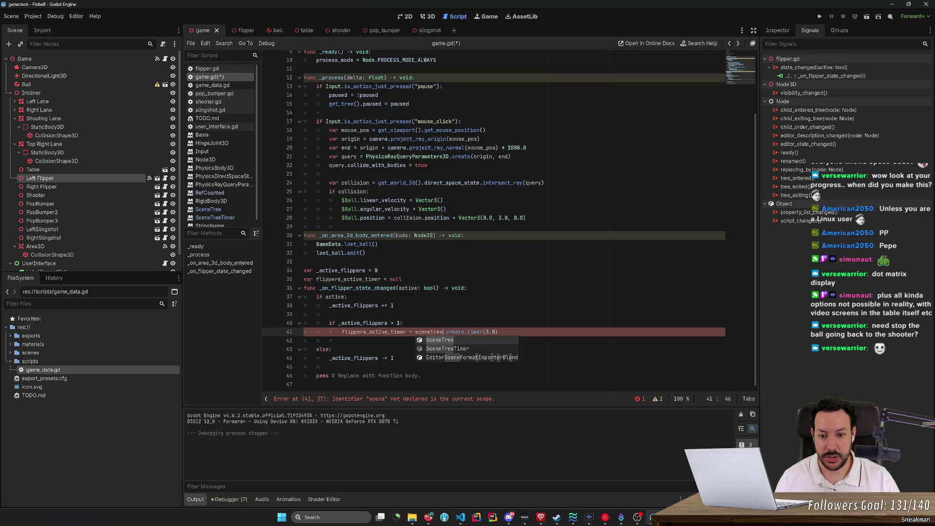
key("BackSpace")
key("BackSpace")
key("BackSpace")
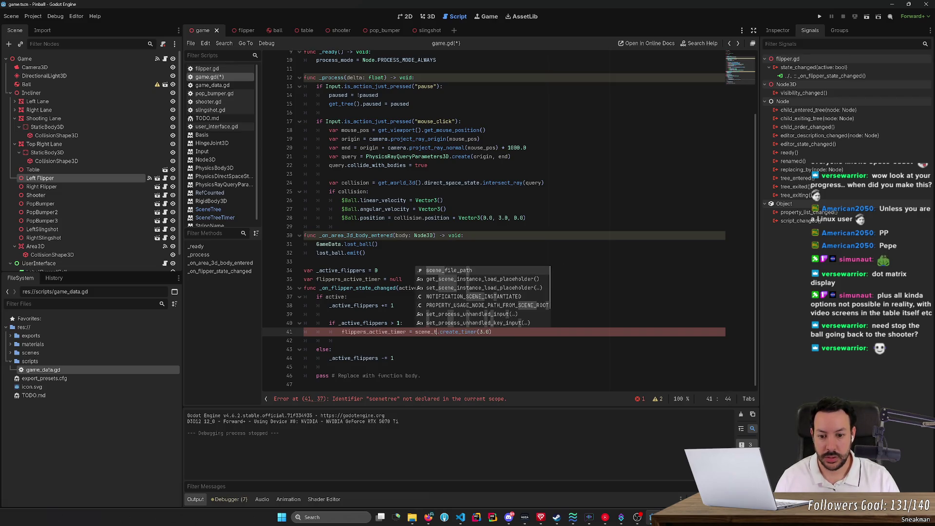
type("get_scene")
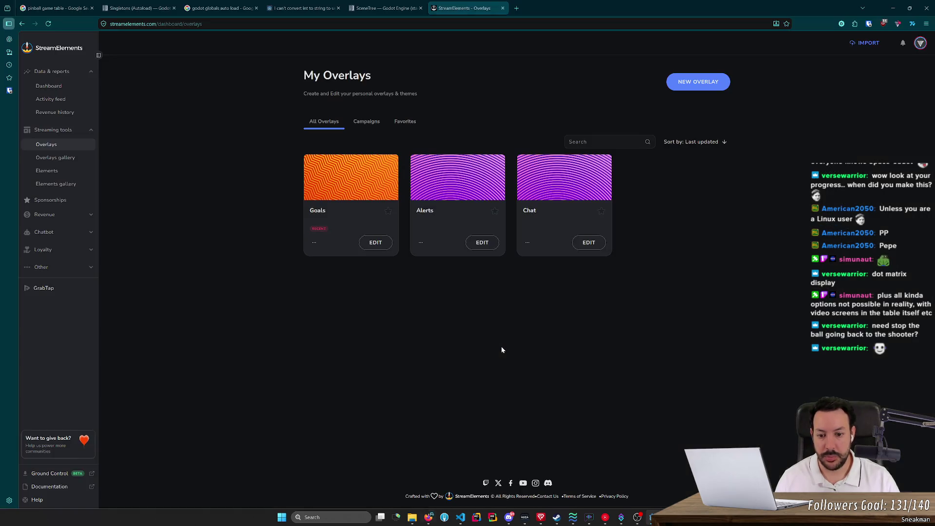
key("Delete")
key("BackSpace")
key("BackSpace")
key("BackSpace")
Step: Check the create_timer docs and make line 41 call get_tree().create_timer(3.0)
key("alt+Tab")
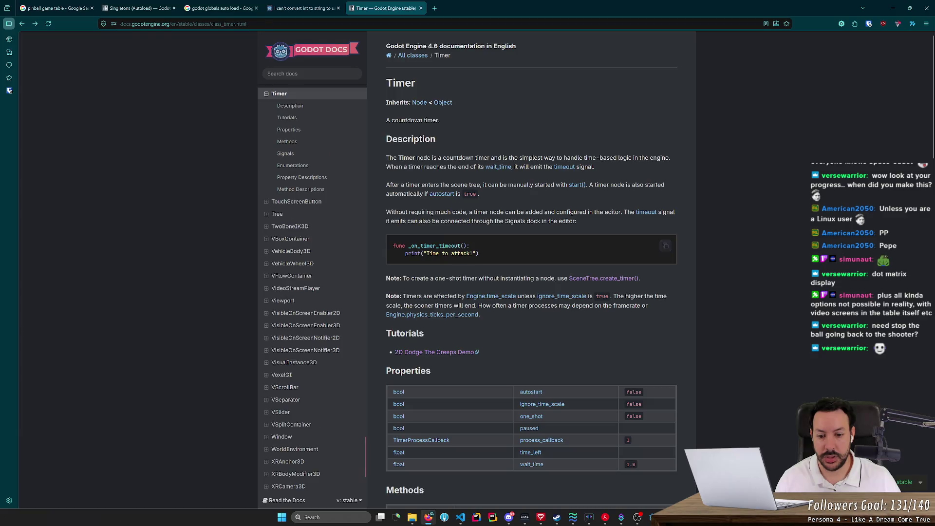
left_click(611, 285)
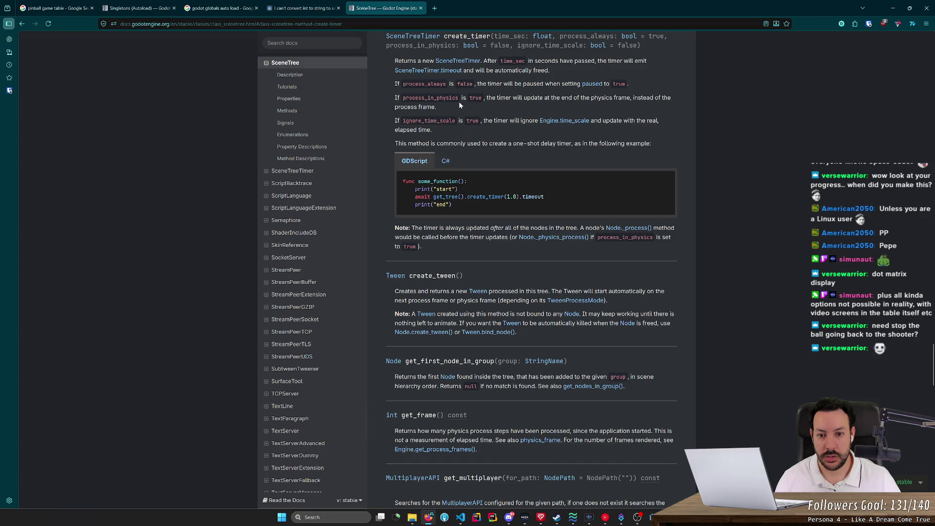
key("alt+Tab")
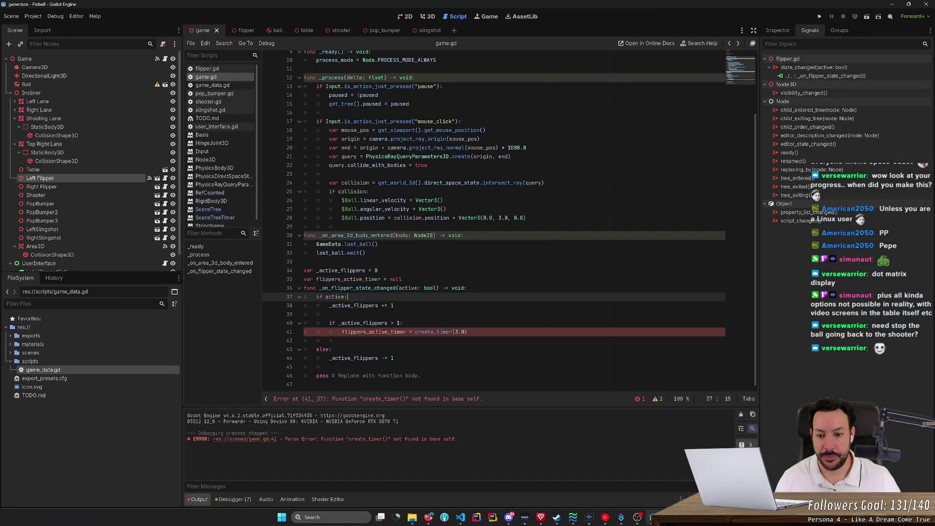
left_click(415, 332)
type("get_tree()")
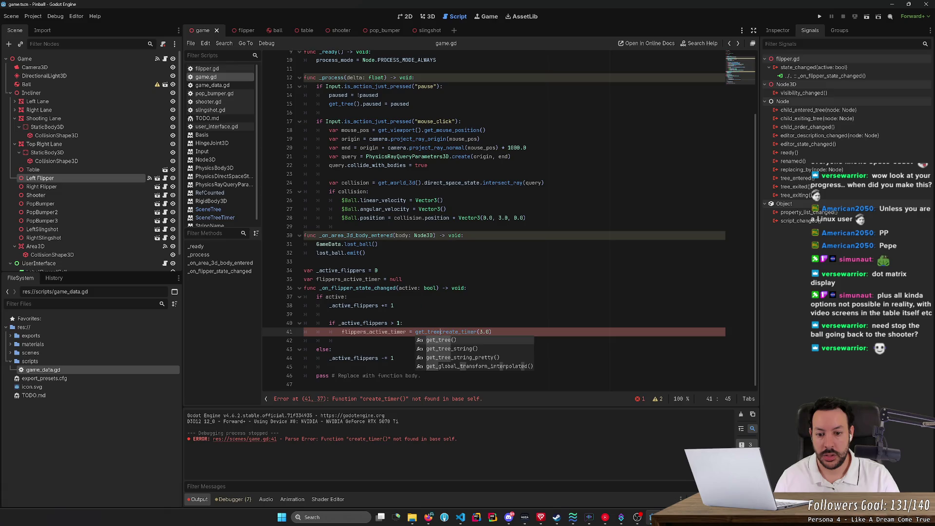
type(".")
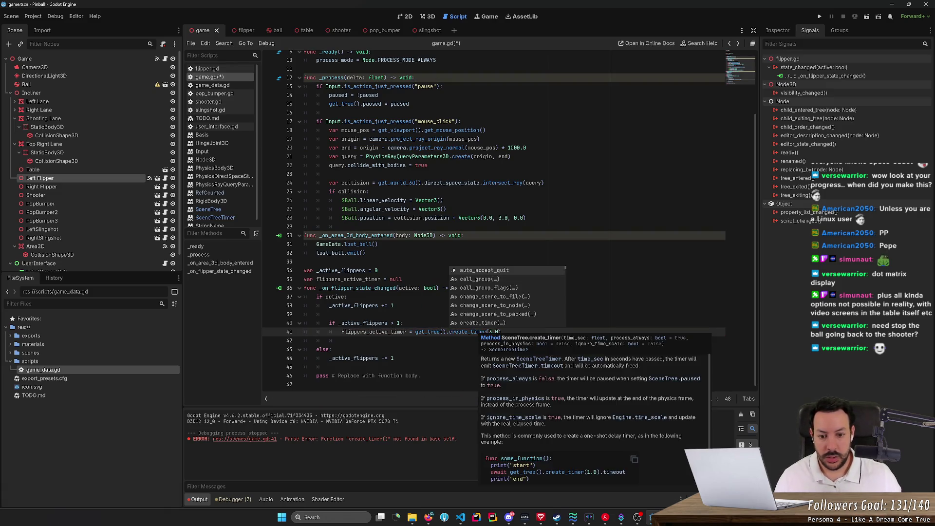
left_click(424, 332)
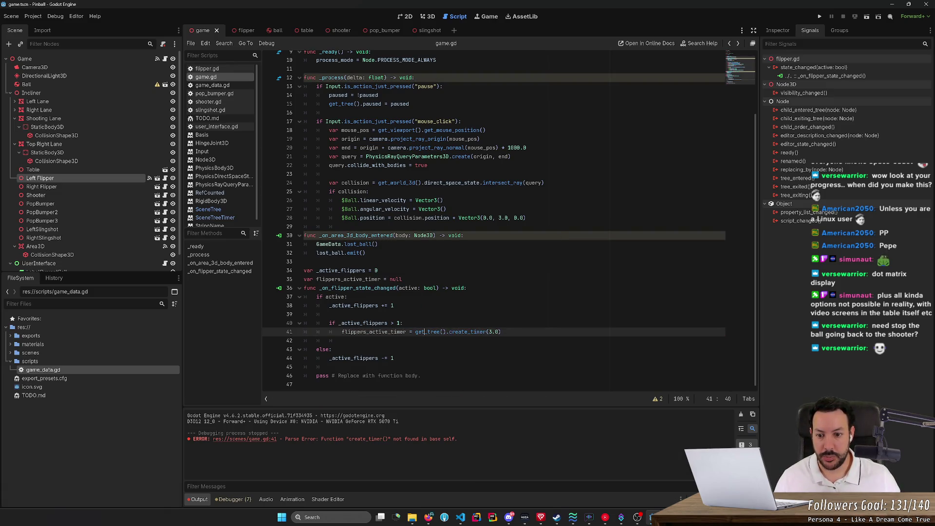
Step: Add flippers_active_timer = null to the else branch and save game.gd
double_click(351, 279)
key("ctrl+c")
left_click(393, 358)
key("Return")
key("ctrl+v")
key("ctrl+s")
type("ull")
key("ctrl+s")
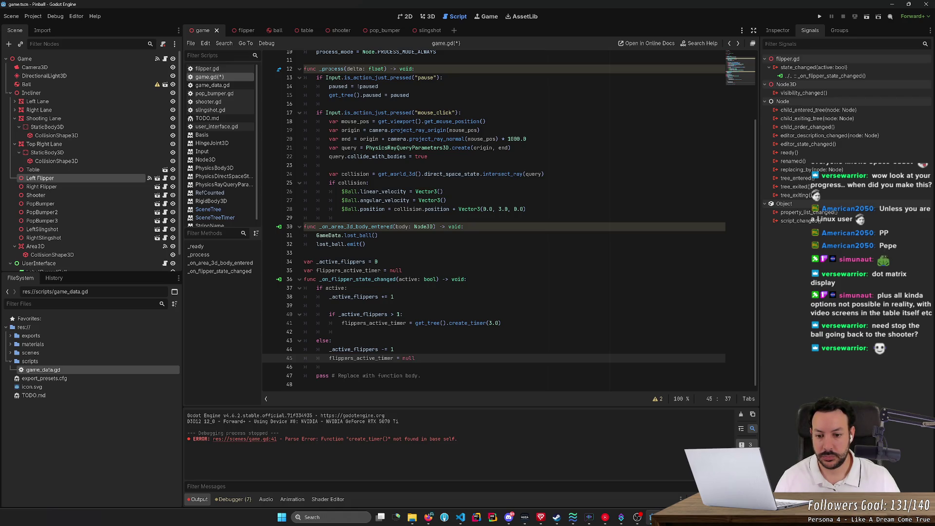
Step: Append 'and flippers_active_timer == null' to the if condition on line 40
left_click(403, 314)
type("and ")
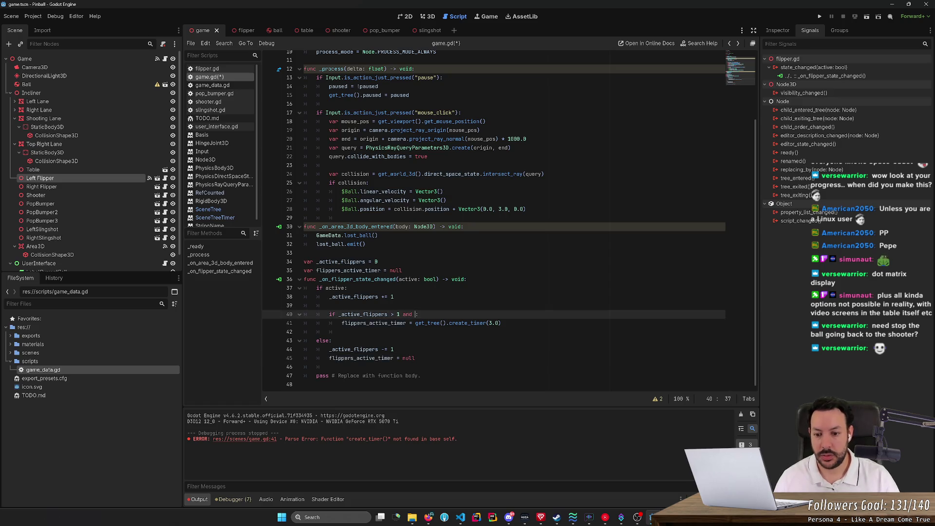
type("fli")
key("Return")
type("= null")
key("ctrl+s")
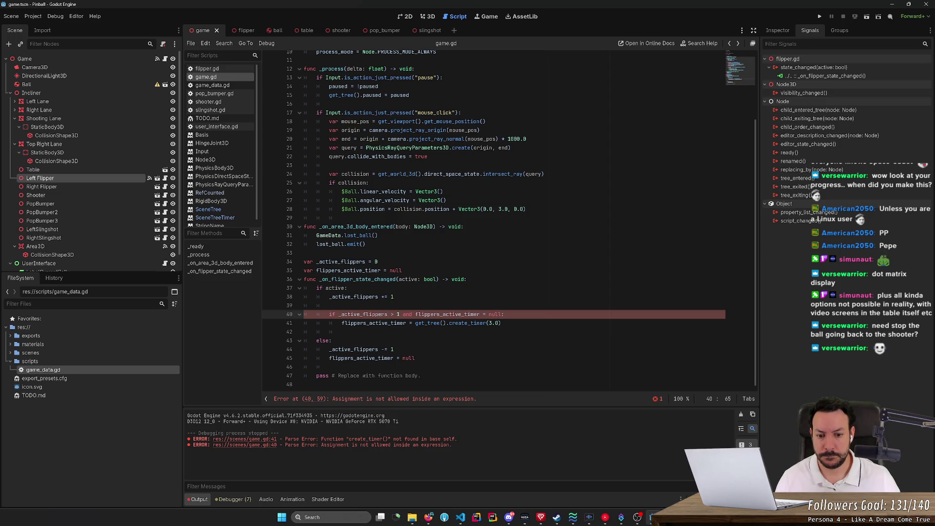
type("=")
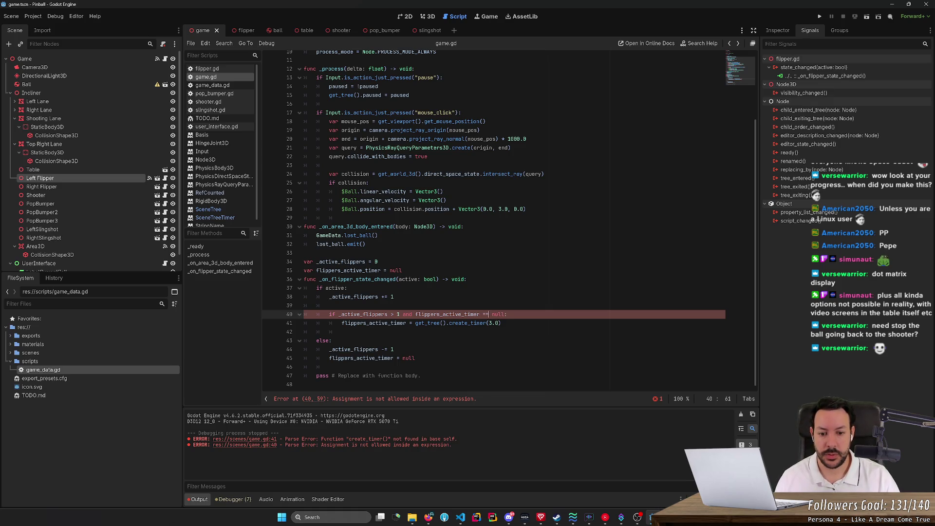
key("ctrl+s")
key("BackSpace")
key("BackSpace")
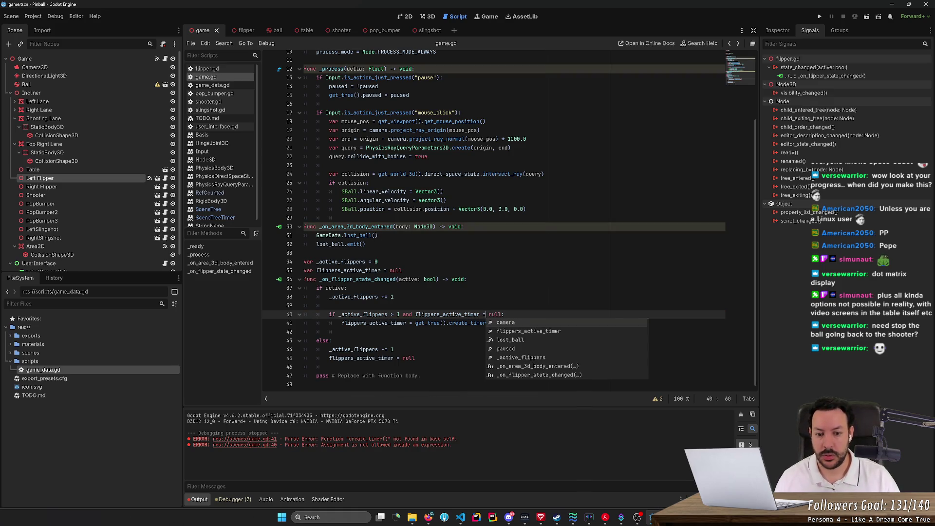
type("i")
key("BackSpace")
type("==")
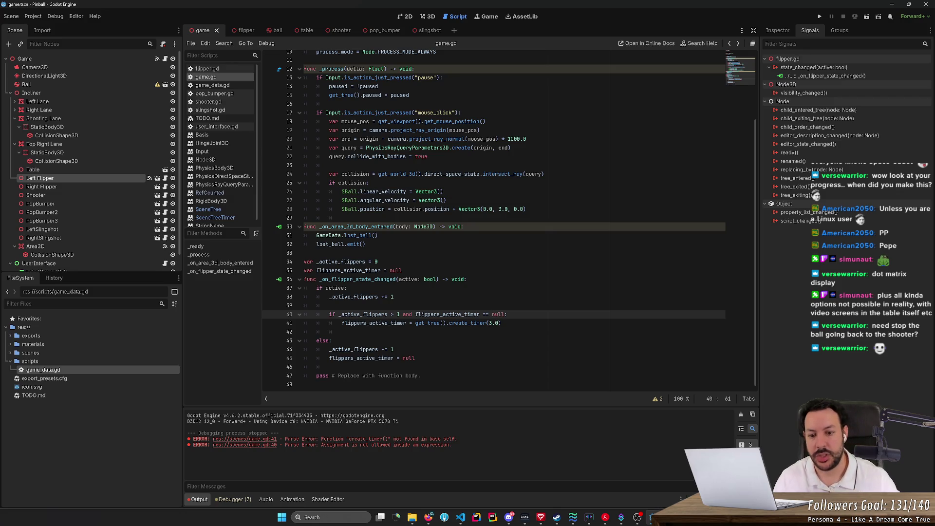
Step: Start a new line below the timer creation with flippers_active_timer
key("Down")
key("End")
key("Return")
type("flippers_active_timer")
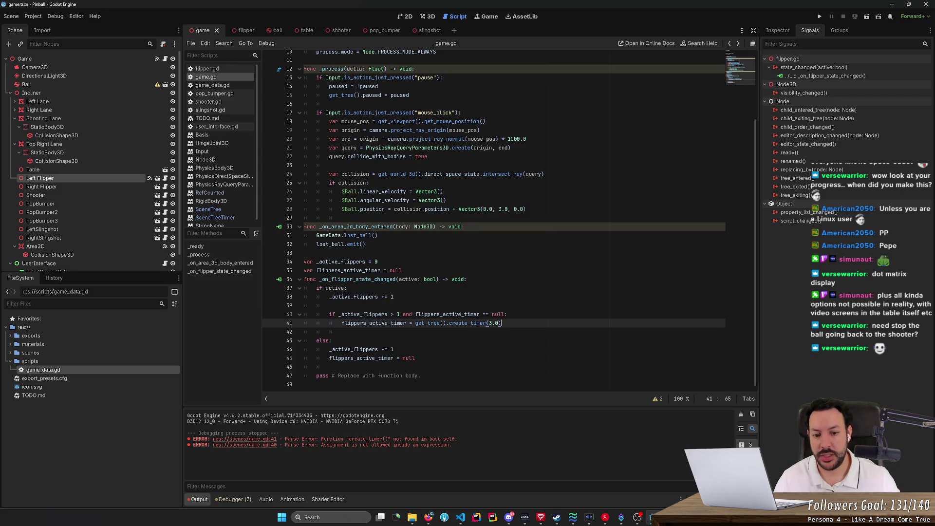
type(".")
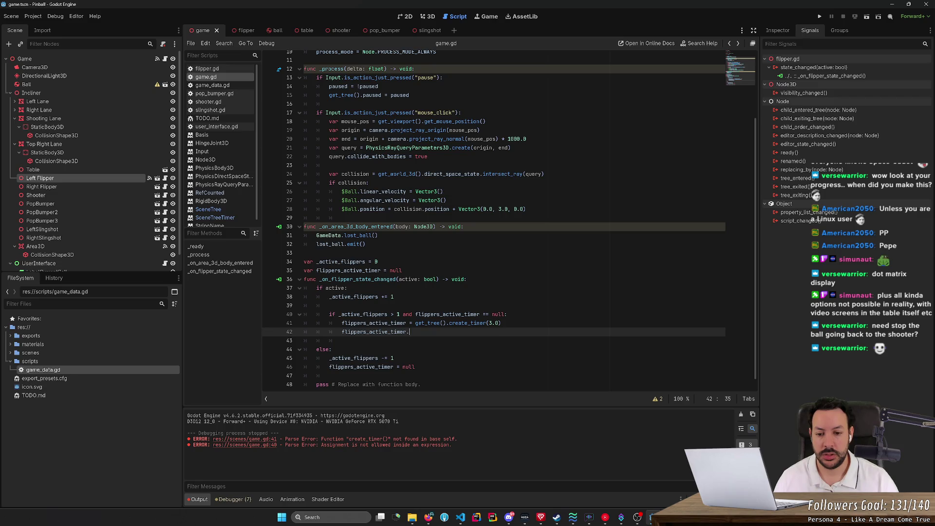
key("alt+Tab")
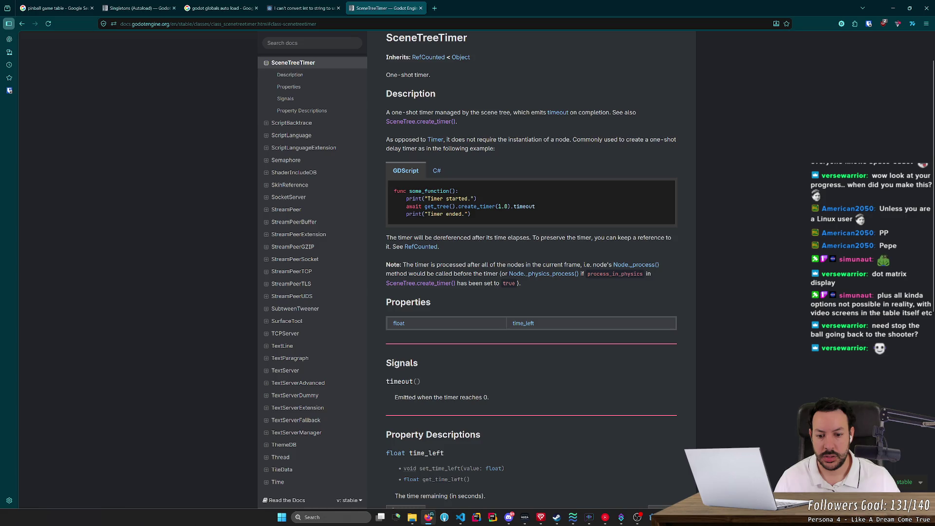
Step: Read through the SceneTreeTimer reference, comparing it against the game.gd script
scroll(417, 254, "down", 2)
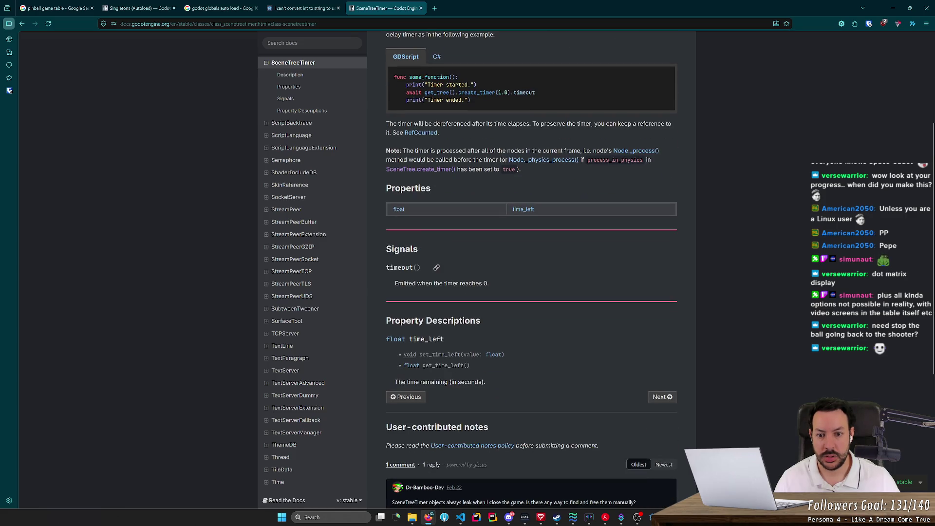
scroll(428, 265, "down", 2)
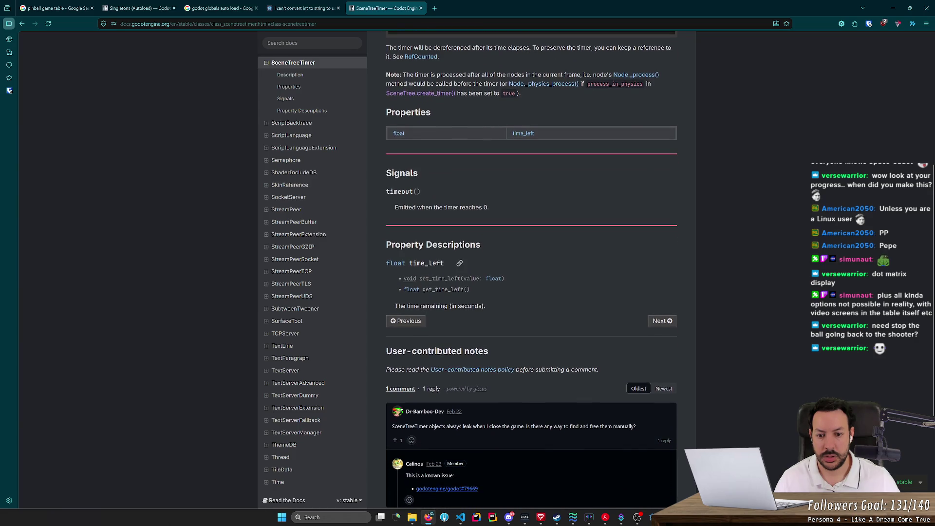
scroll(412, 267, "down", 3)
scroll(411, 267, "up", 6)
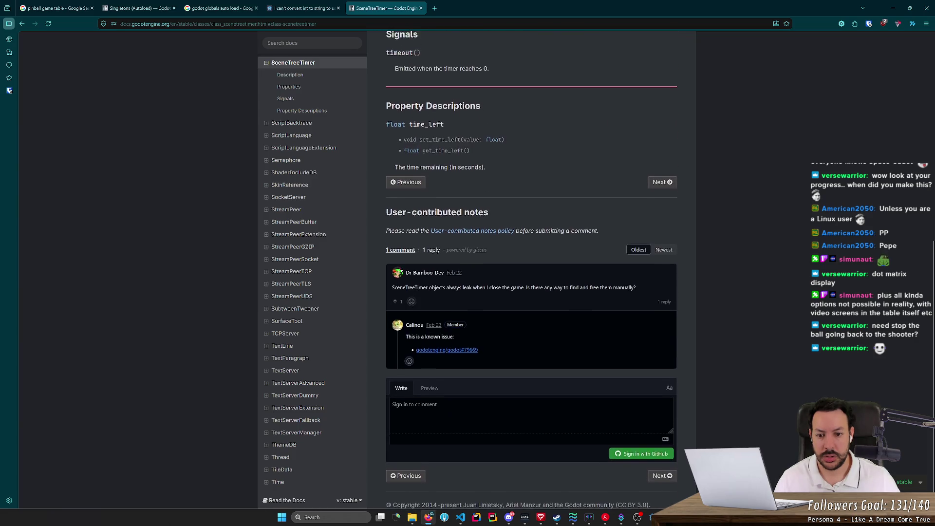
key("alt+Tab")
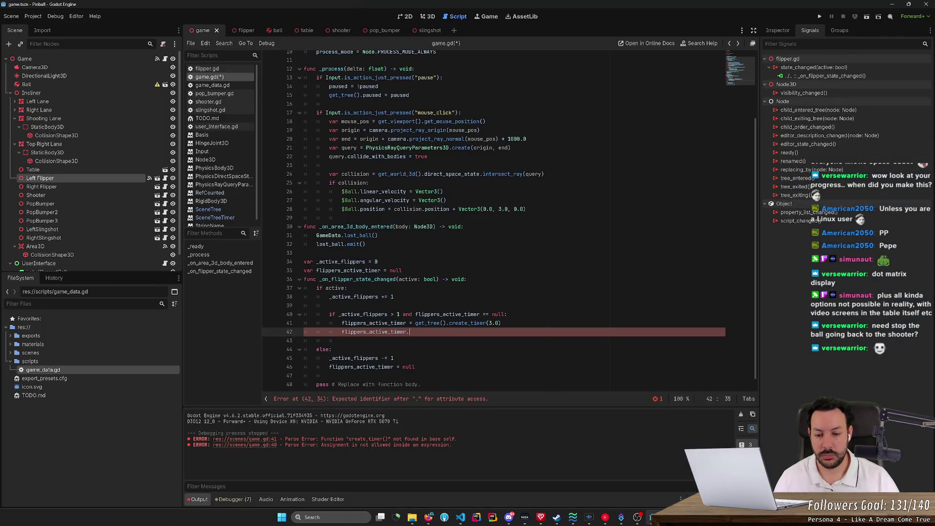
key("alt+Tab")
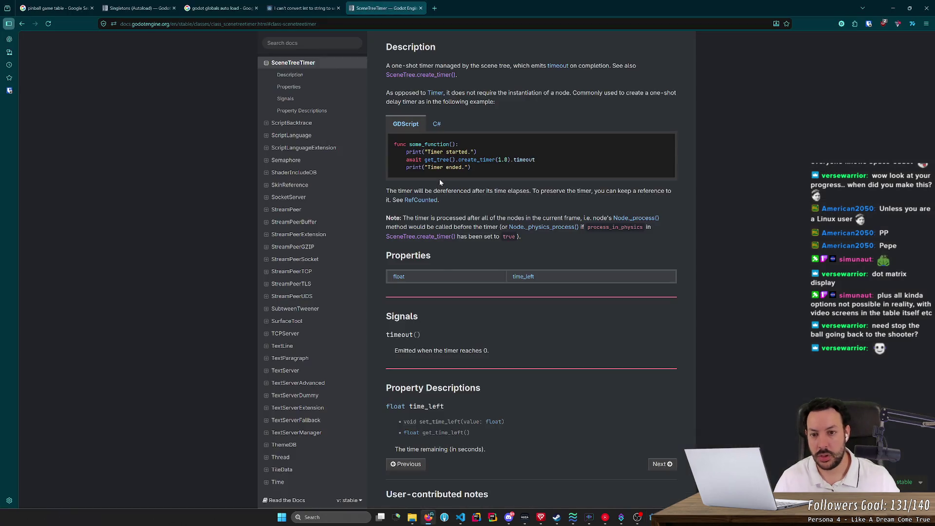
scroll(477, 267, "up", 1)
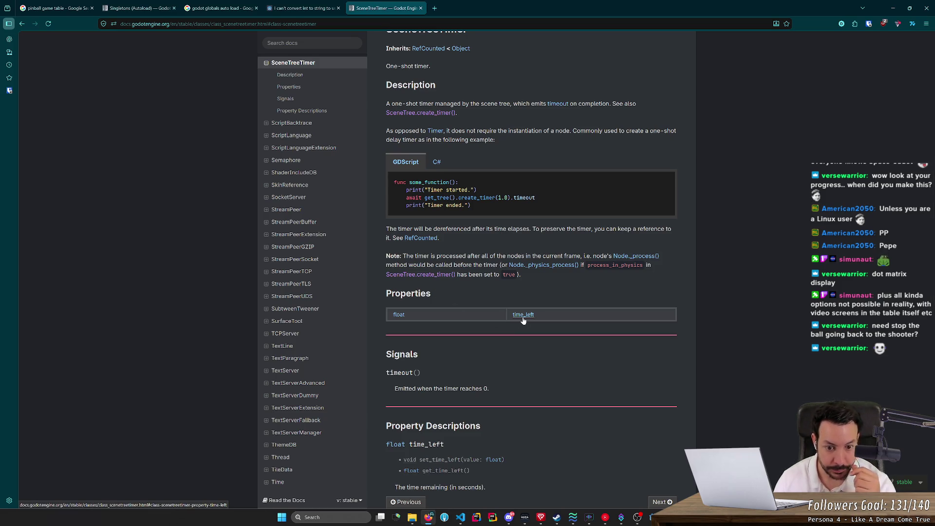
key("alt+Tab")
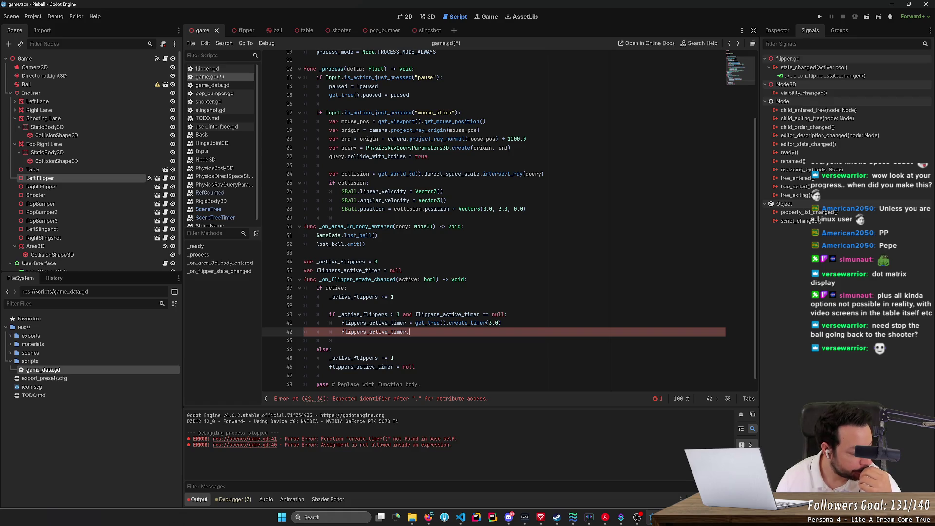
key("alt+Tab")
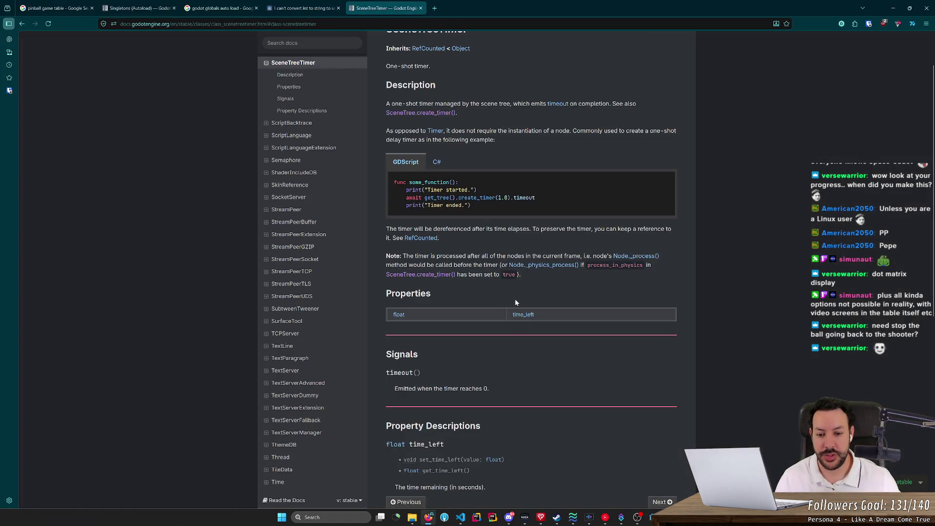
scroll(428, 261, "down", 1)
scroll(429, 262, "down", 2)
scroll(428, 261, "down", 4)
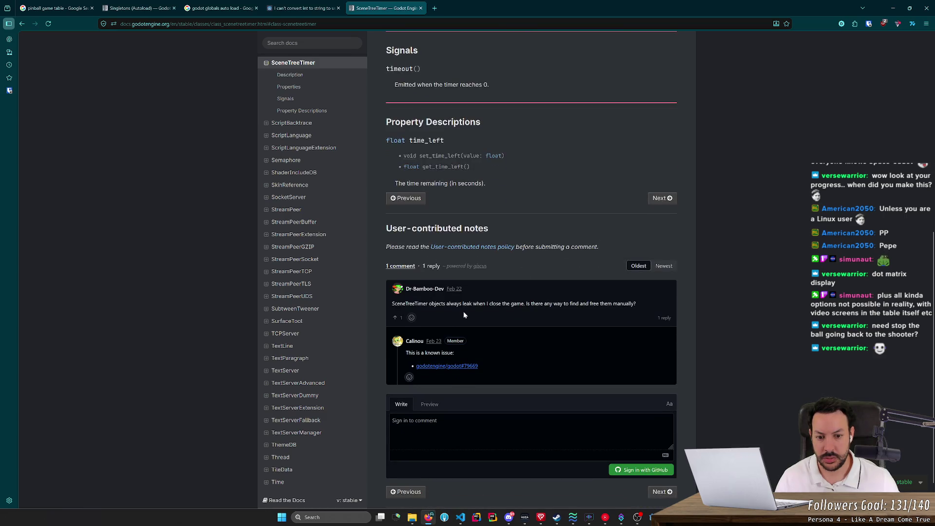
scroll(445, 280, "up", 4)
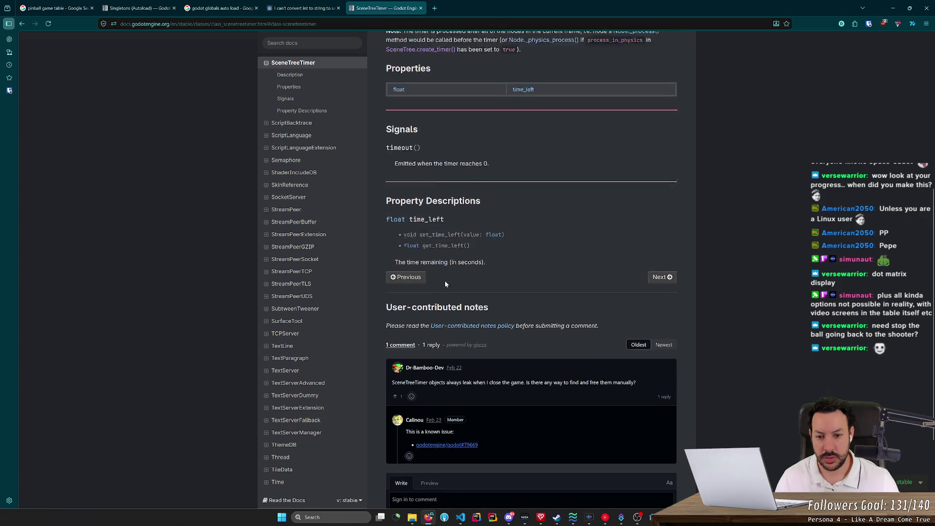
scroll(445, 283, "down", 4)
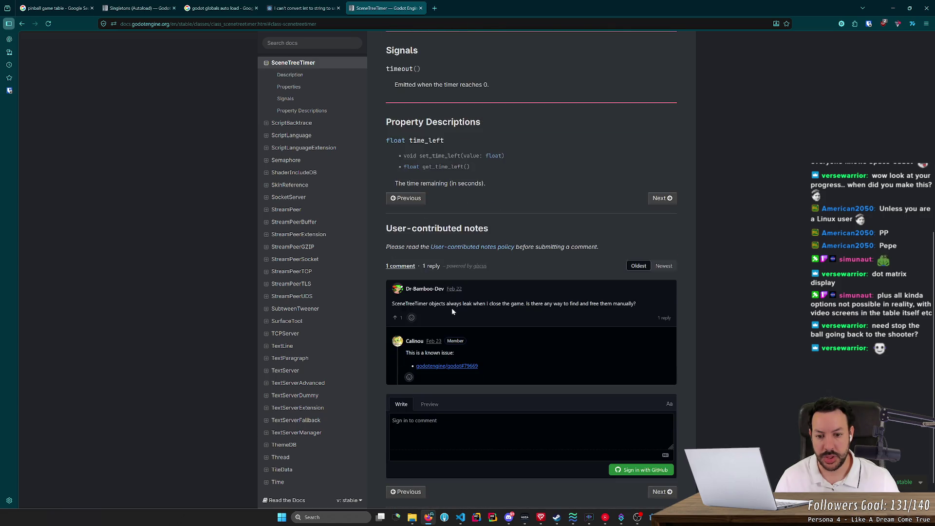
Step: View the linked issue #79669 in a new tab, close it, and return to game.gd
middle_click(457, 366)
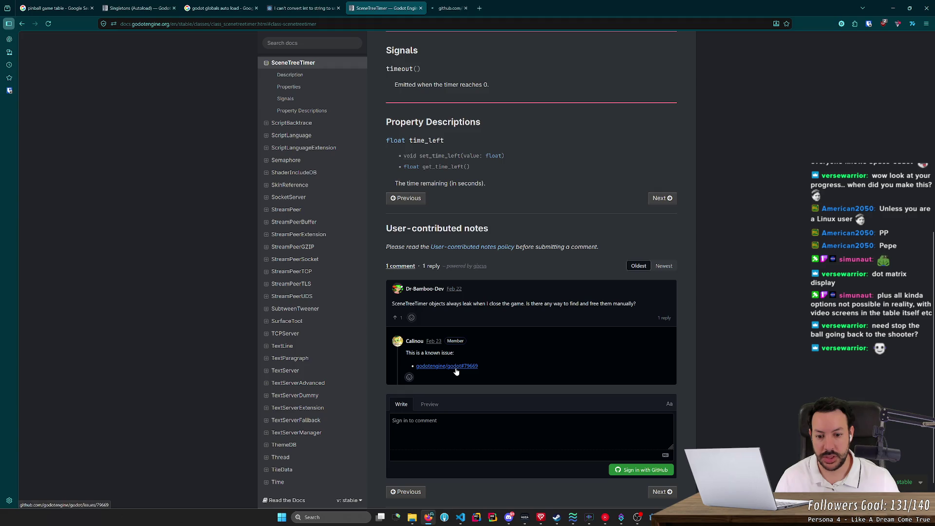
key("ctrl+Tab")
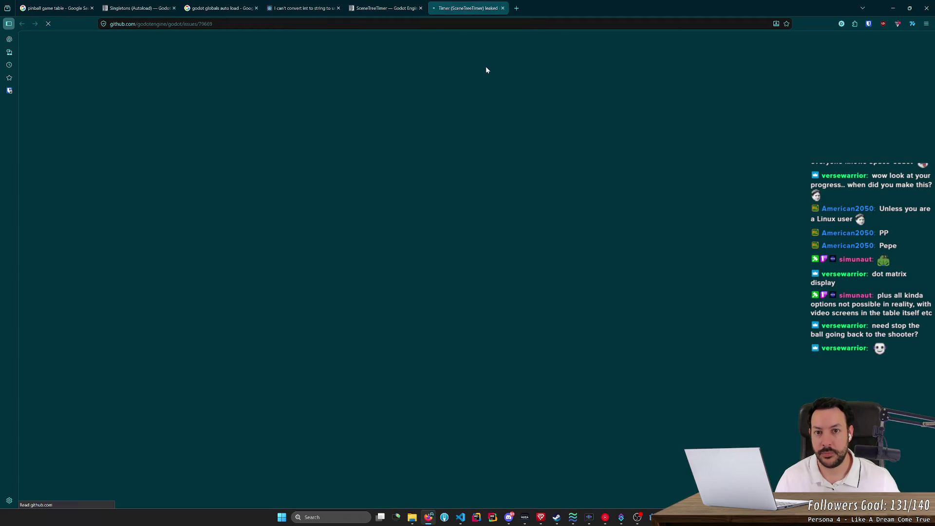
key("ctrl+w")
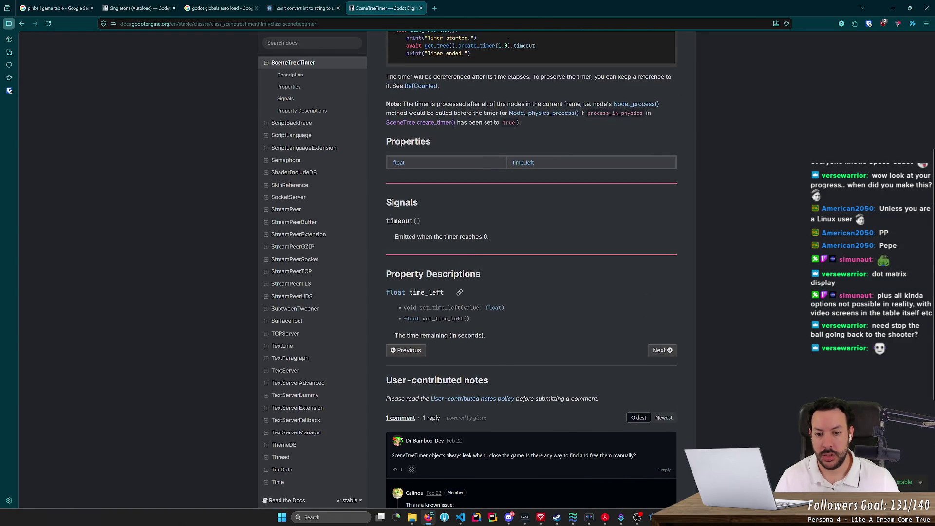
key("alt+Tab")
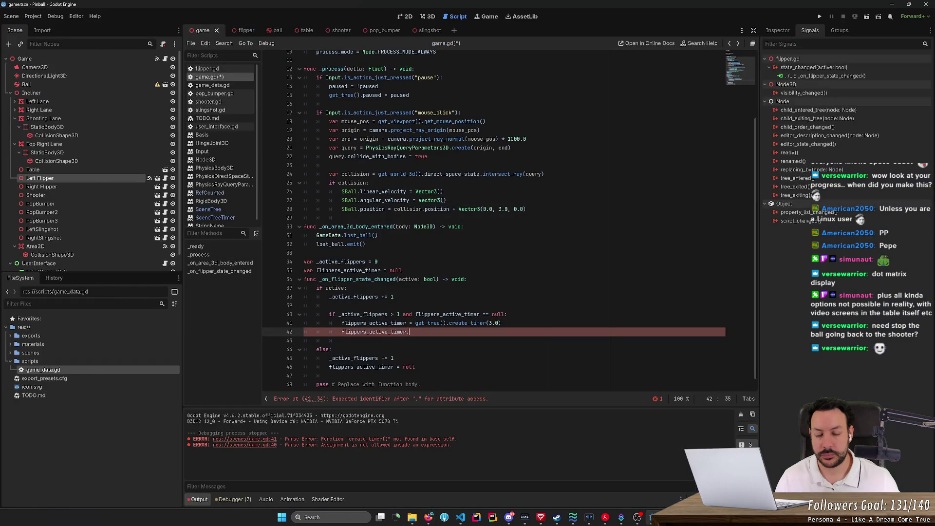
Step: Complete line 42 as flippers_active_timer.timeout after checking the docs
key("alt+Tab")
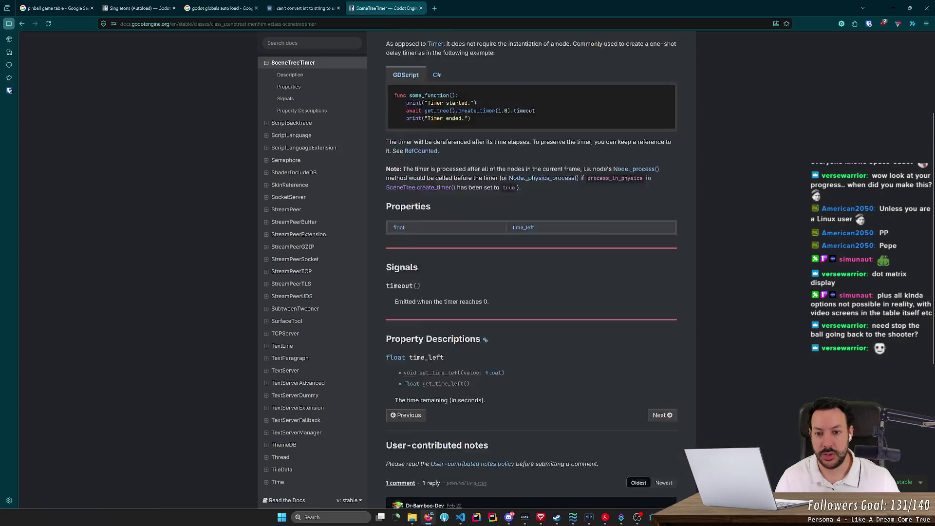
scroll(448, 271, "up", 3)
key("alt+Tab")
type("timeout")
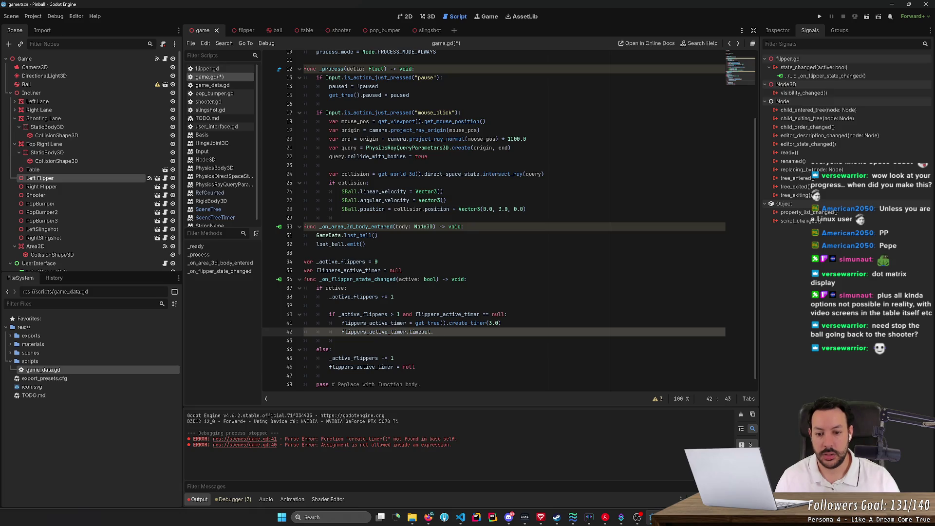
Step: Browse further down the SceneTreeTimer docs, then start a blank browser tab
key("alt+Tab")
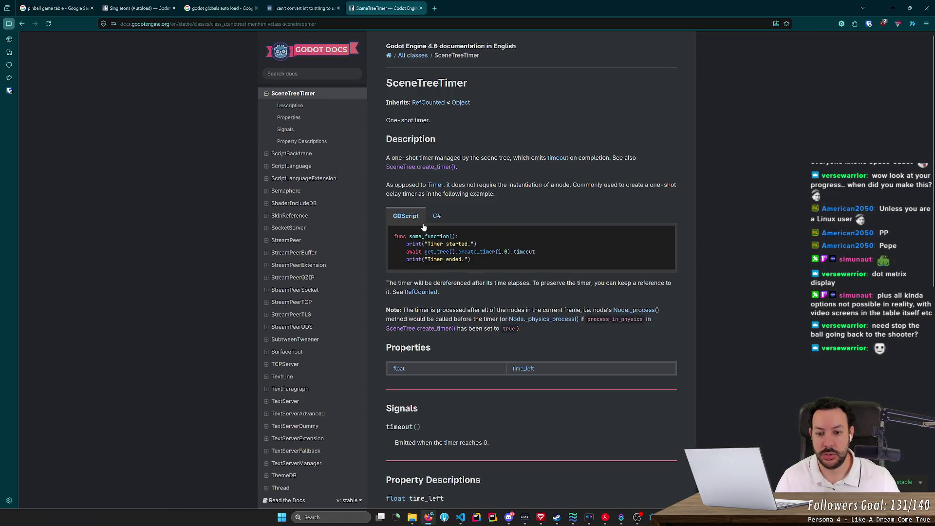
scroll(425, 258, "down", 1)
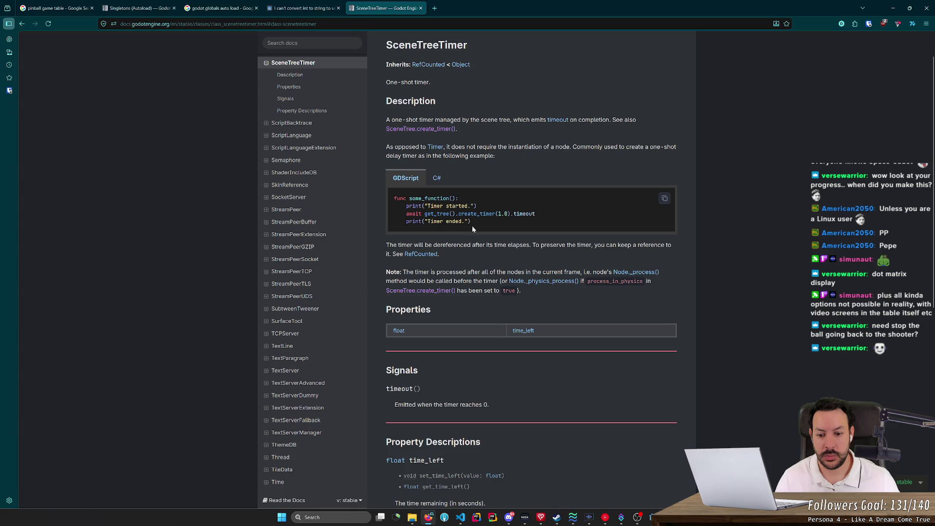
scroll(444, 335, "down", 2)
scroll(444, 335, "down", 2)
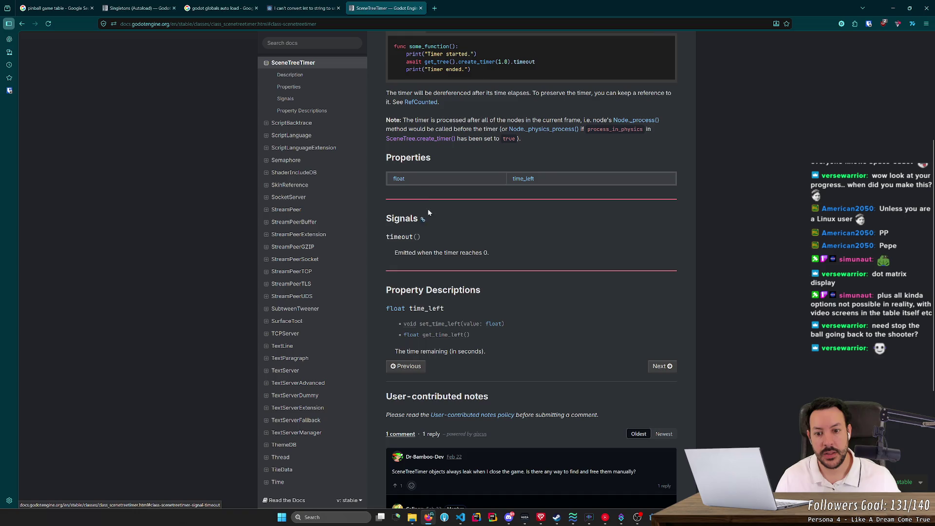
left_click(435, 10)
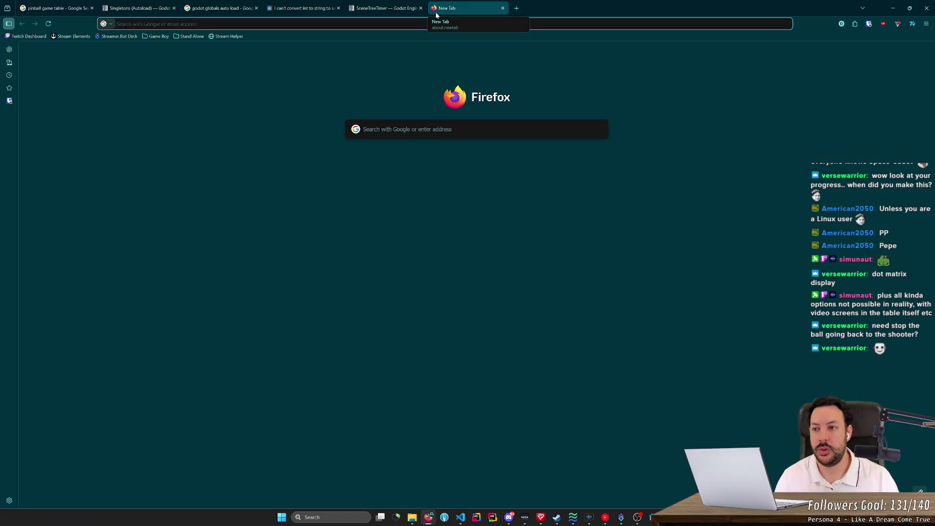
Step: Search 'godot signal bind' and scroll the Using signals guide to 'Connecting a signal via code'
type("godot signal bind")
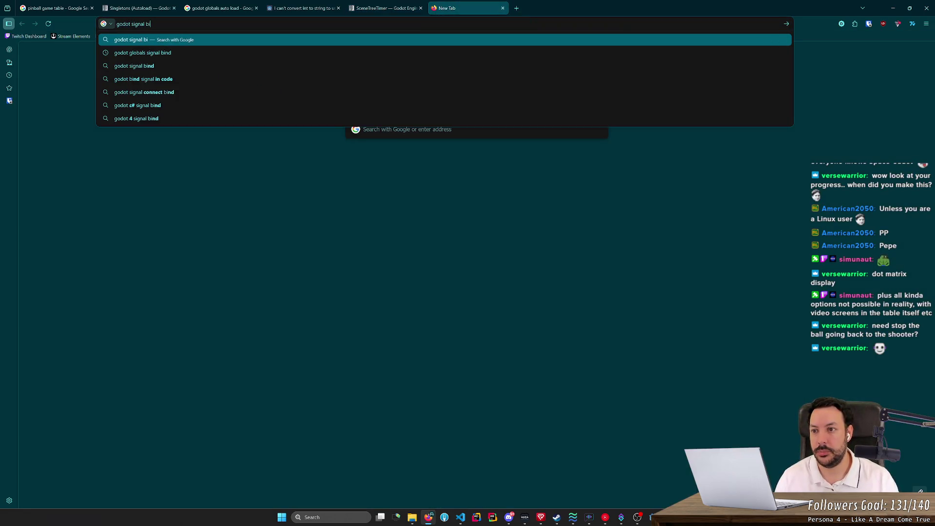
key("Return")
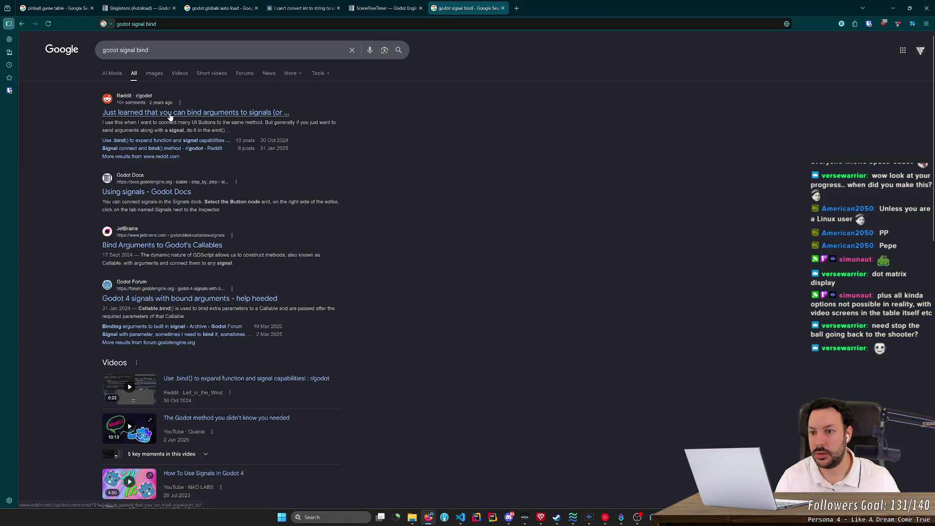
left_click(148, 193)
scroll(400, 314, "down", 12)
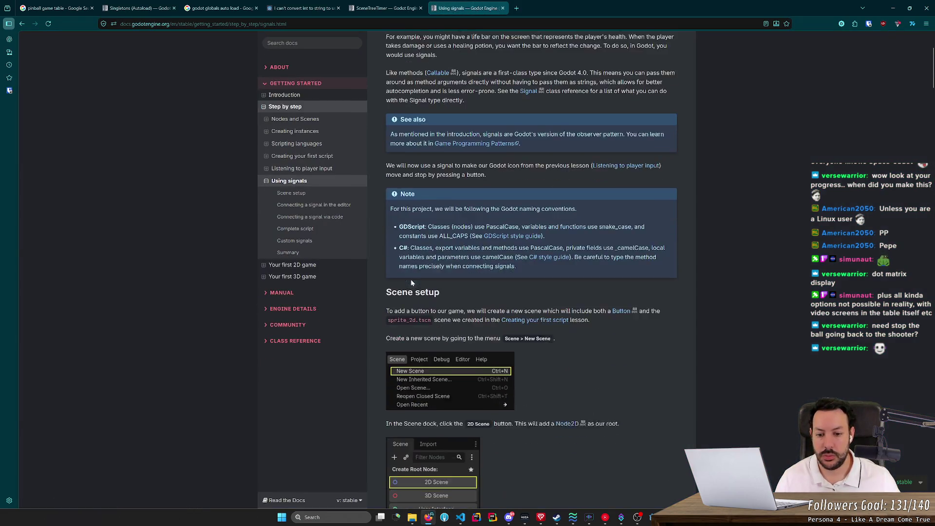
scroll(400, 314, "down", 10)
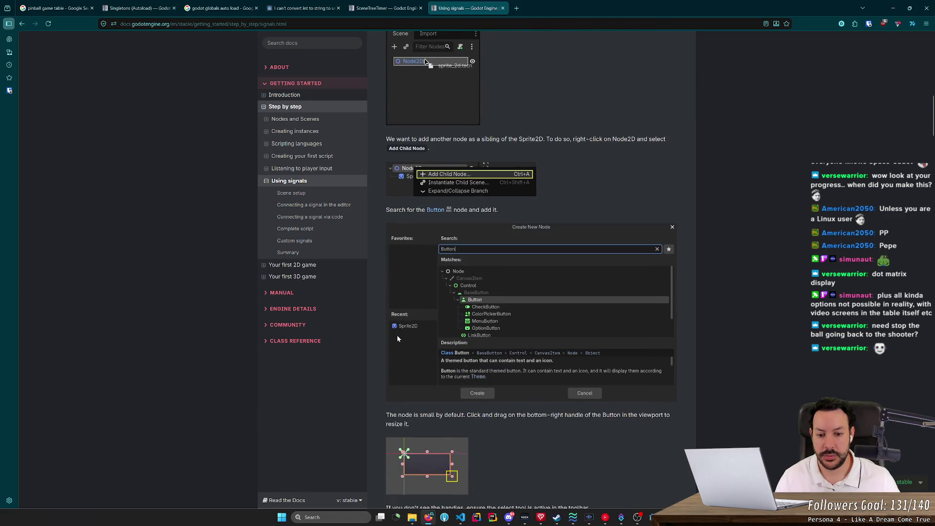
scroll(397, 336, "down", 15)
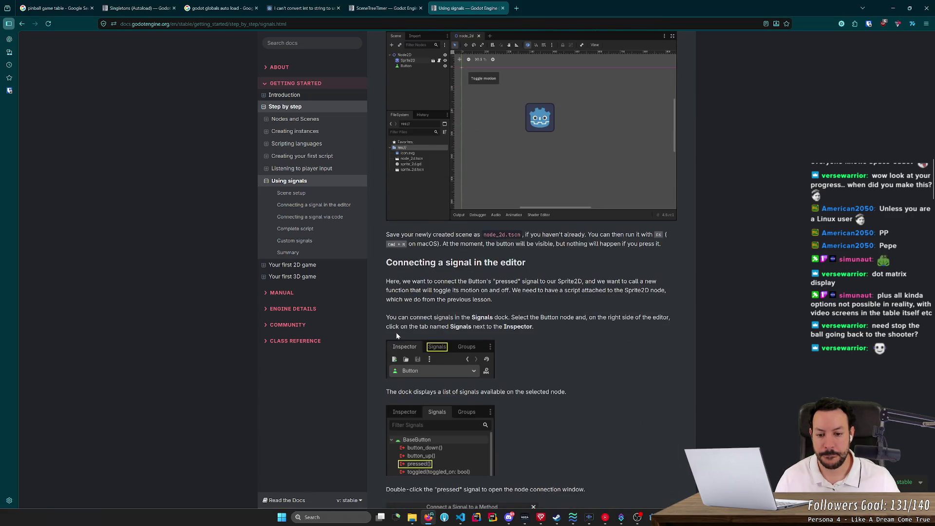
scroll(395, 335, "down", 10)
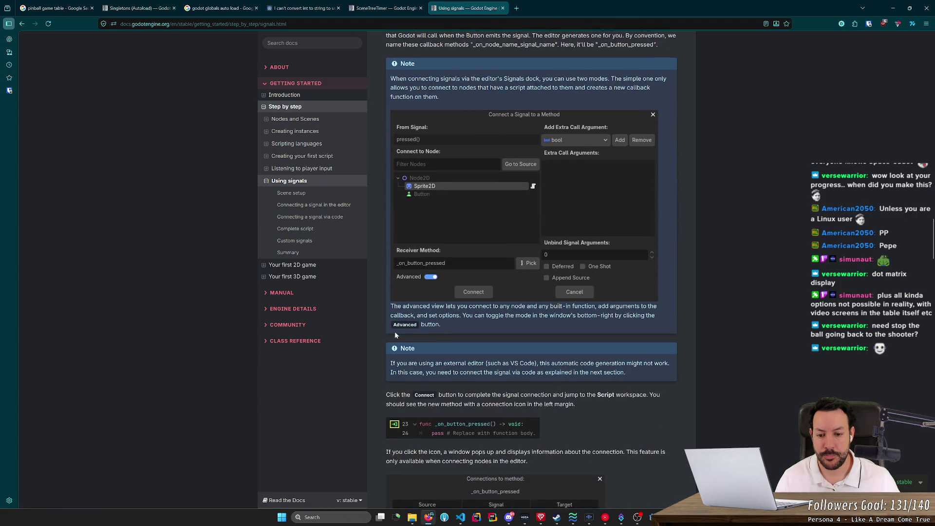
scroll(395, 335, "down", 3)
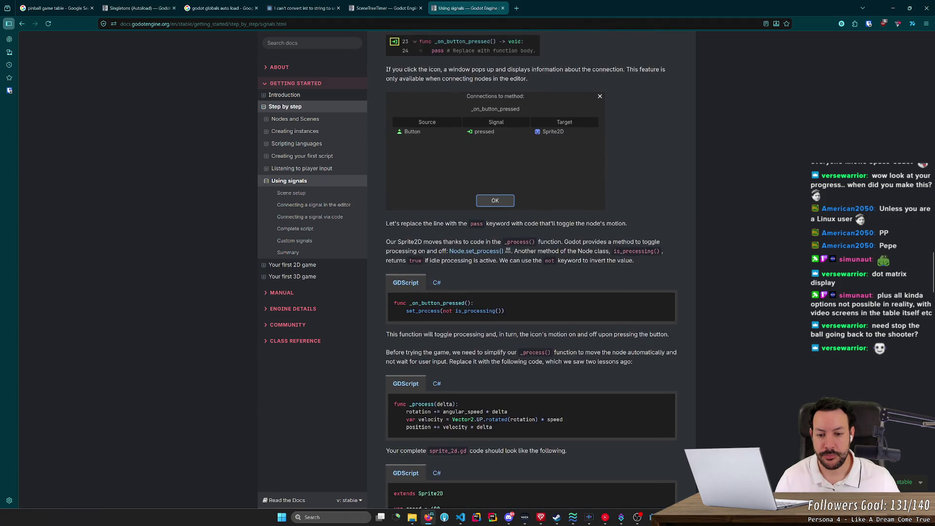
scroll(396, 335, "down", 15)
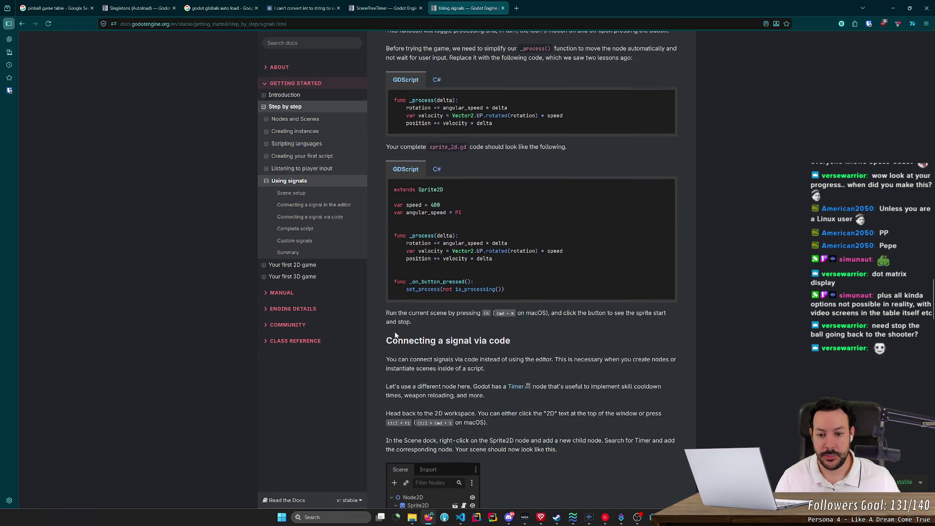
scroll(396, 335, "down", 5)
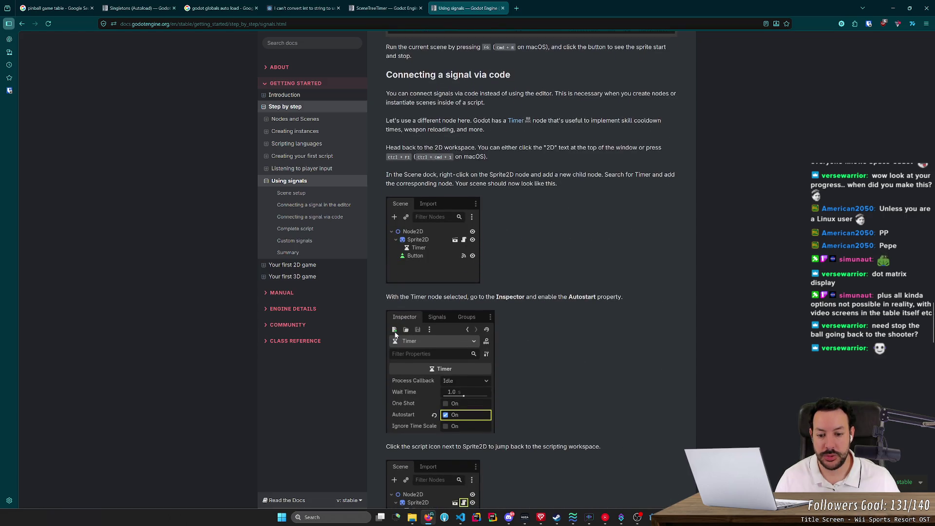
scroll(395, 335, "down", 9)
scroll(395, 334, "down", 3)
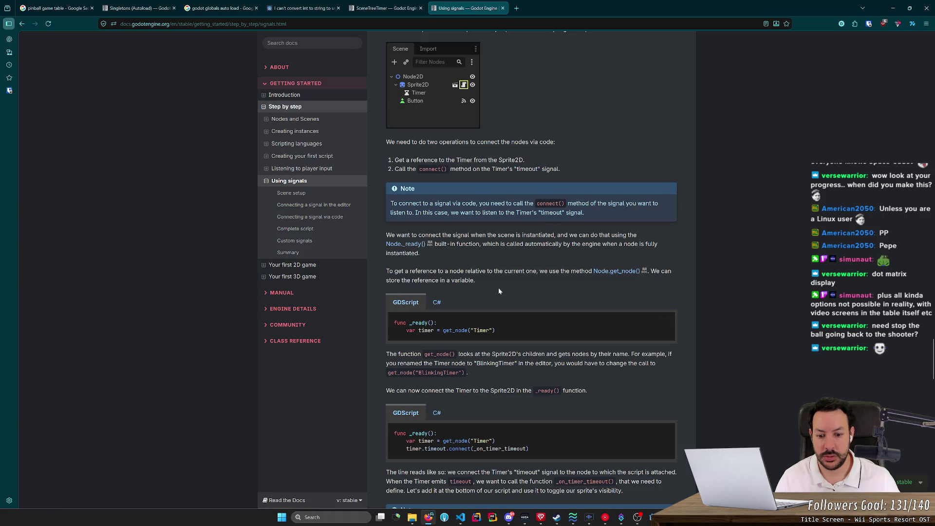
Step: Replace the misspelled word after timeout on line 42 with connect(_on, following the docs example
scroll(498, 291, "down", 3)
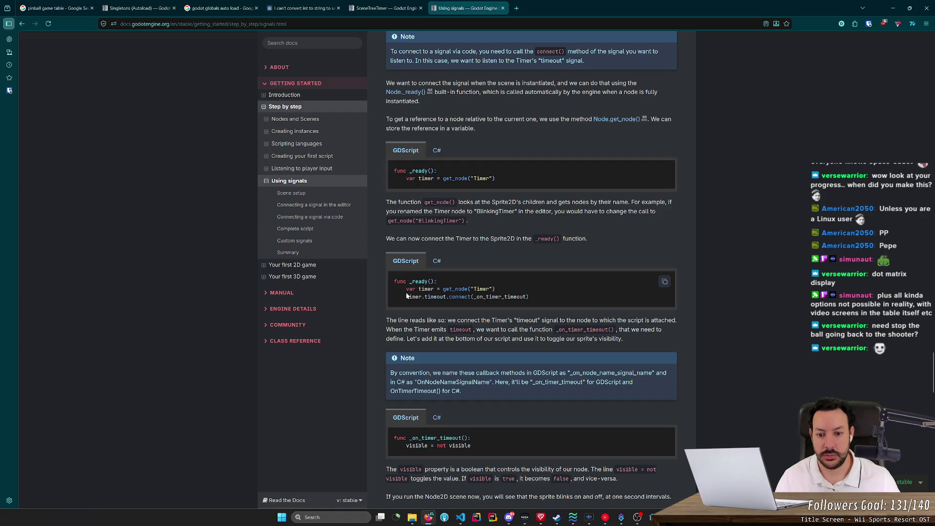
key("alt+Tab")
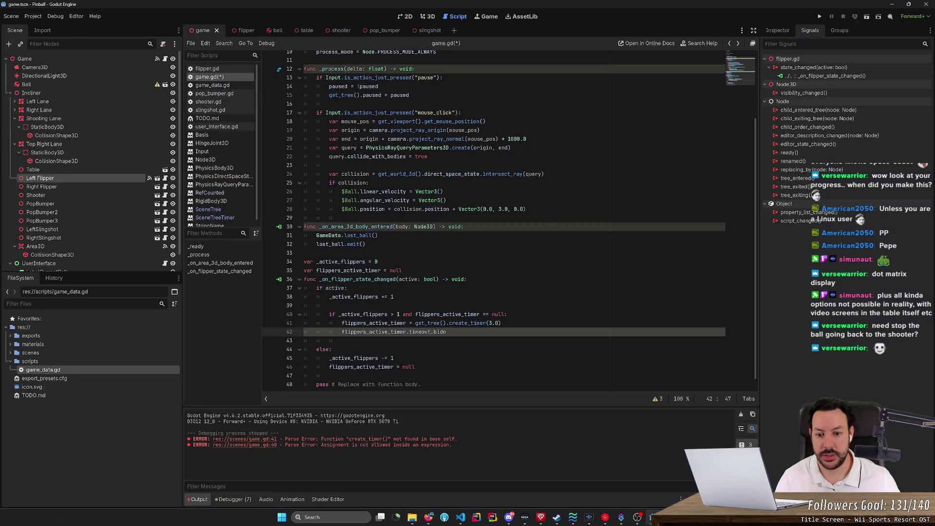
key("BackSpace")
key("BackSpace")
key("BackSpace")
type("connect(")
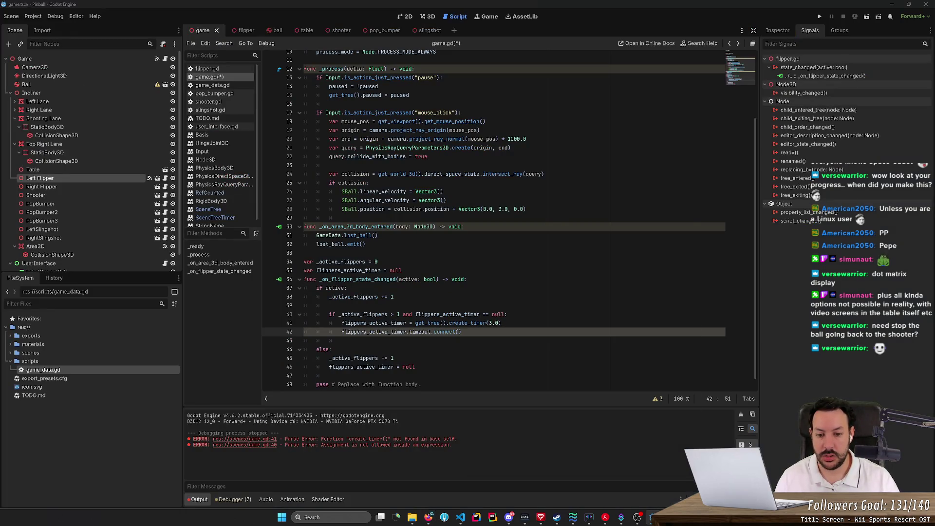
key("alt+Tab")
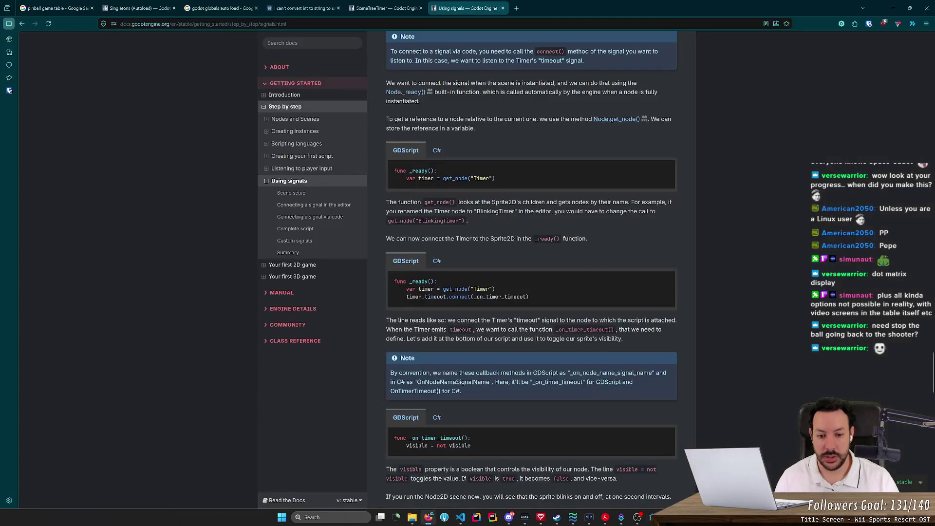
key("alt+Tab")
type("(_on")
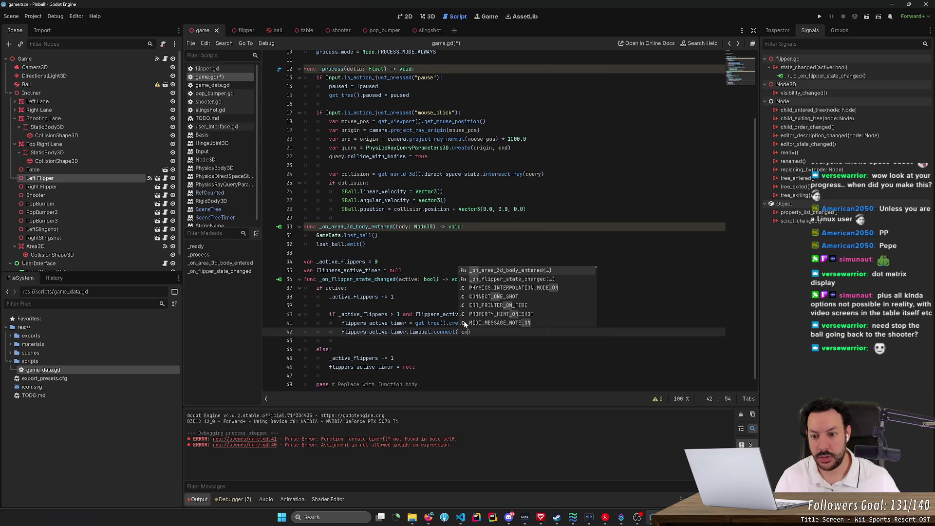
Step: Name the handler _on_active_flippers_timeout, copy it, and open a new line at the script end
double_click(348, 270)
key("ctrl+c")
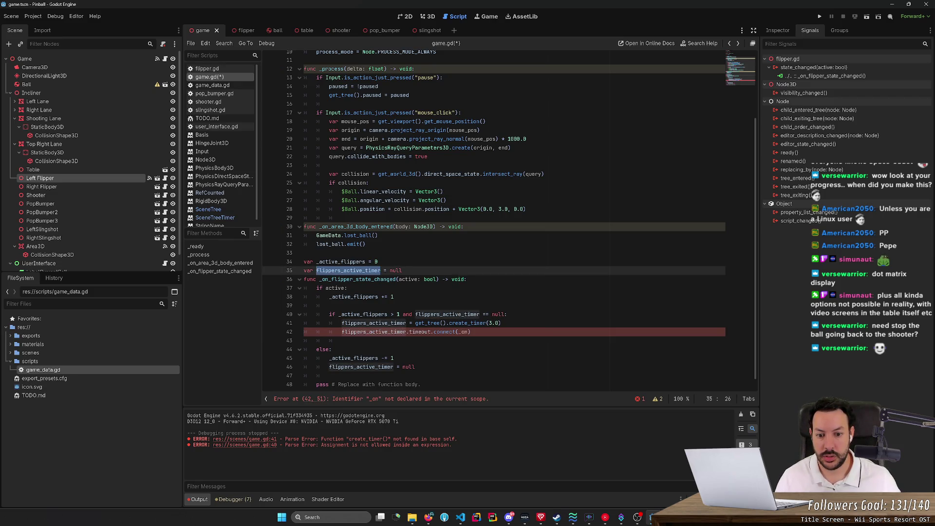
left_click(468, 332)
key("ctrl+v")
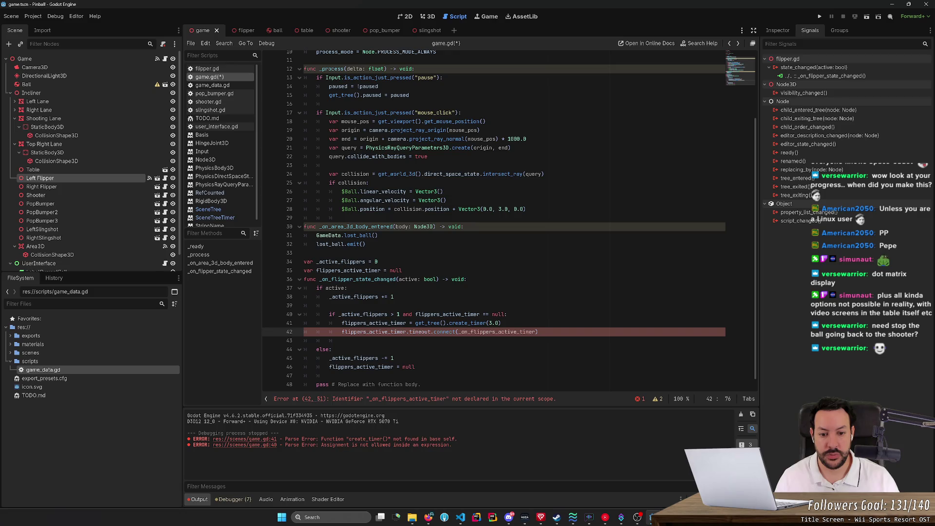
key("ctrl+BackSpace")
type("_on")
type("_active_flii")
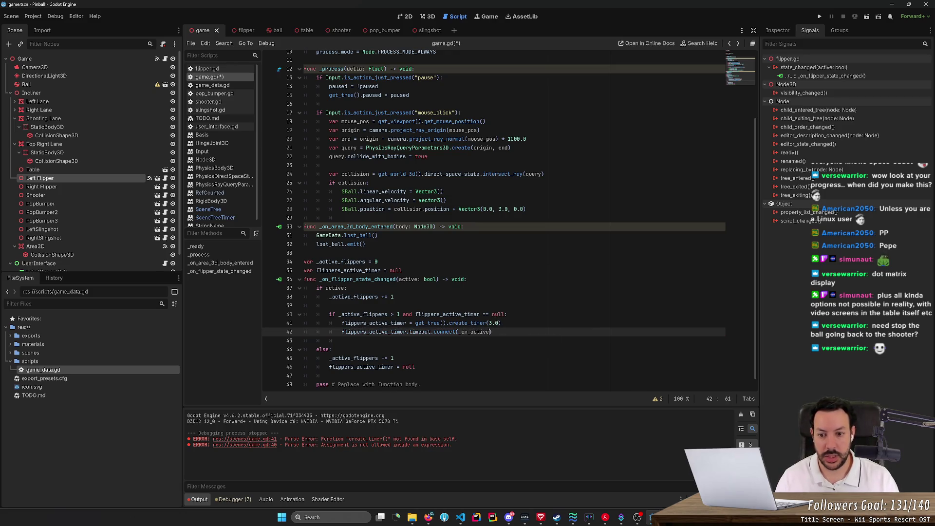
key("BackSpace")
key("BackSpace")
type("ippers_timeout")
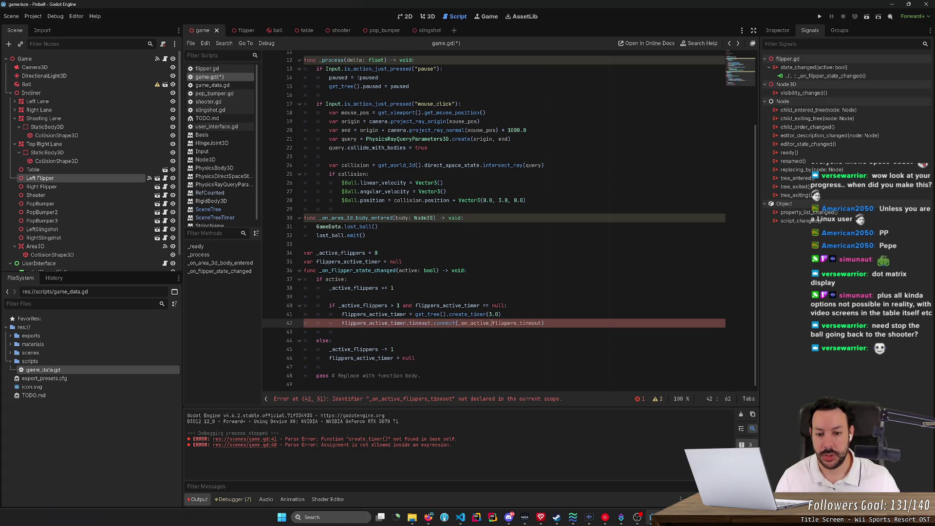
double_click(492, 323)
key("ctrl+c")
left_click(331, 385)
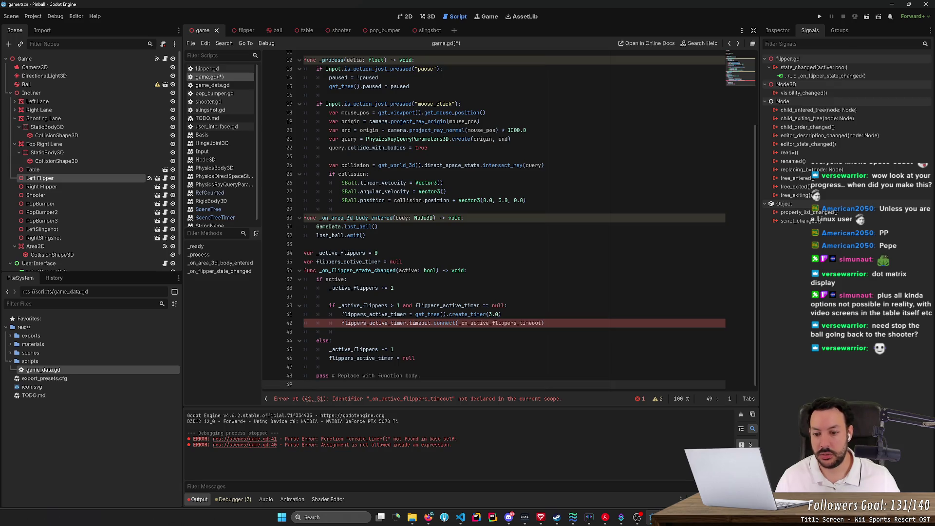
key("Return")
Step: Declare func _on_active_flippers_timeout() -> void: at the end of game.gd
type("func")
key("ctrl+v")
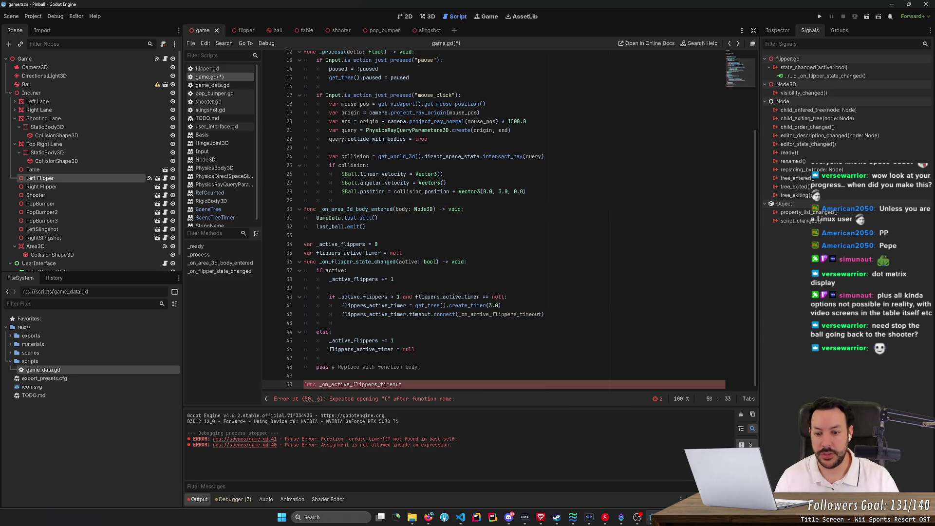
type("() -> v")
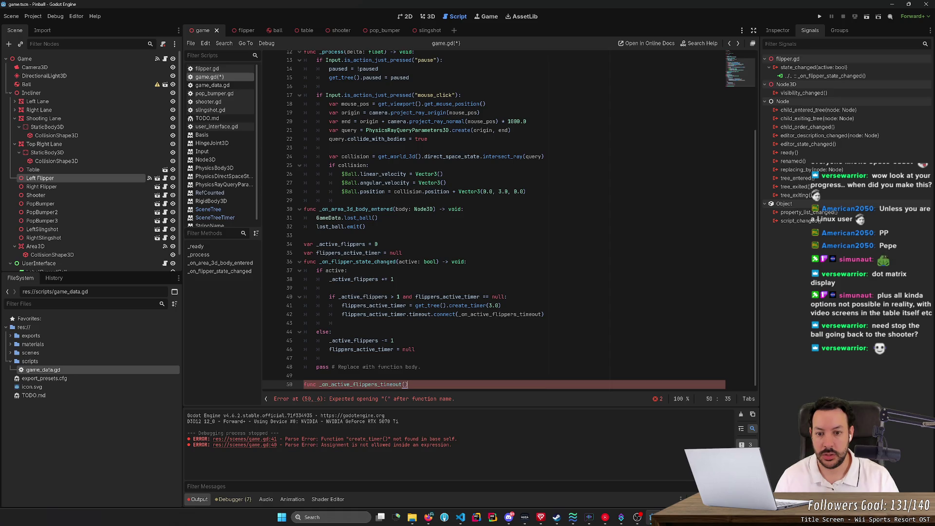
type("oid:")
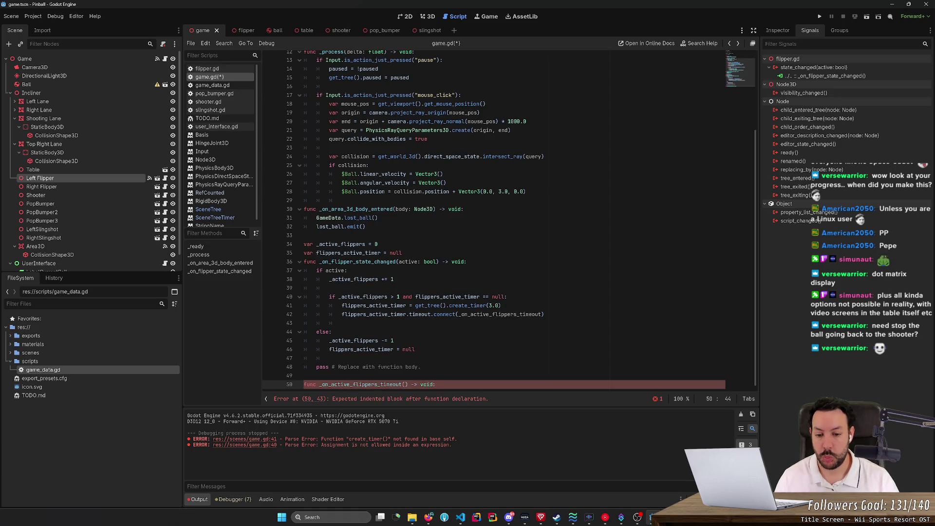
key("Return")
type("pass")
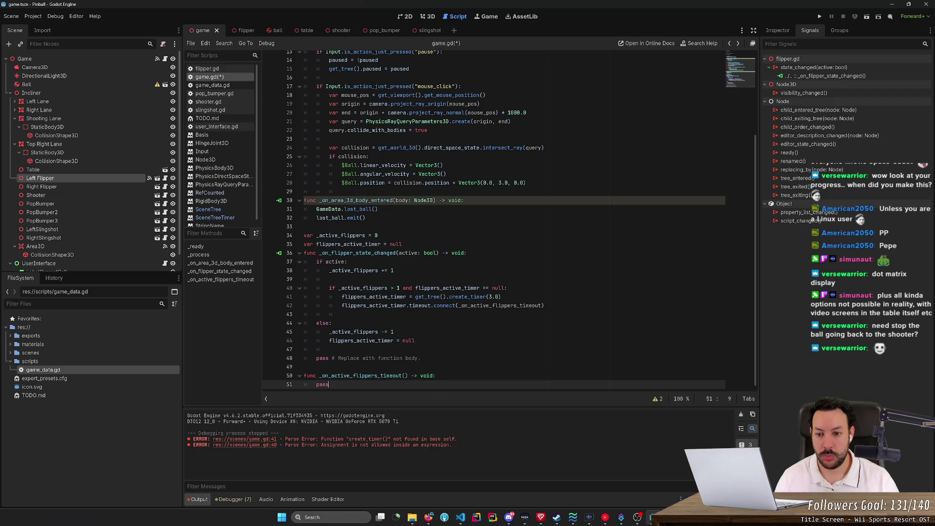
left_click(436, 375)
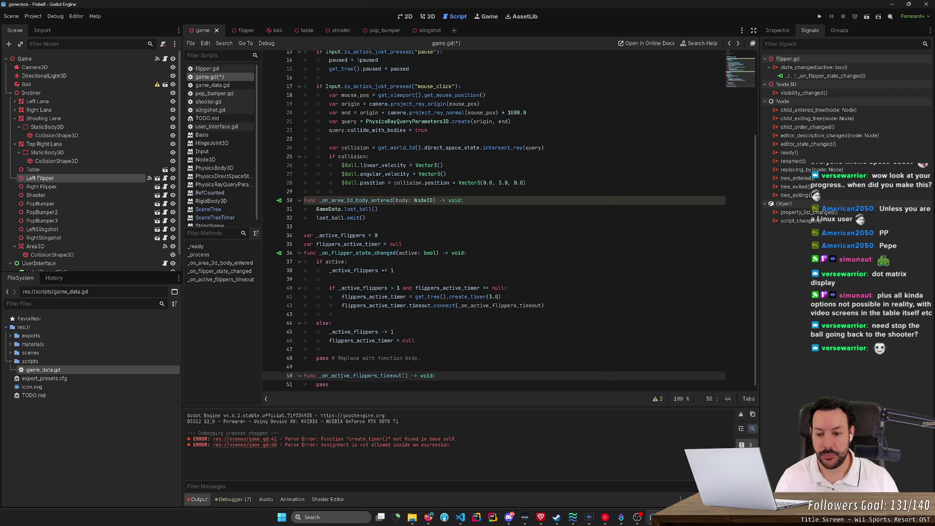
key("Down")
key("ctrl+BackSpace")
Step: Make the handler print "GG, you activated the trap.", save, and run the game with F5
type("println")
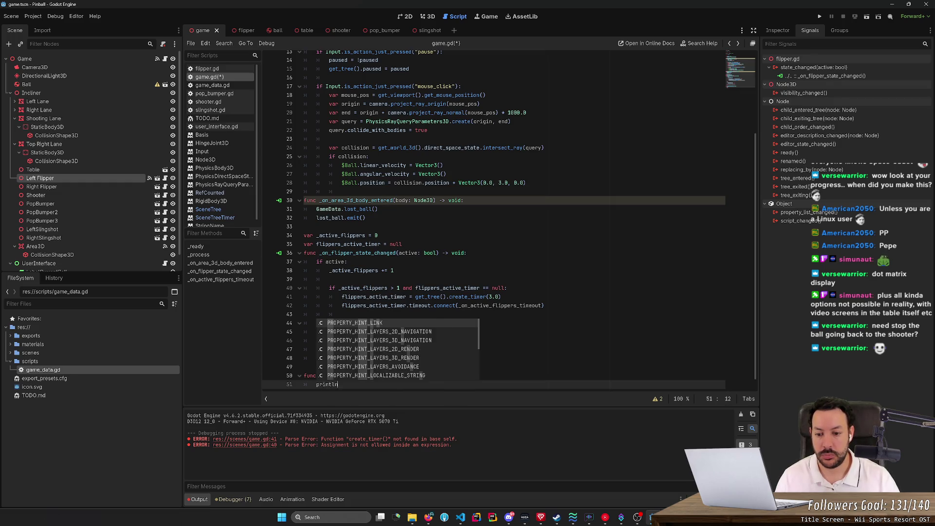
type("(!\"")
key("BackSpace")
key("BackSpace")
type("\"GG, ")
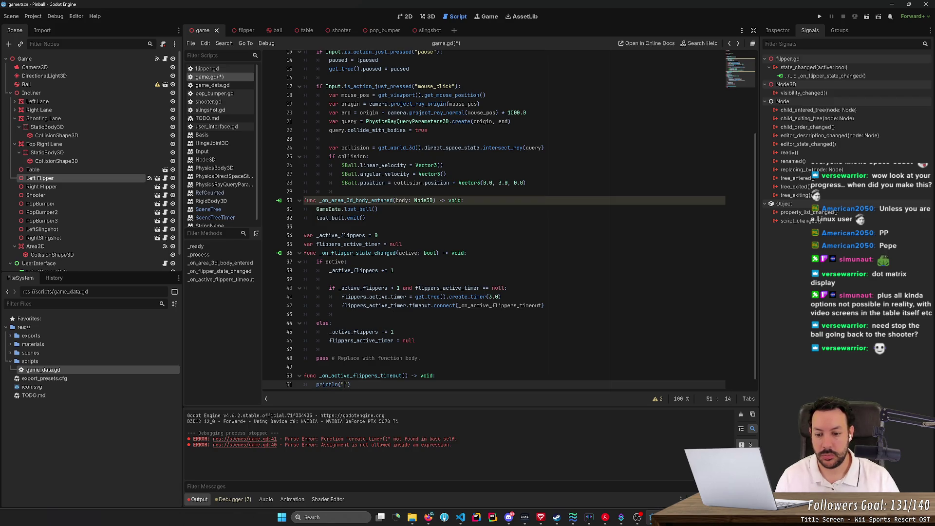
type("you activated ")
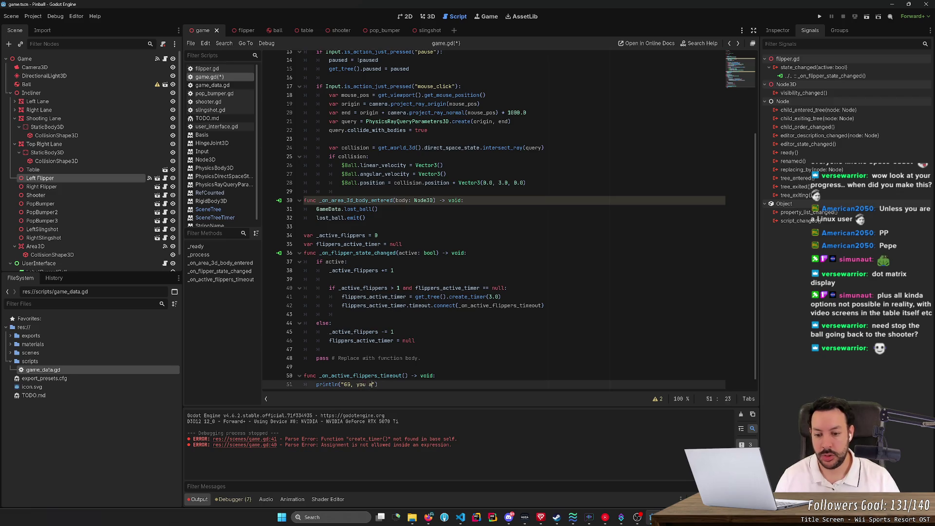
type("the trap.")
key("ctrl+s")
scroll(510, 219, "down", 1)
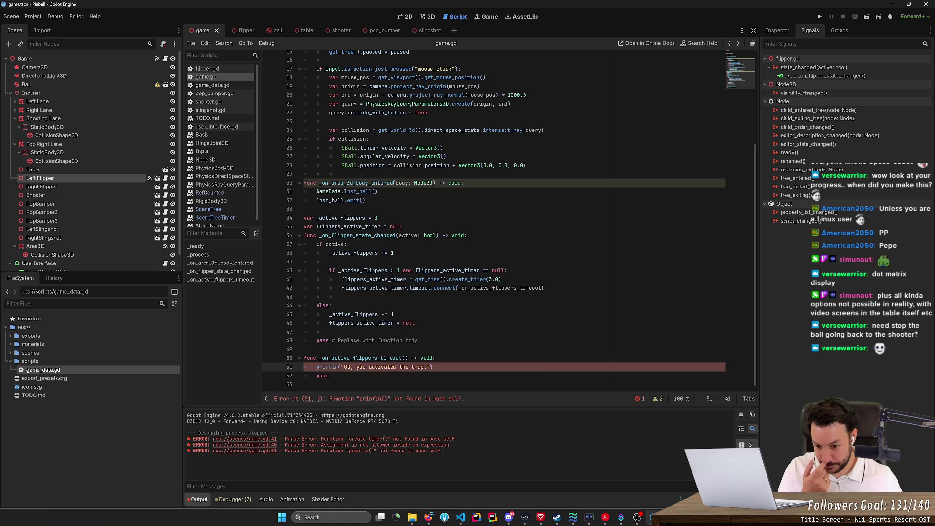
key("Delete")
key("Delete")
key("F5")
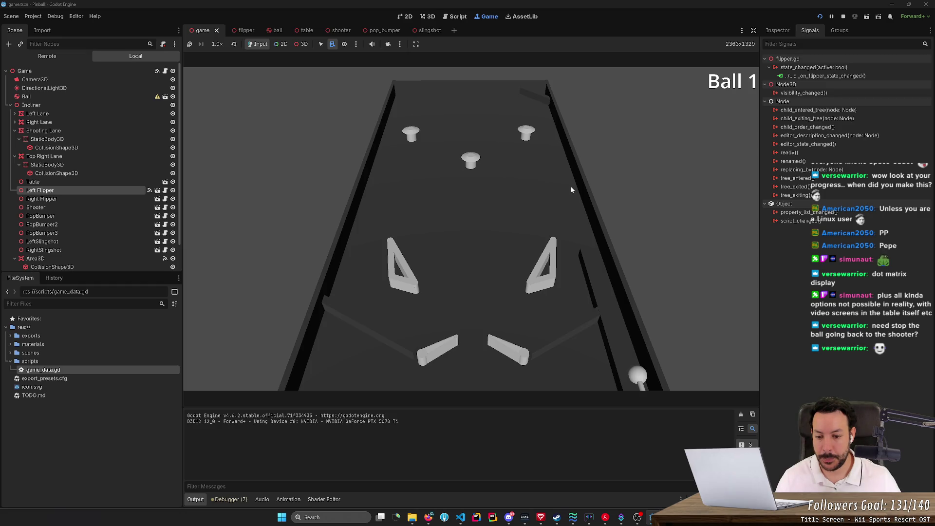
Step: Set a breakpoint on game.gd line 41 where the flippers timer is created
key("alt+Tab")
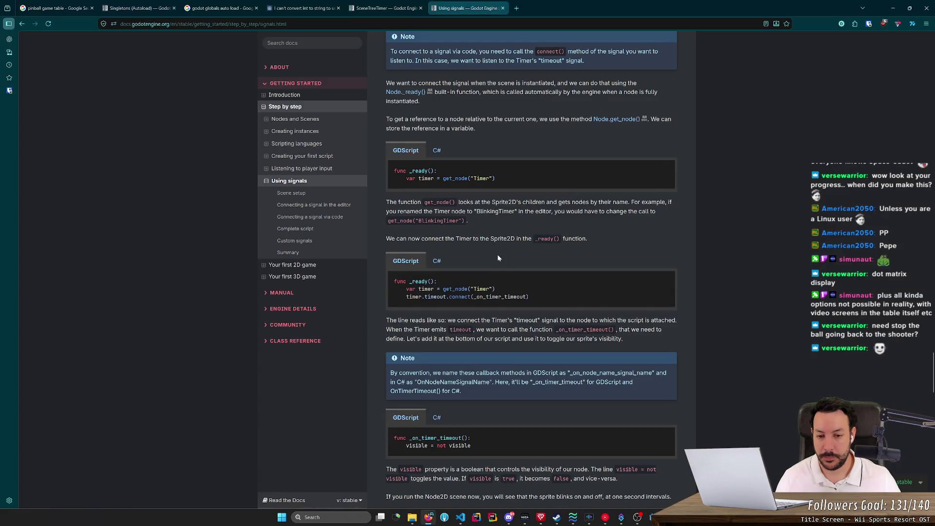
left_click(890, 8)
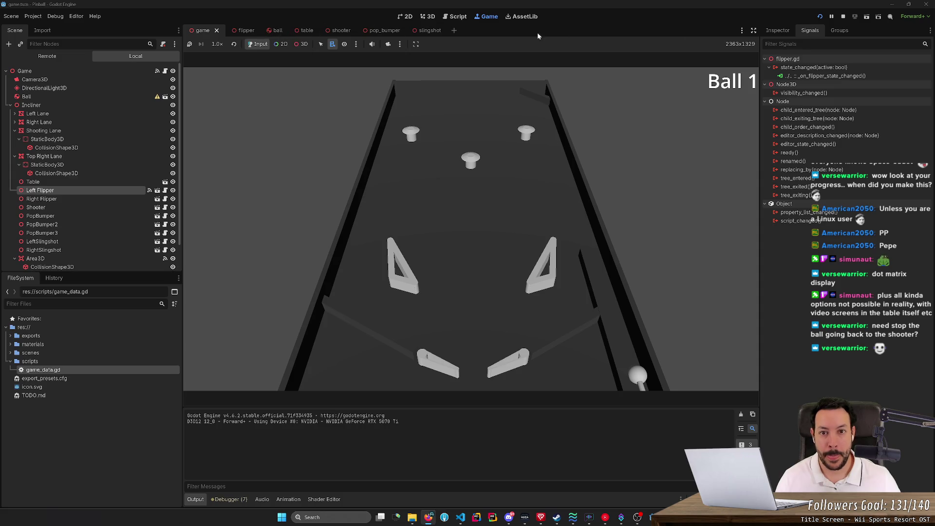
left_click(458, 17)
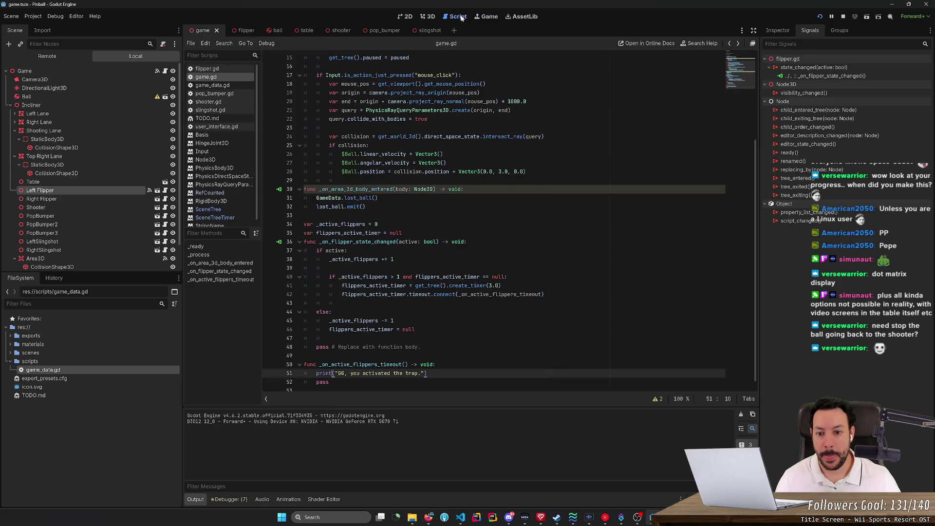
left_click(290, 287)
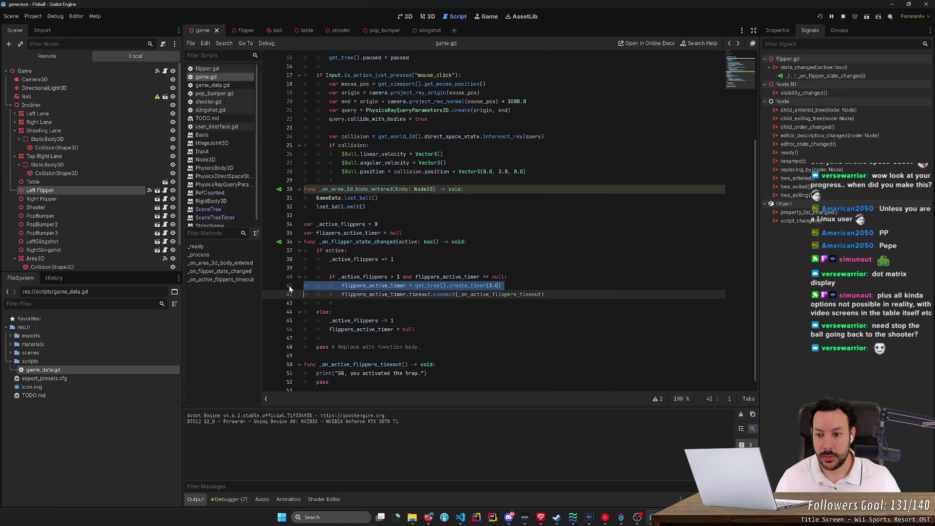
left_click(270, 286)
Step: Rerun the game, raise both flippers with Space, then stop it
left_click(820, 16)
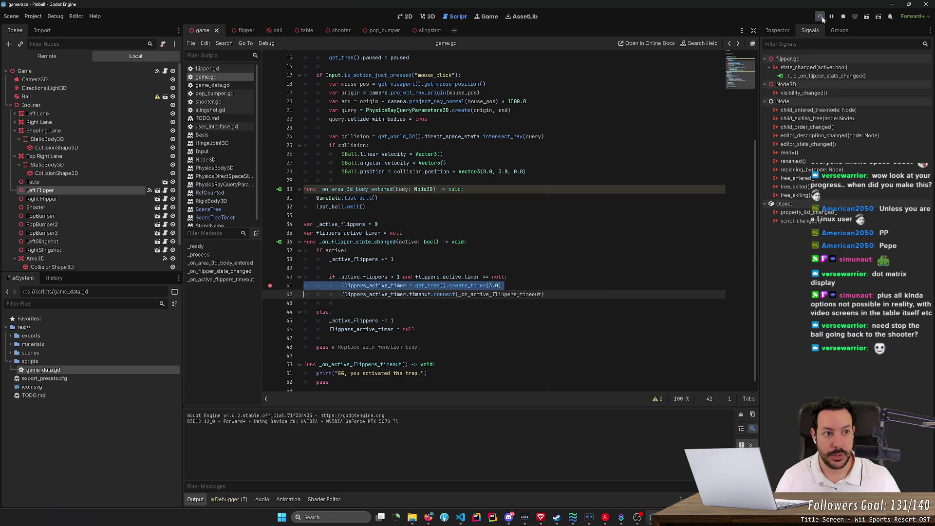
key("space")
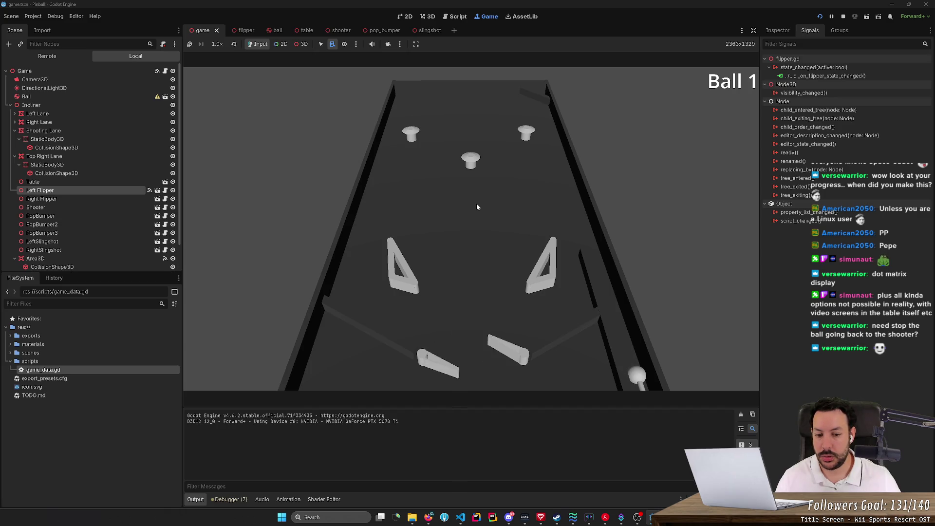
key("alt+Tab")
key("alt+Tab")
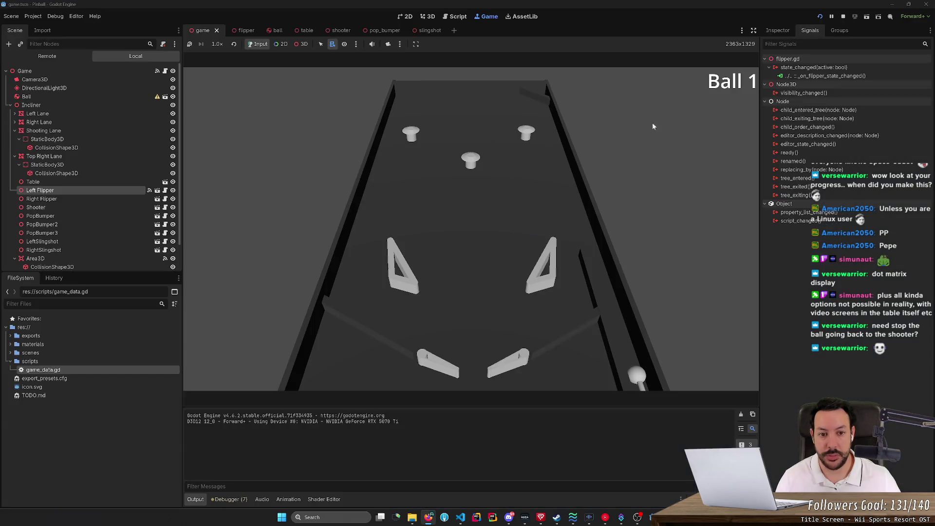
left_click(843, 16)
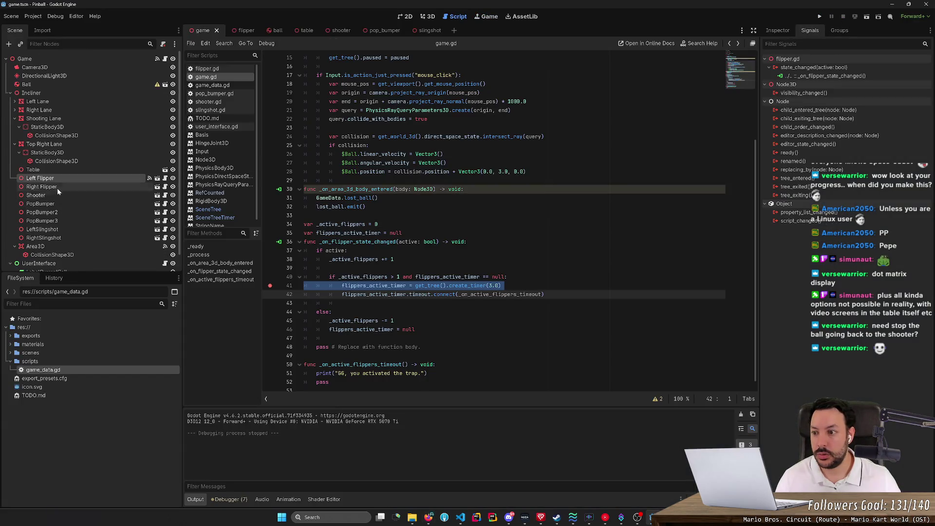
Step: Connect the Right Flipper's state_changed signal to _on_flipper_state_changed in game.gd
left_click(54, 187)
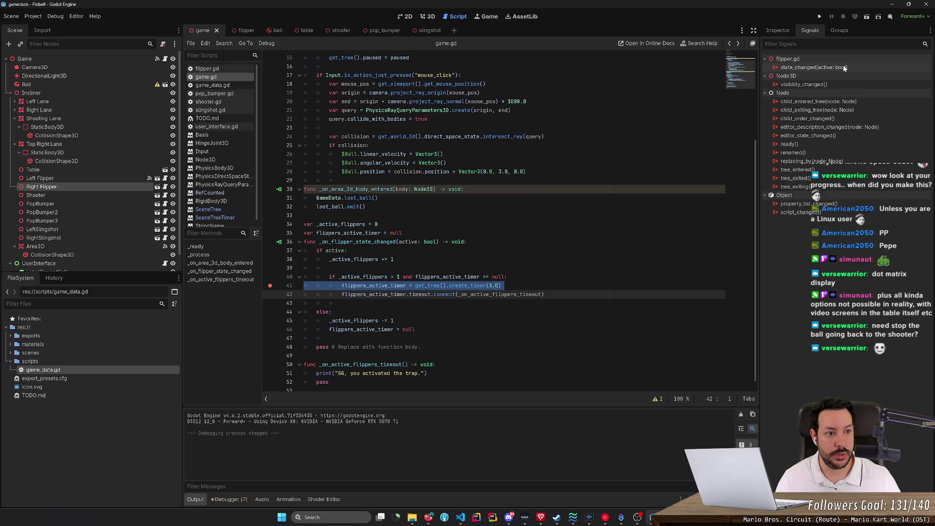
double_click(814, 67)
left_click(438, 315)
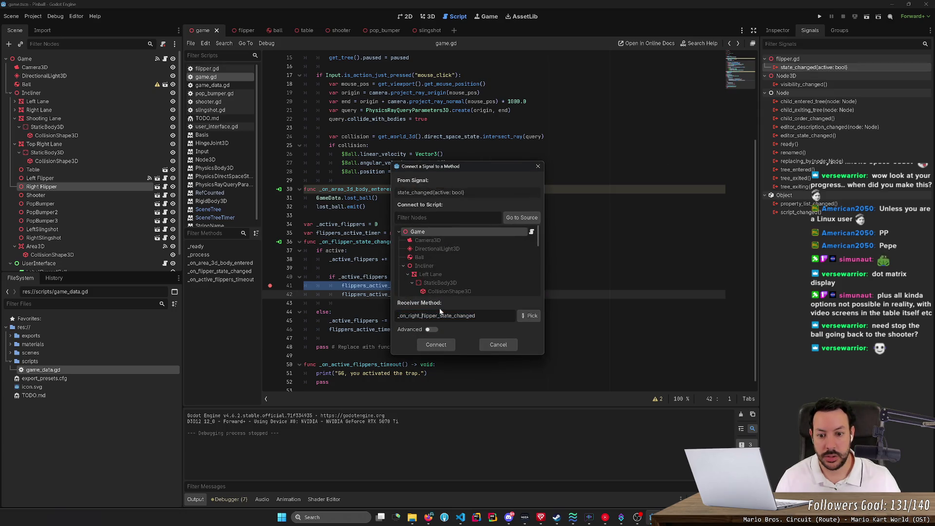
key("alt+Tab")
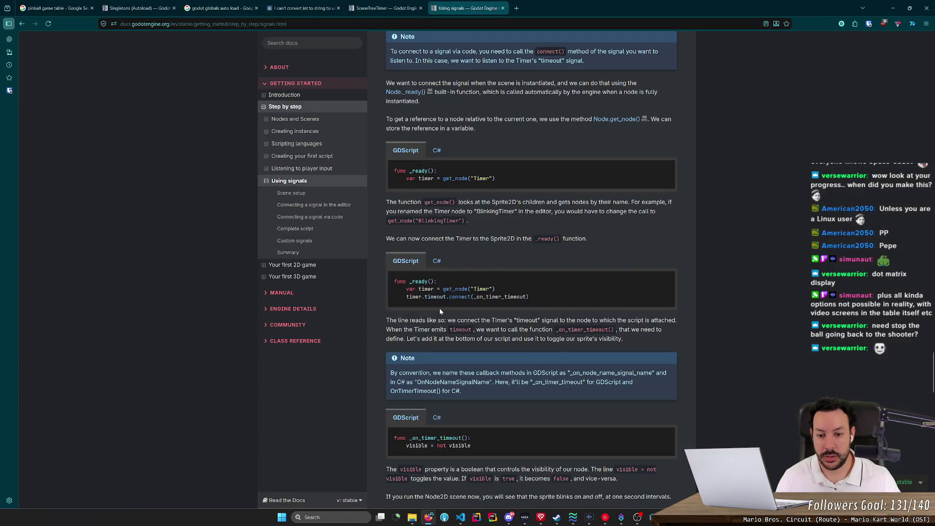
key("alt+Tab")
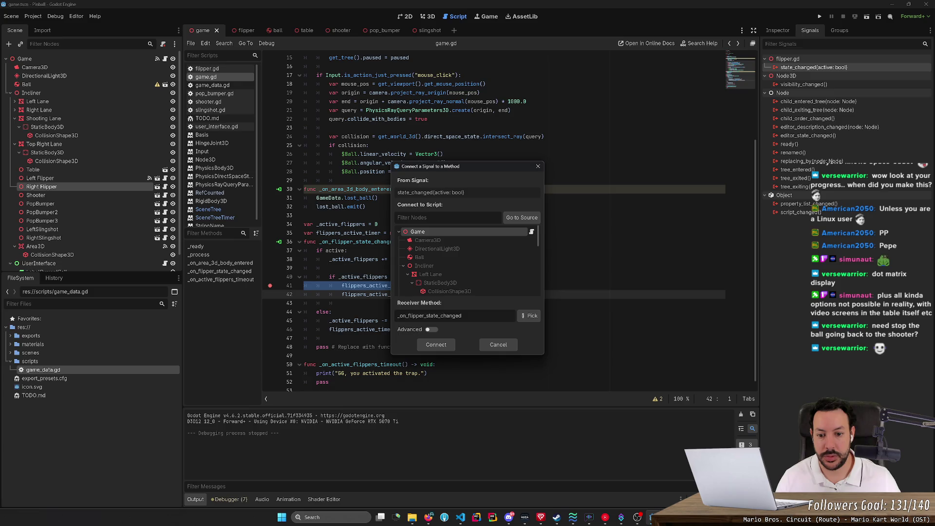
left_click(439, 344)
Step: Save the scene and run the pinball game again with F5
key("ctrl+s")
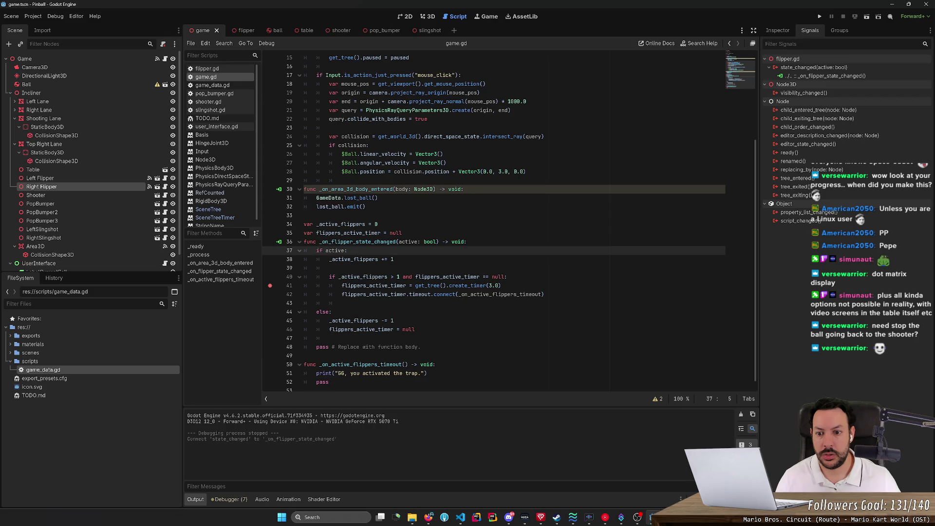
left_click(359, 241)
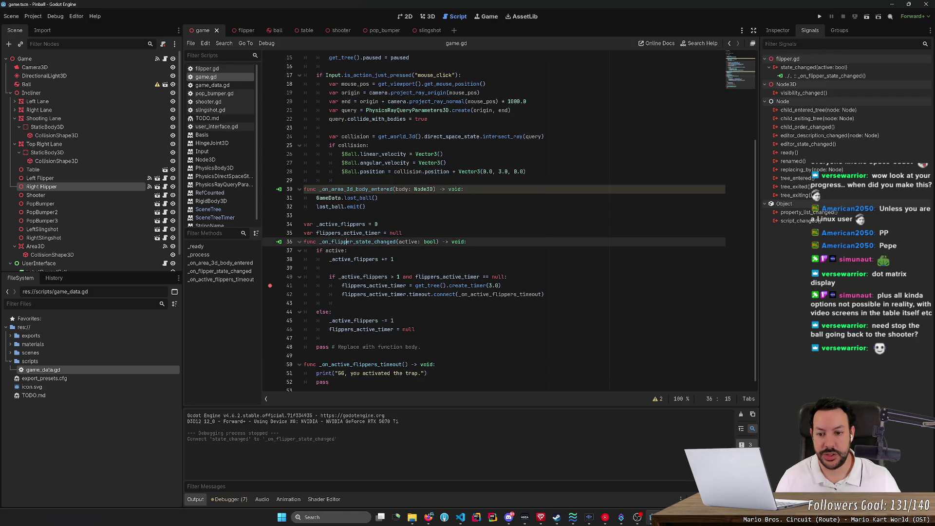
scroll(494, 220, "up", 2)
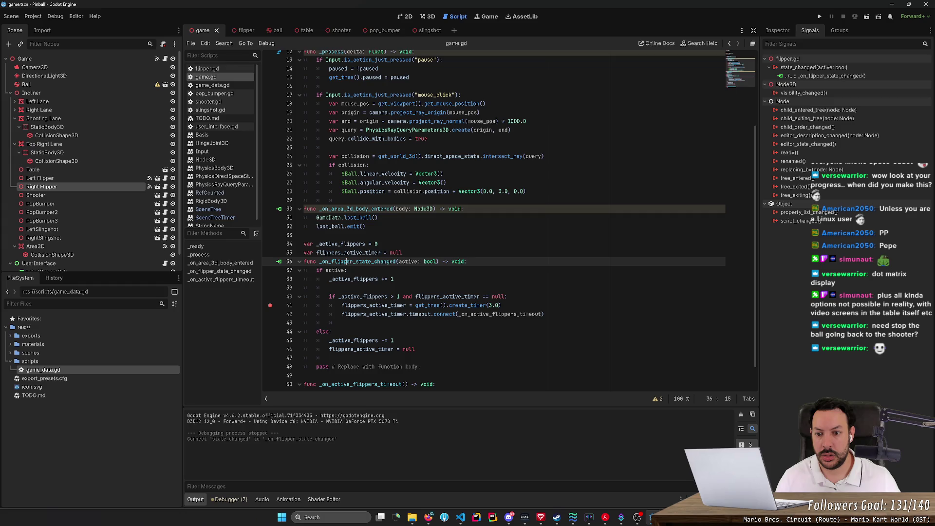
key("F5")
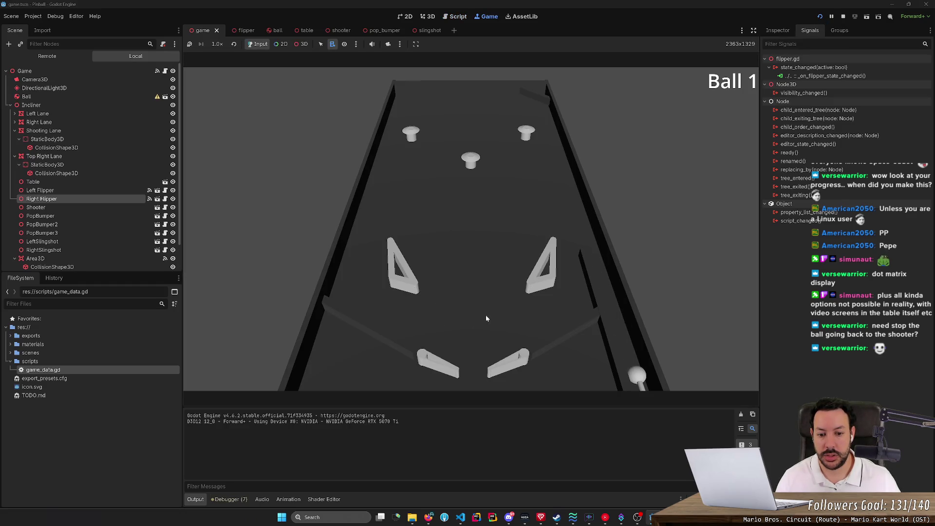
Step: Set a breakpoint on line 37, clear the one on line 41, and trigger a flipper to hit it
key("Right")
left_click(455, 17)
left_click(273, 277)
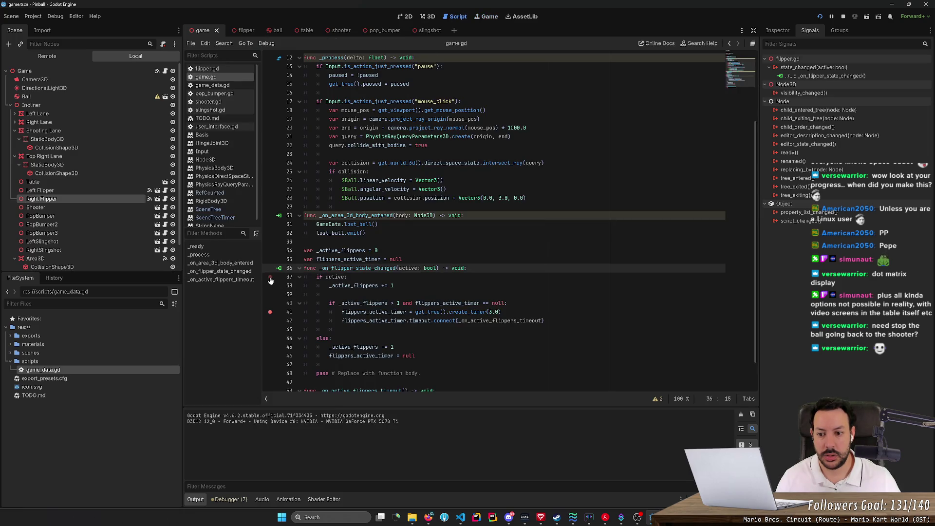
left_click(270, 312)
key("alt+Tab")
key("alt+Tab")
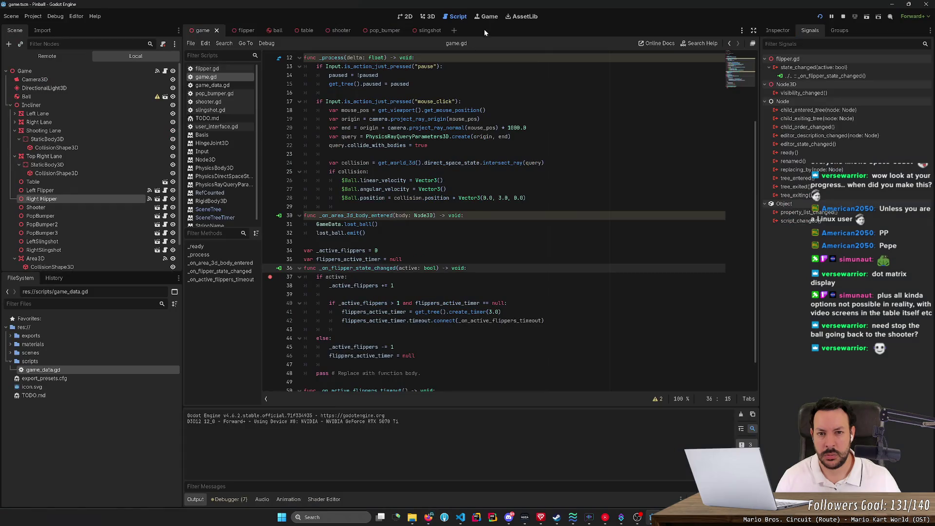
left_click(487, 17)
left_click(477, 106)
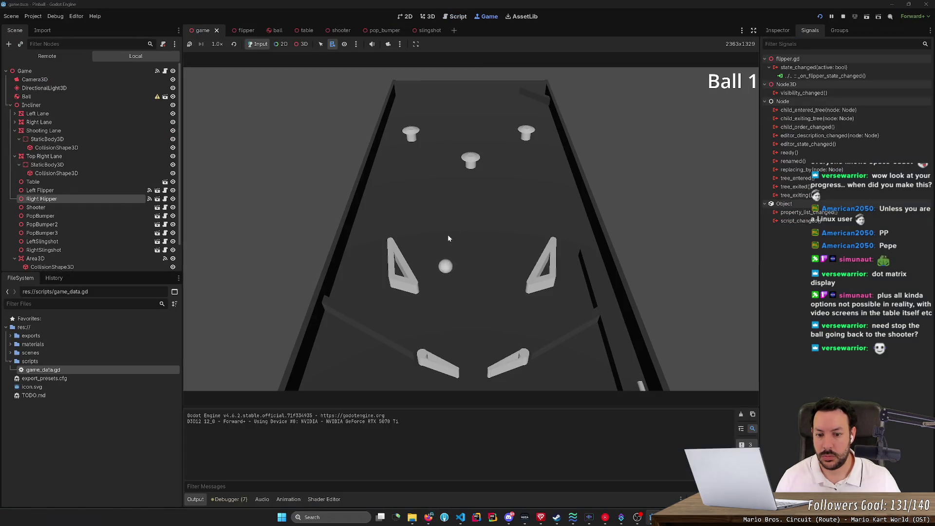
key("Left")
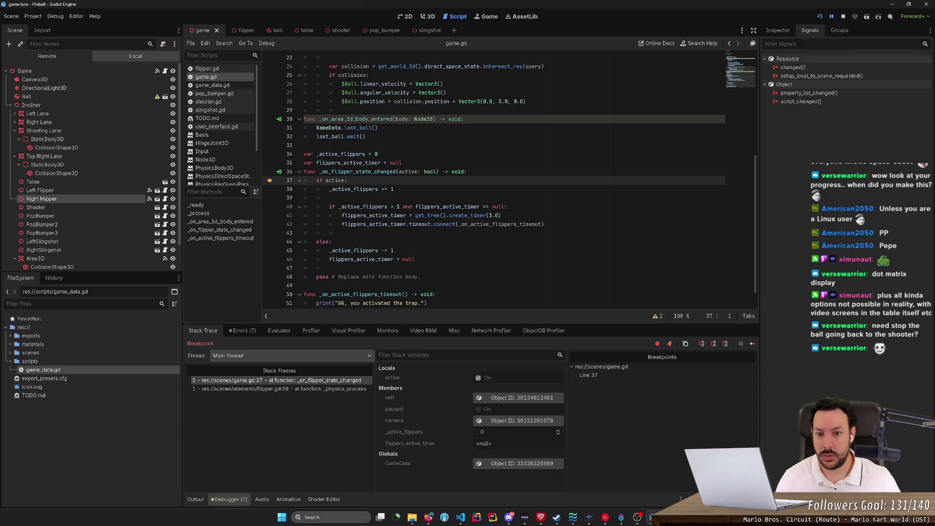
mouse_move(411, 172)
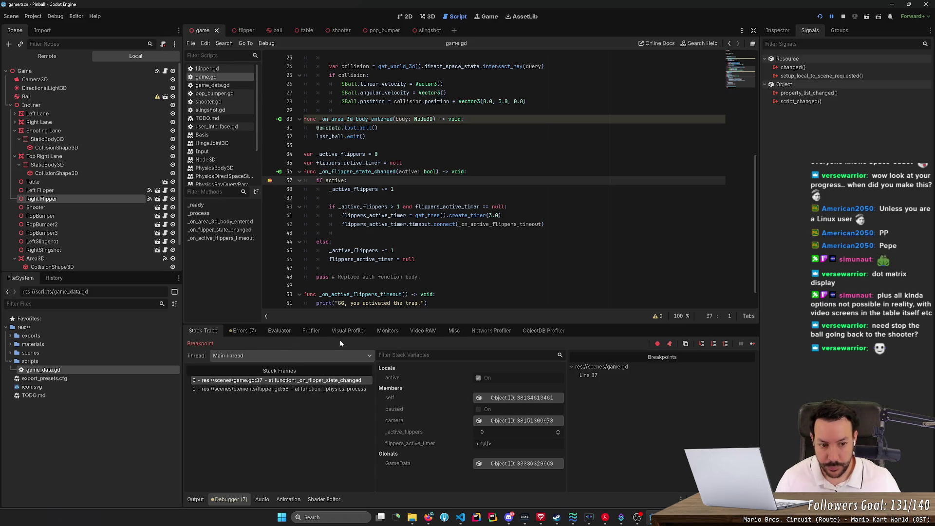
Step: Inspect variables at the line 37 breakpoint and continue execution, flipping again
left_click(752, 344)
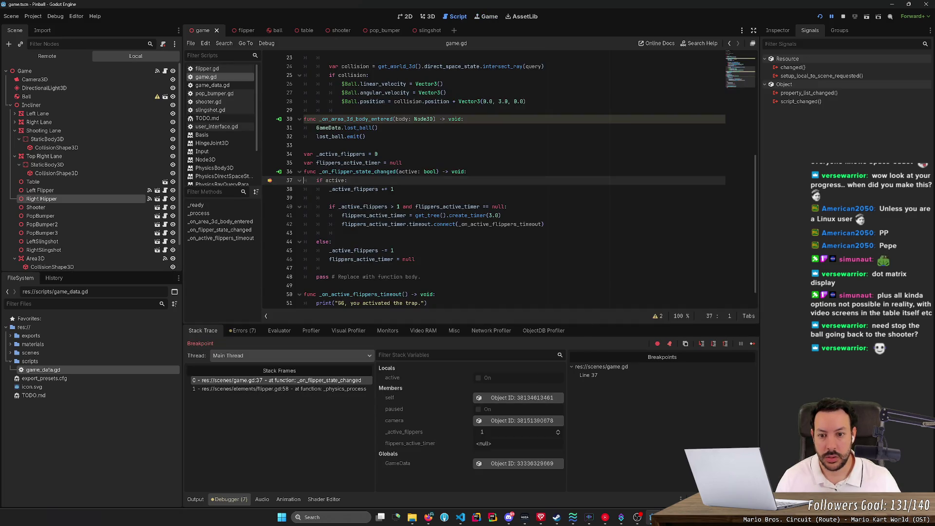
mouse_move(336, 180)
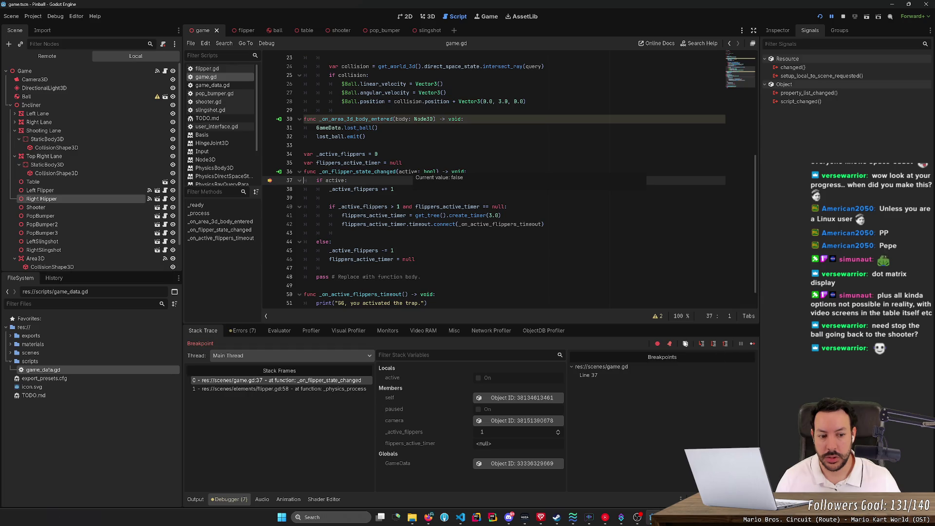
left_click(753, 342)
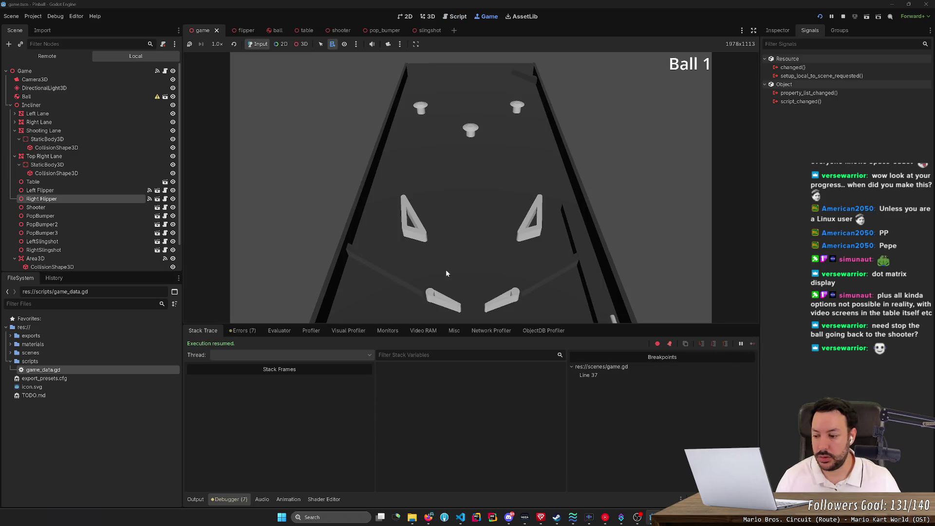
key("alt+Tab")
key("alt+Tab")
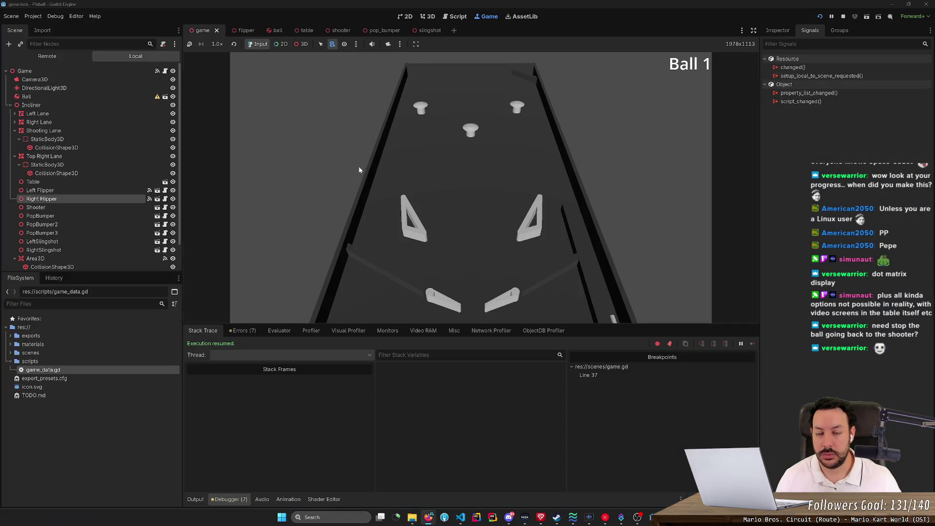
left_click(491, 223)
Step: Move the breakpoint from line 37 to line 41 and raise a flipper to hit it
left_click(271, 180)
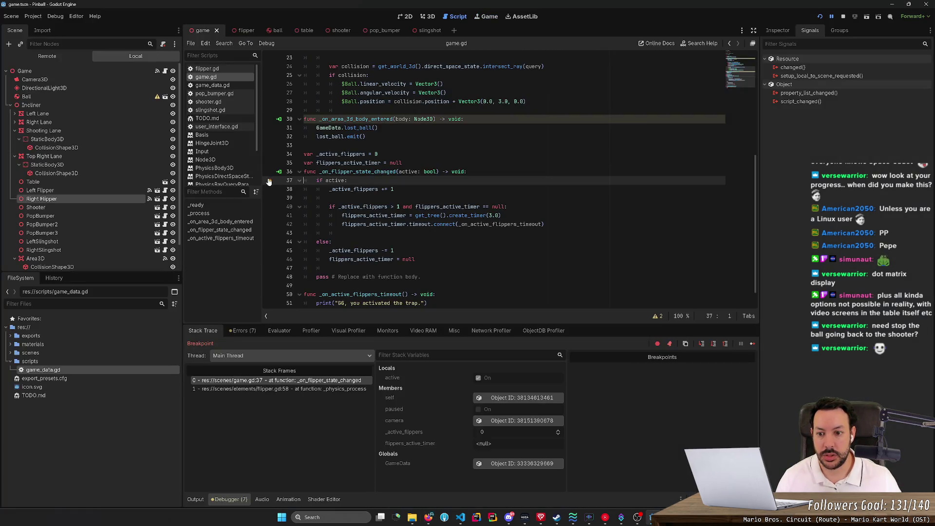
left_click(272, 216)
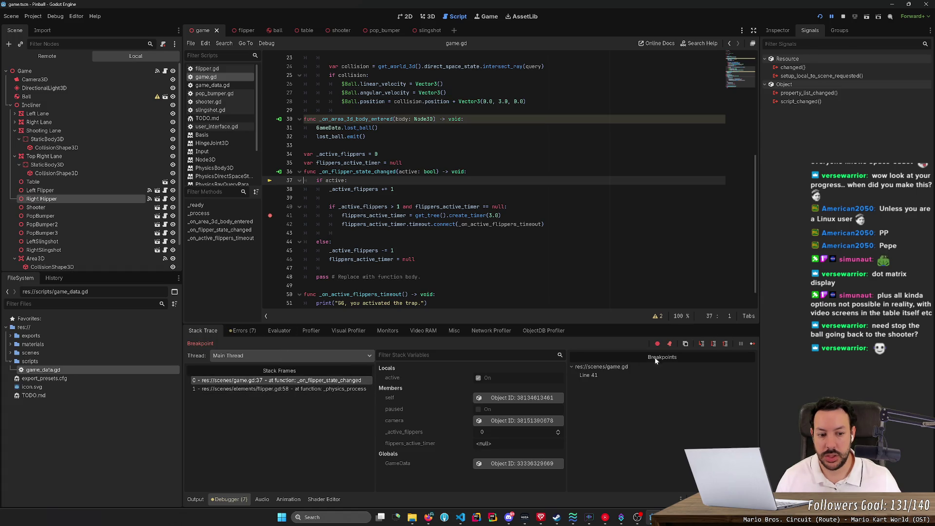
left_click(752, 344)
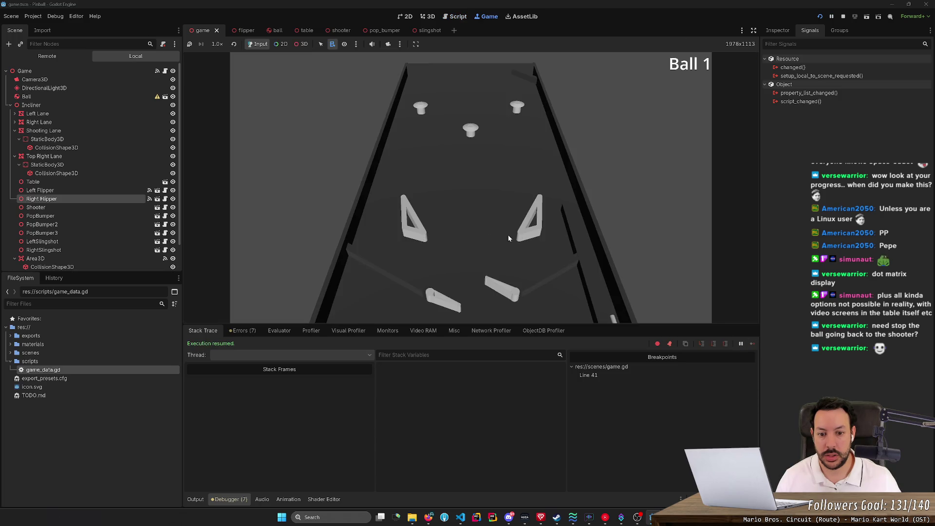
key("Left")
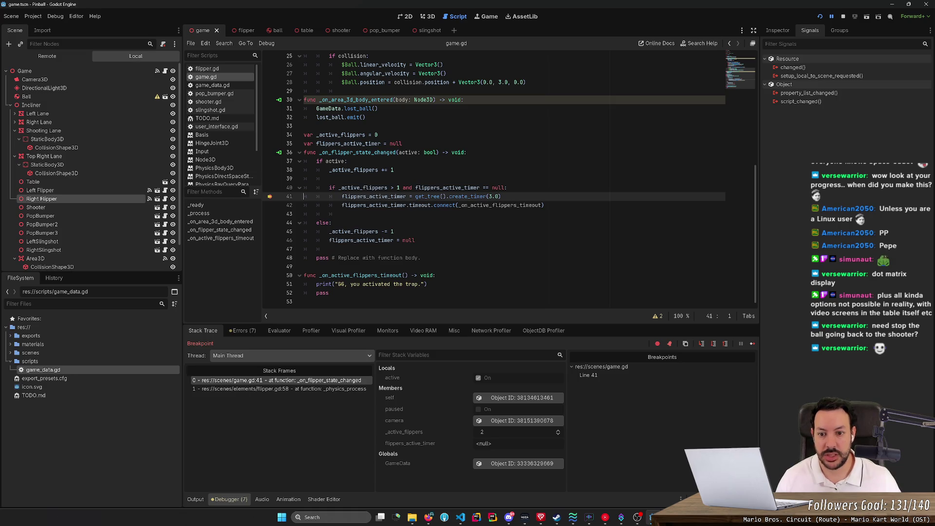
mouse_move(366, 207)
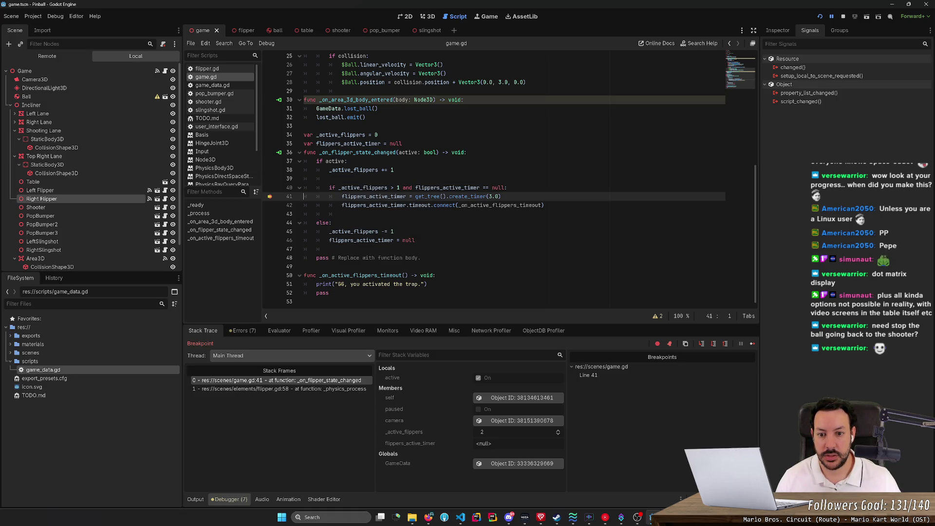
Step: Break on line 51 in _on_active_flippers_timeout, then remove that breakpoint and resume
left_click(291, 285)
left_click(752, 343)
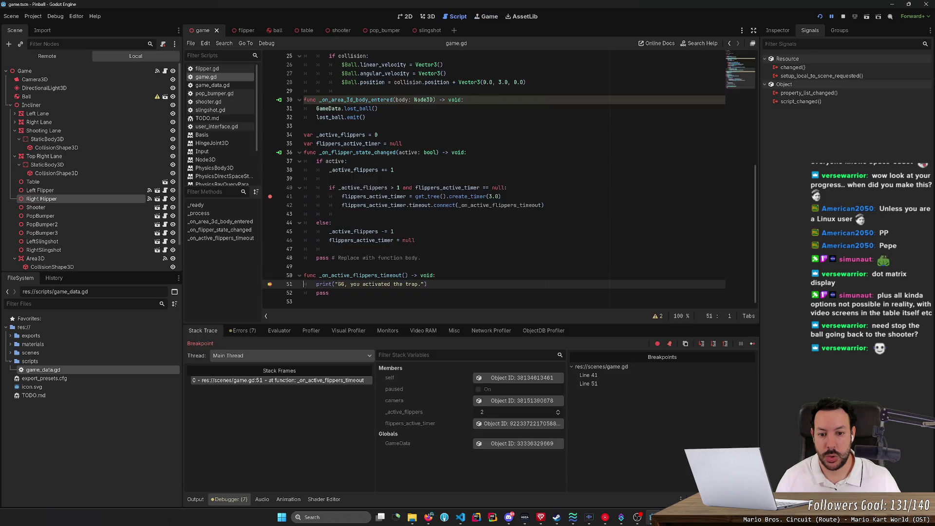
left_click(269, 285)
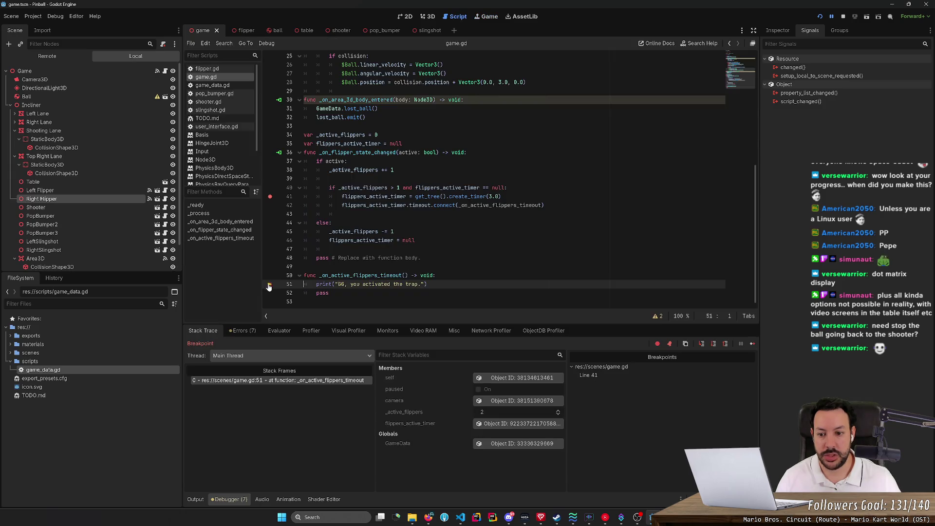
left_click(268, 192)
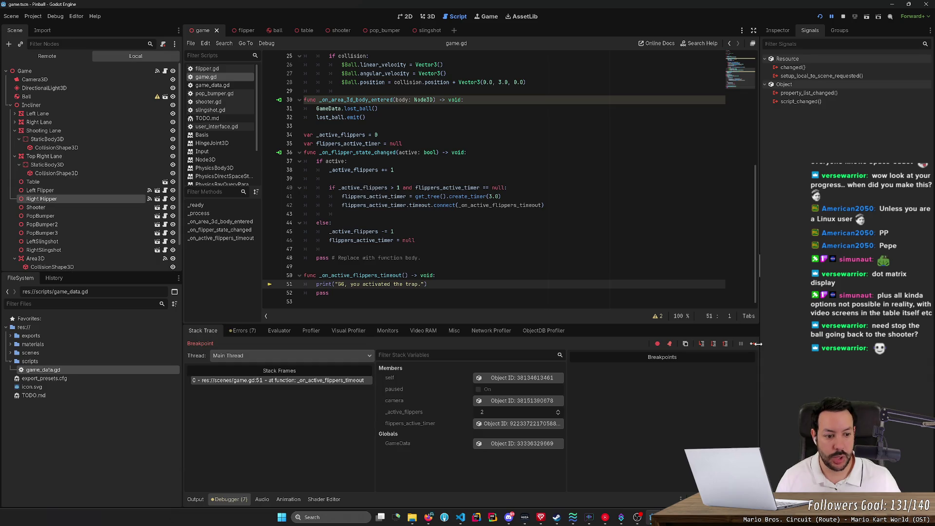
left_click(752, 344)
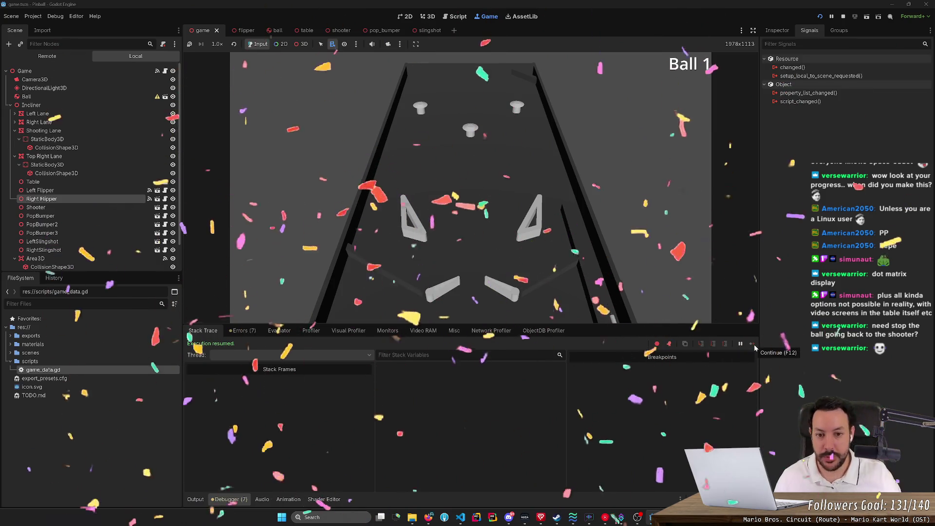
Step: Stop the game, start a new line after the print statement, then undo the edit
key("F8")
key("Up")
key("End")
key("Down")
key("Return")
type("f")
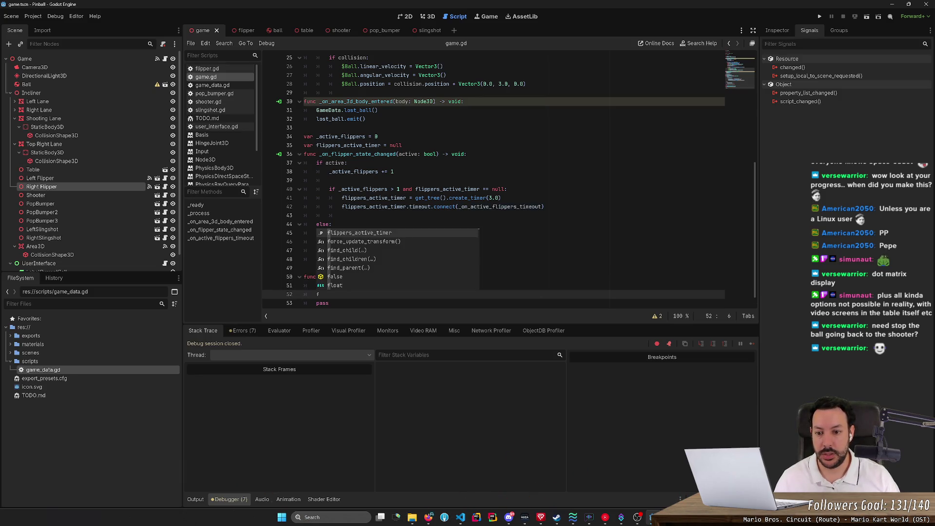
type("l")
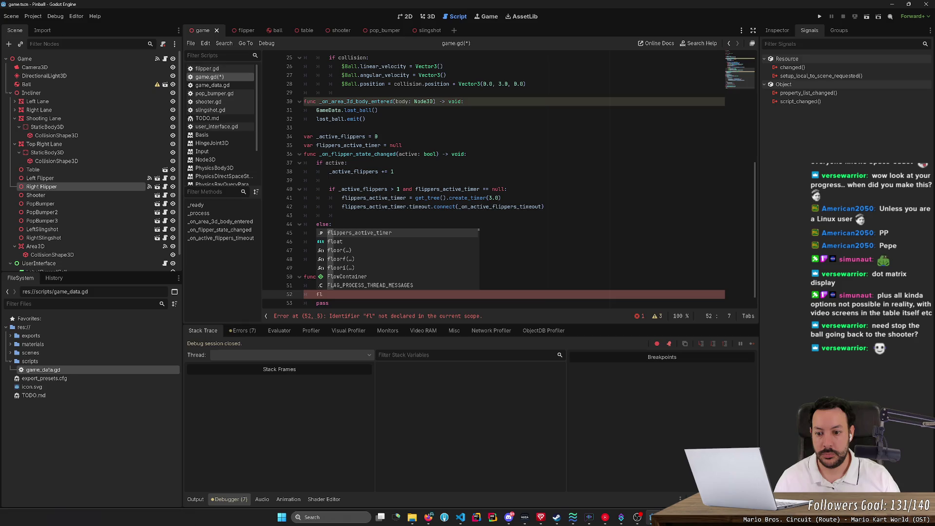
key("ctrl+z")
key("ctrl+z")
key("ctrl+z")
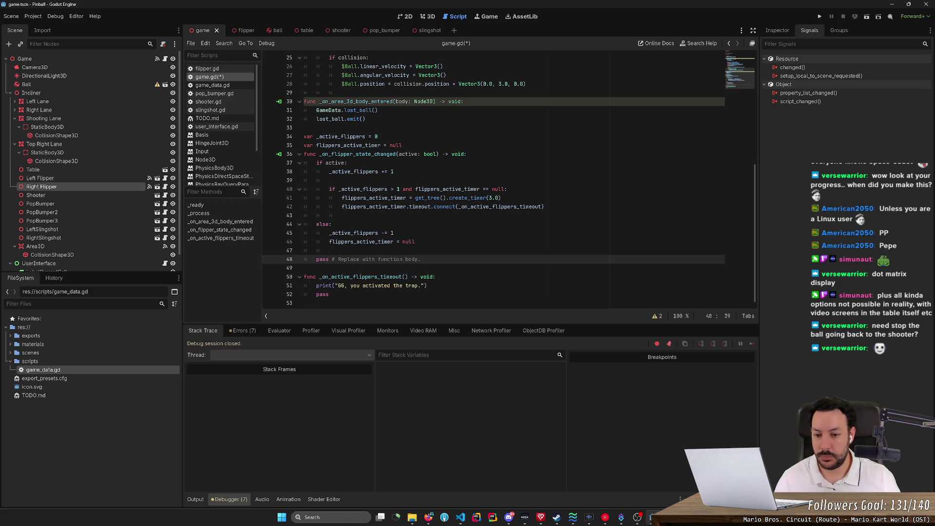
key("ctrl+z")
key("ctrl+z")
key("ctrl+z")
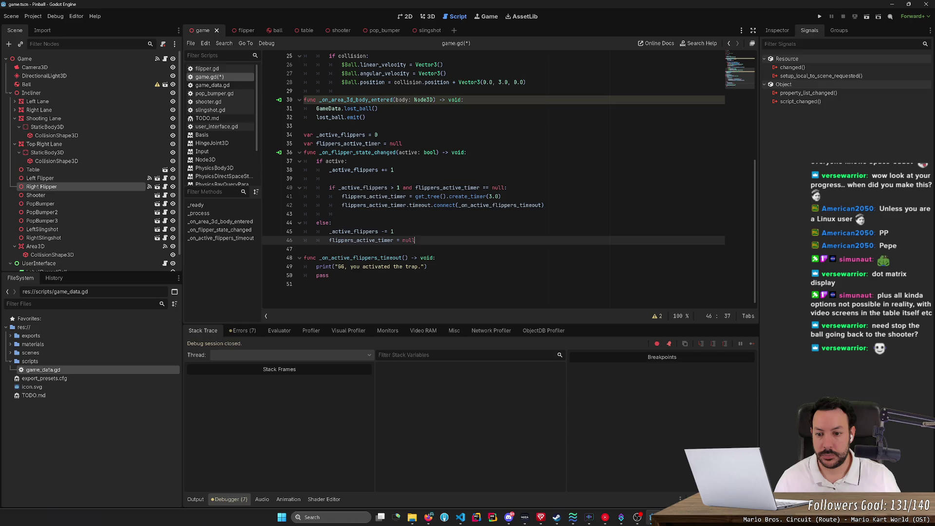
Step: Run the game and hold both flippers until the trap message prints, then stop
left_click(819, 17)
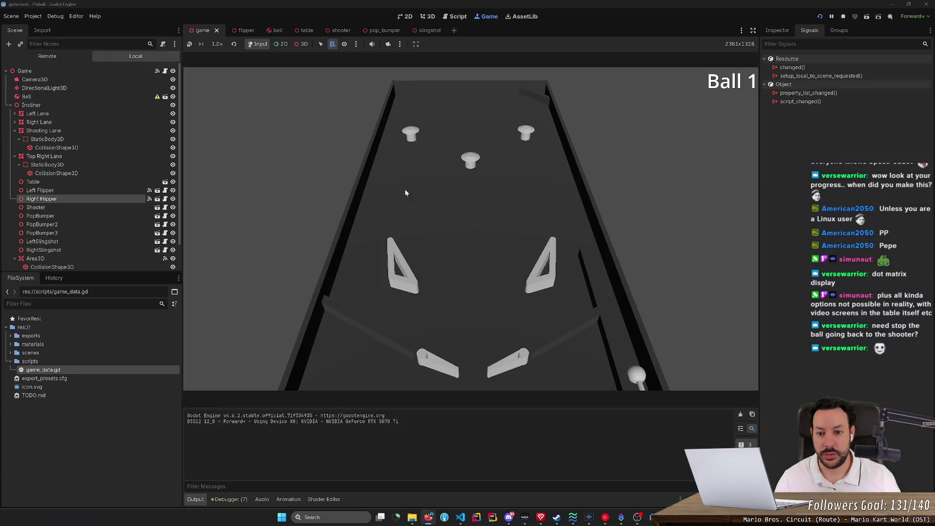
key("Left")
key("Right")
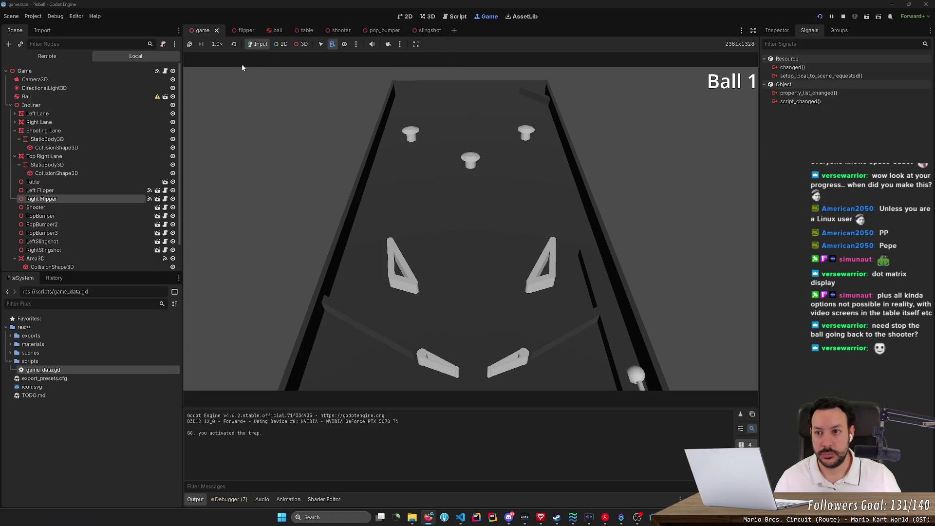
left_click(843, 16)
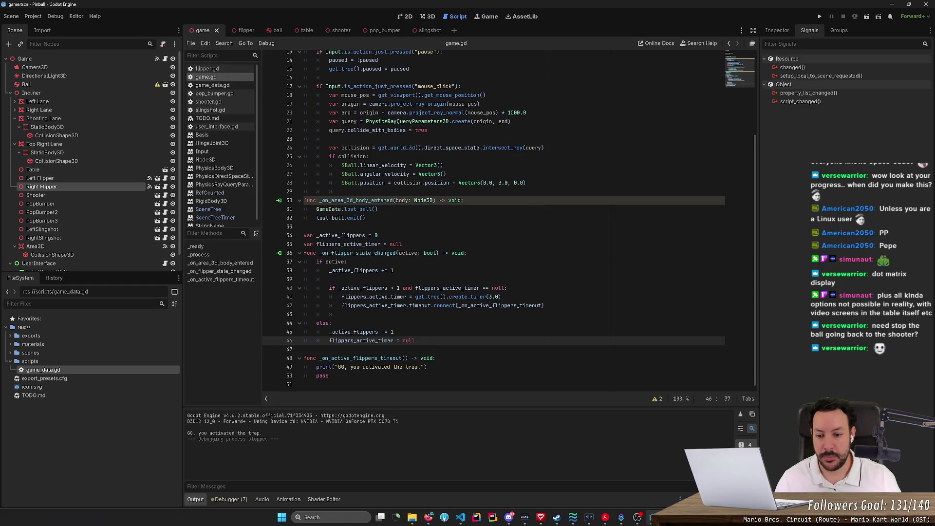
Step: Change the print message to "Store is now active." and start a new line below it
double_click(341, 367)
left_click_drag(341, 366, 421, 367)
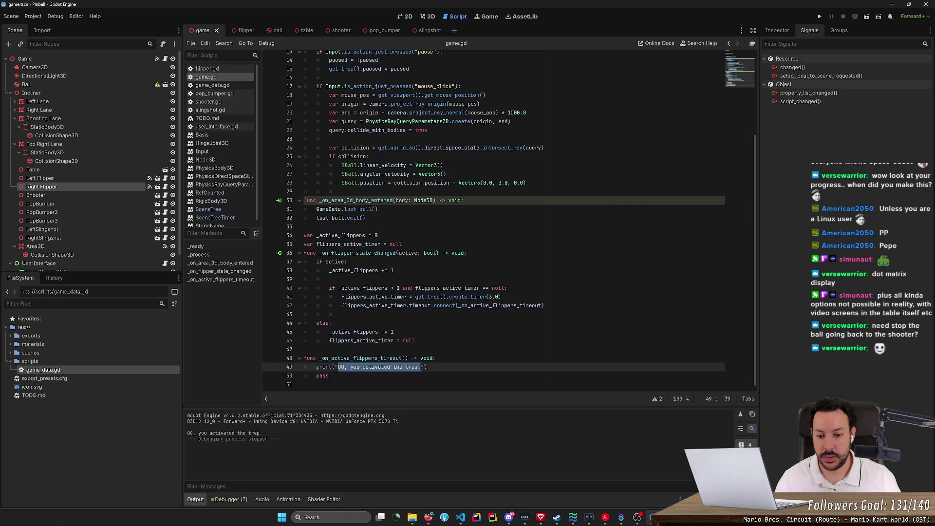
type("Store is now act")
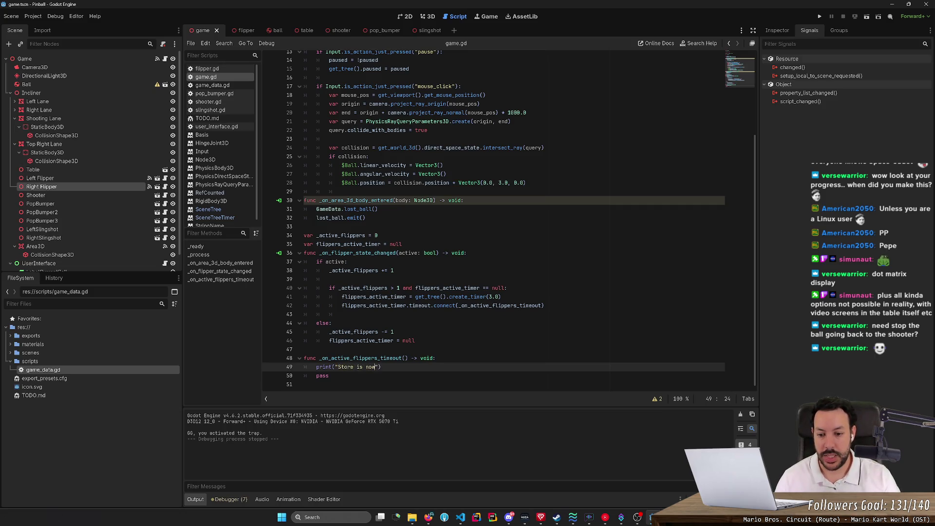
type("ive.")
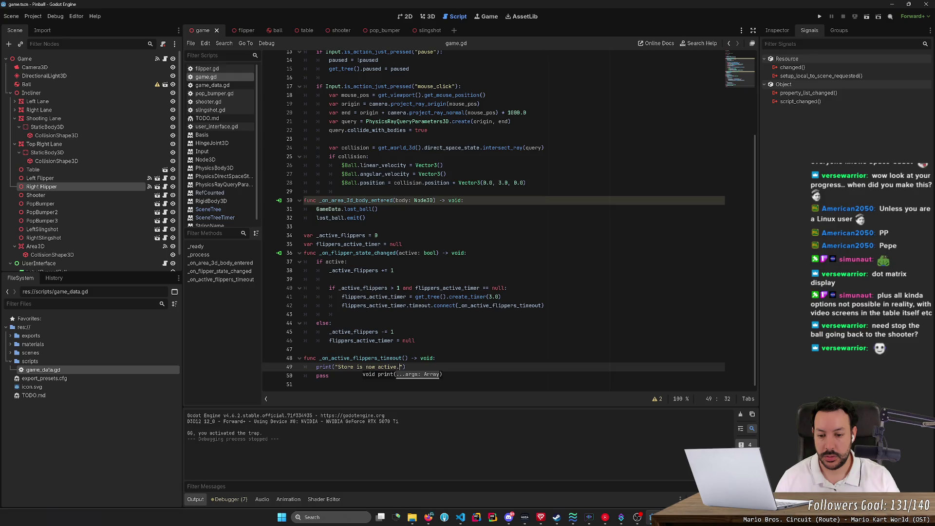
key("Return")
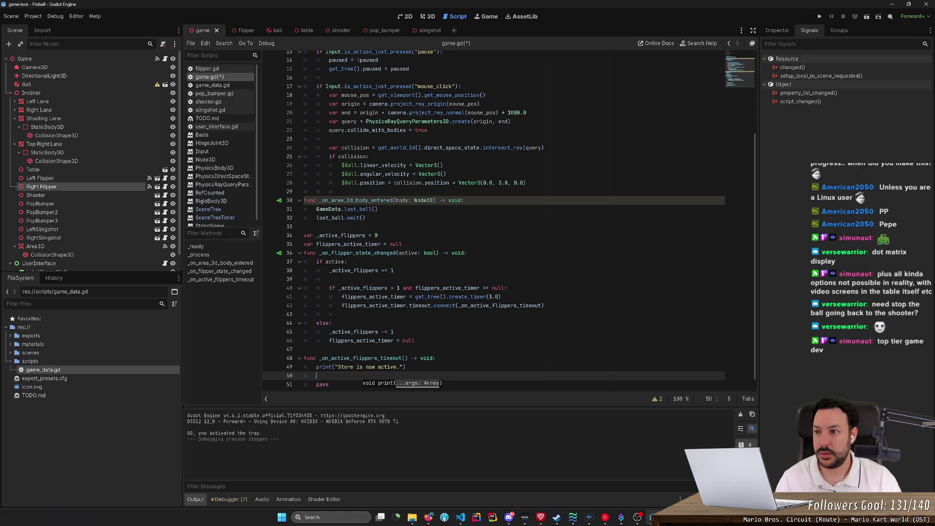
Step: Begin a $Ball line and check the Ball node's physics properties for the right member
type("$Ball.e")
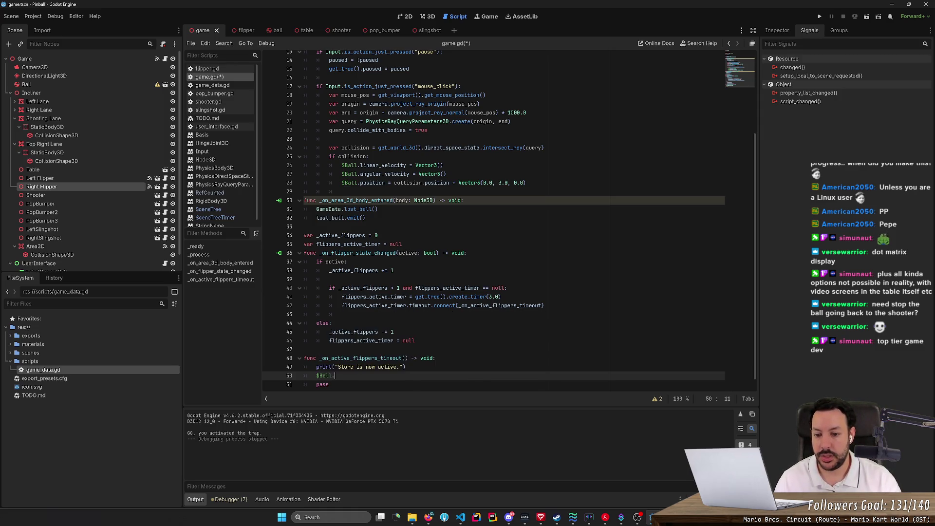
type("n")
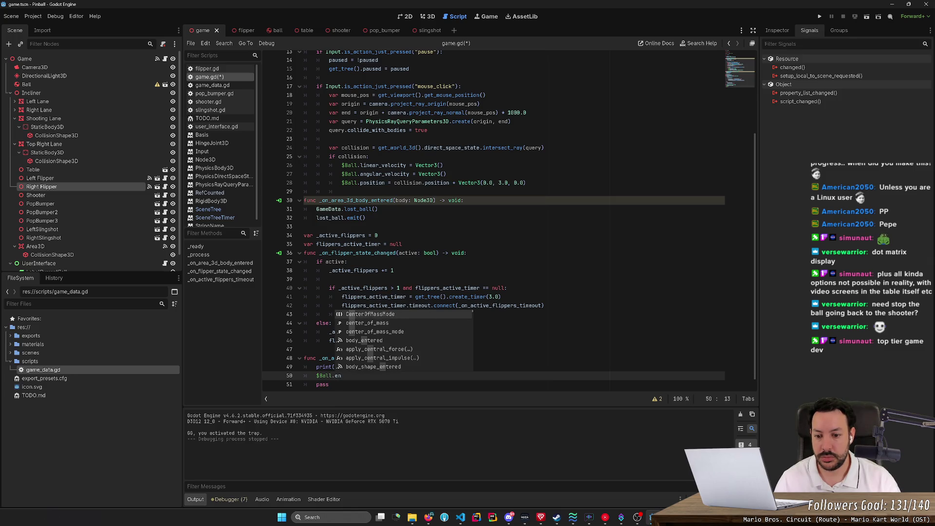
type("abled")
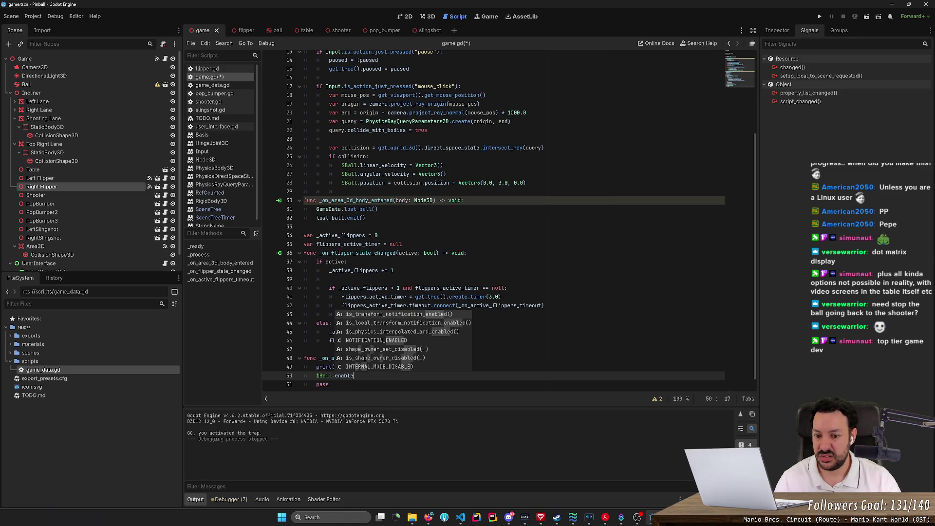
key("BackSpace")
key("BackSpace")
key("BackSpace")
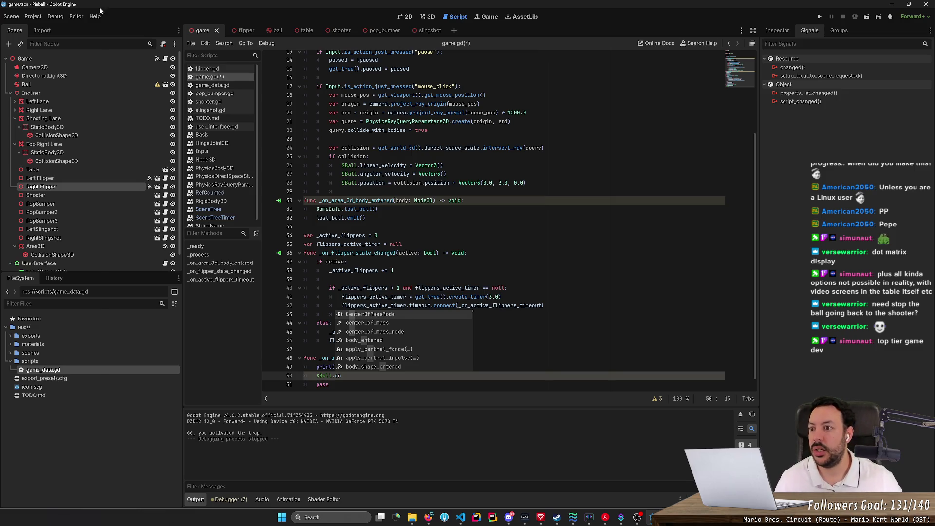
left_click(112, 83)
left_click(165, 86)
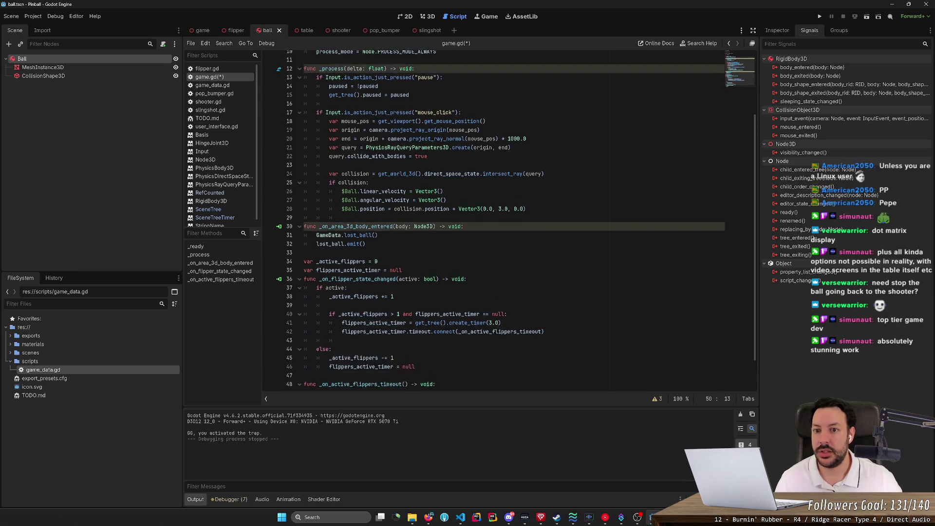
scroll(404, 117, "up", 3)
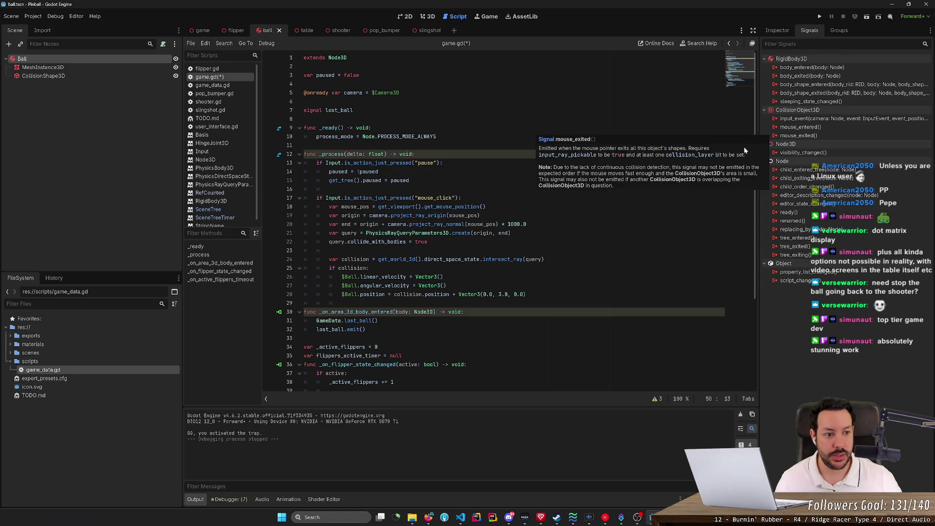
scroll(747, 151, "down", 1)
scroll(508, 219, "down", 3)
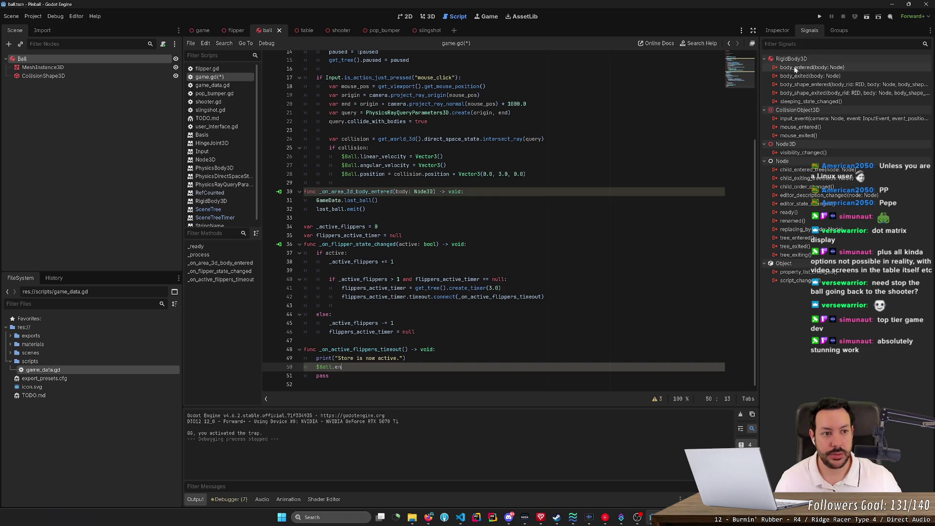
left_click(777, 30)
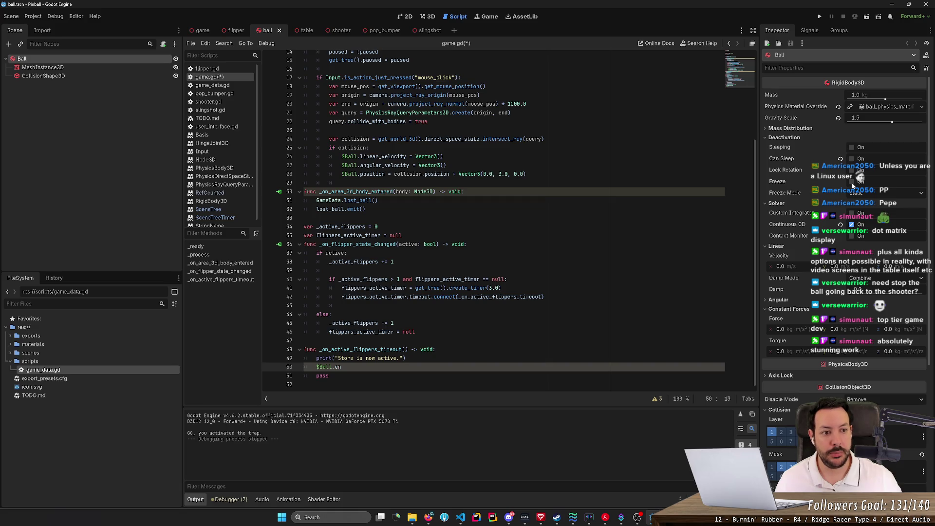
key("alt+Tab")
key("alt+Tab")
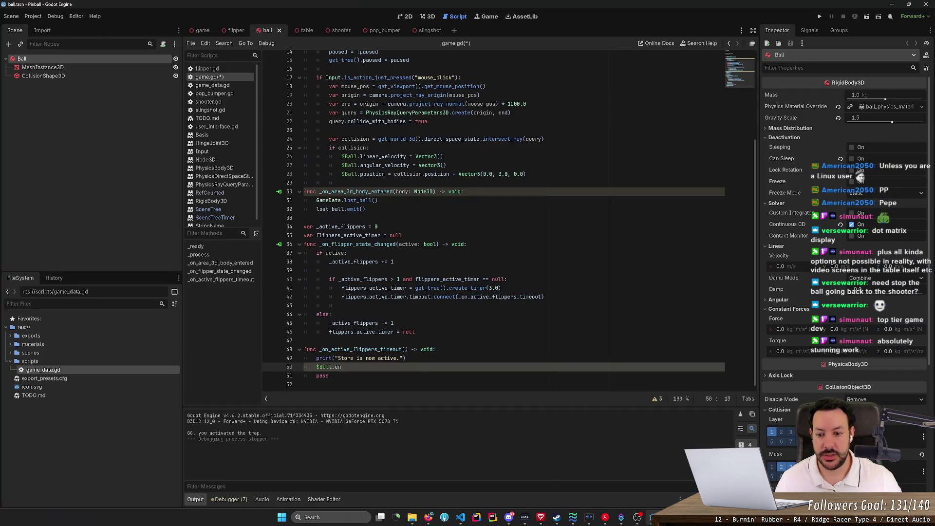
Step: Complete the line as $Ball.freeze = true and save game.gd
key("BackSpace")
key("BackSpace")
type("de")
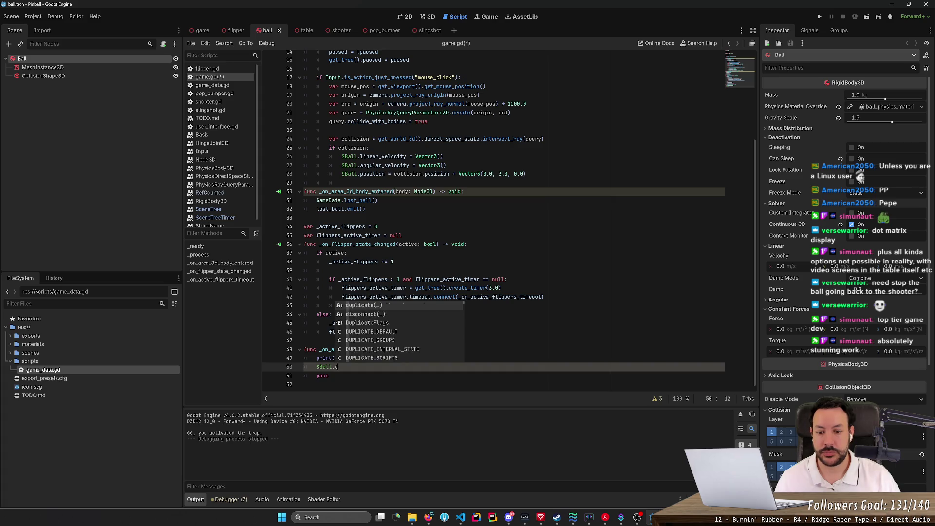
key("BackSpace")
key("BackSpace")
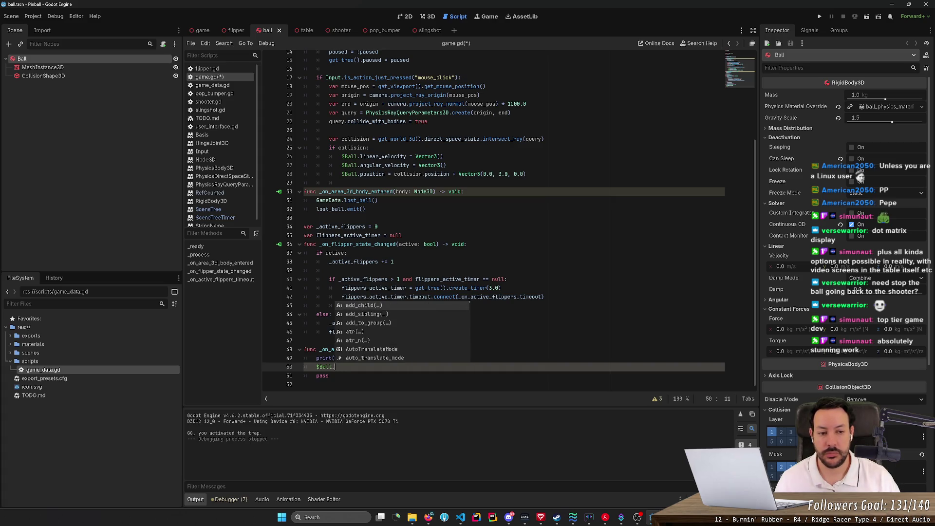
key("BackSpace")
type("free")
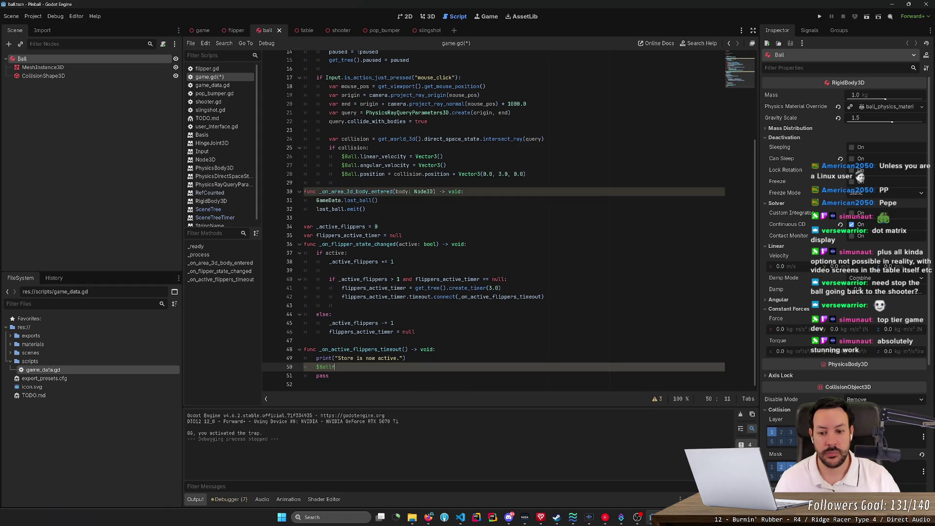
type("free")
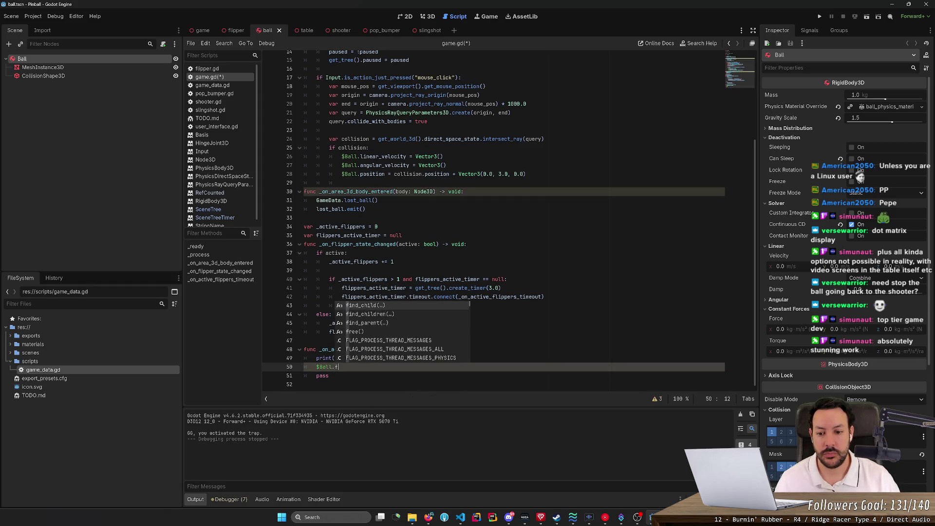
type("ze")
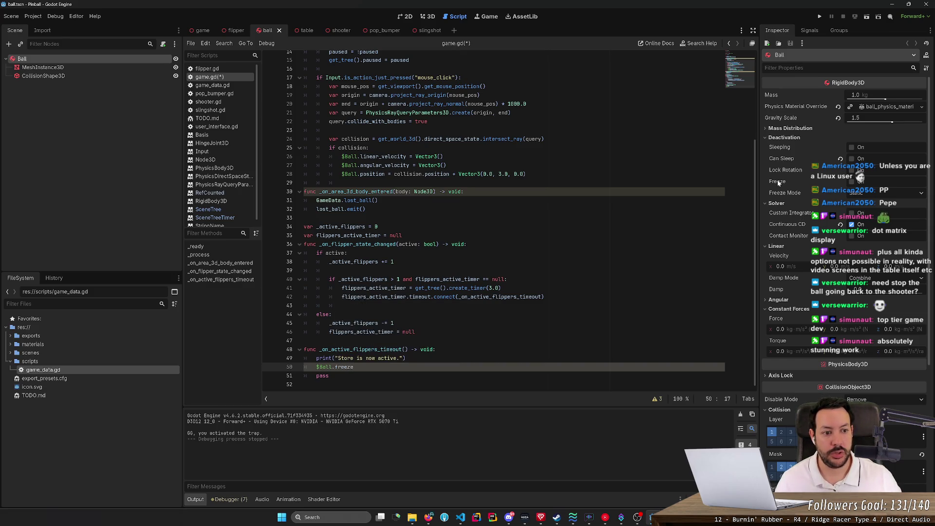
mouse_move(777, 183)
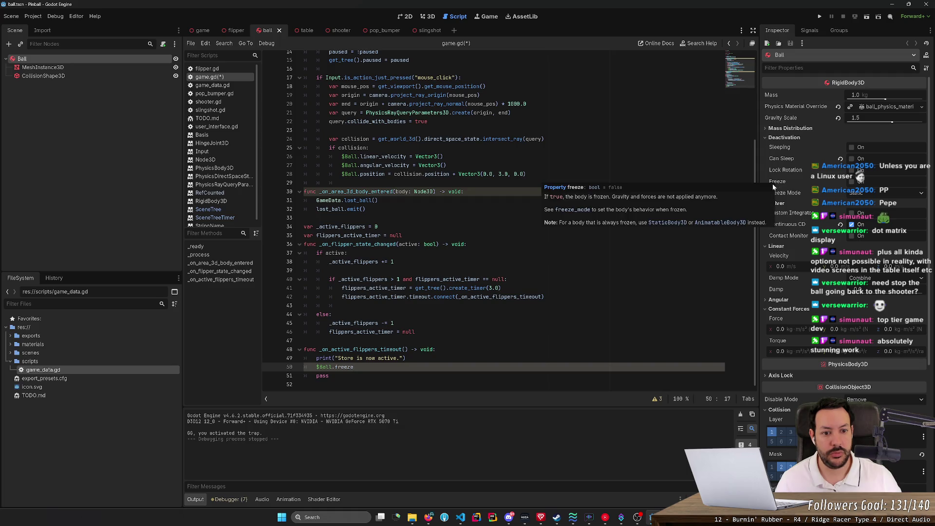
type("= tru")
key("Return")
left_click(507, 288)
key("ctrl+s")
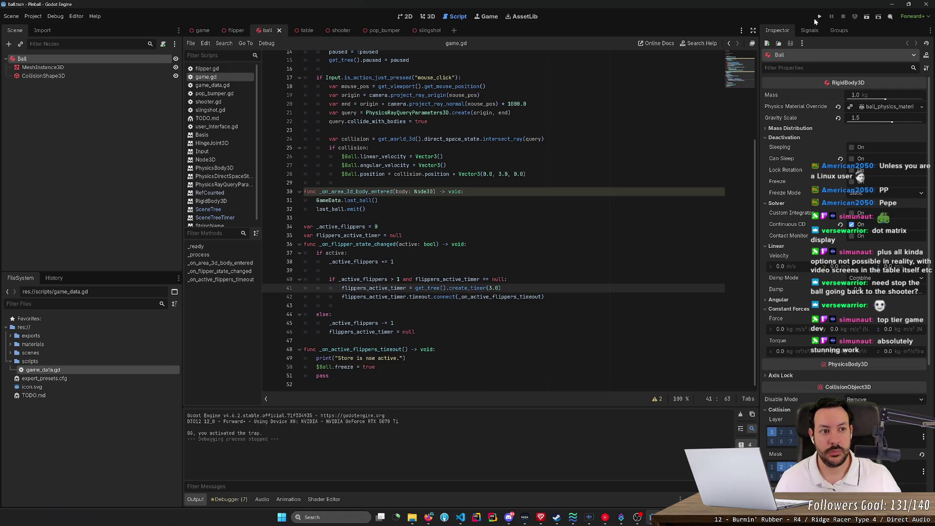
Step: Run the game, launch the ball and hold the flippers to test the store message
left_click(818, 17)
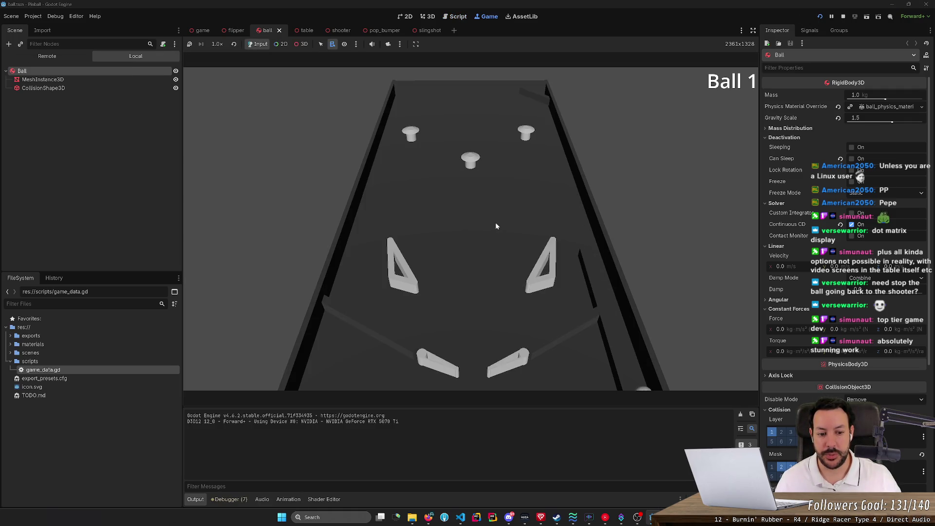
key("space")
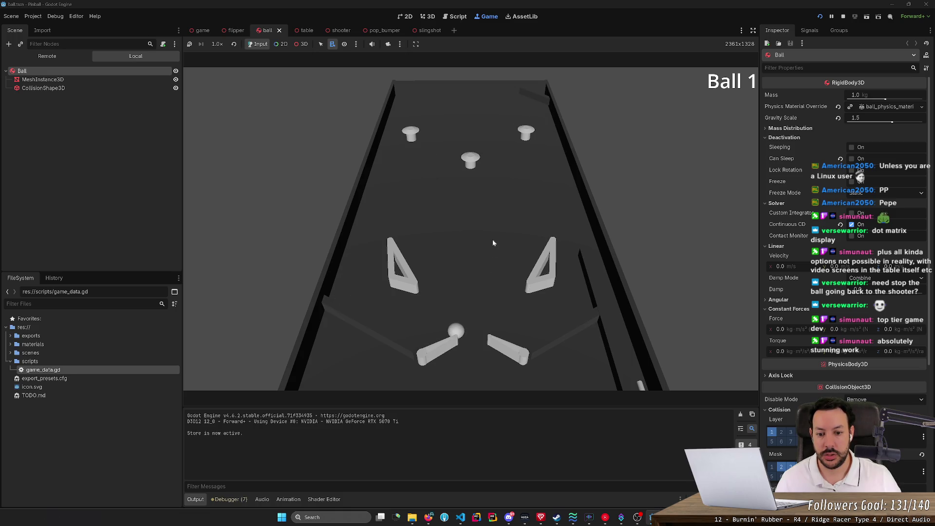
key("Right")
key("Right")
key("Right")
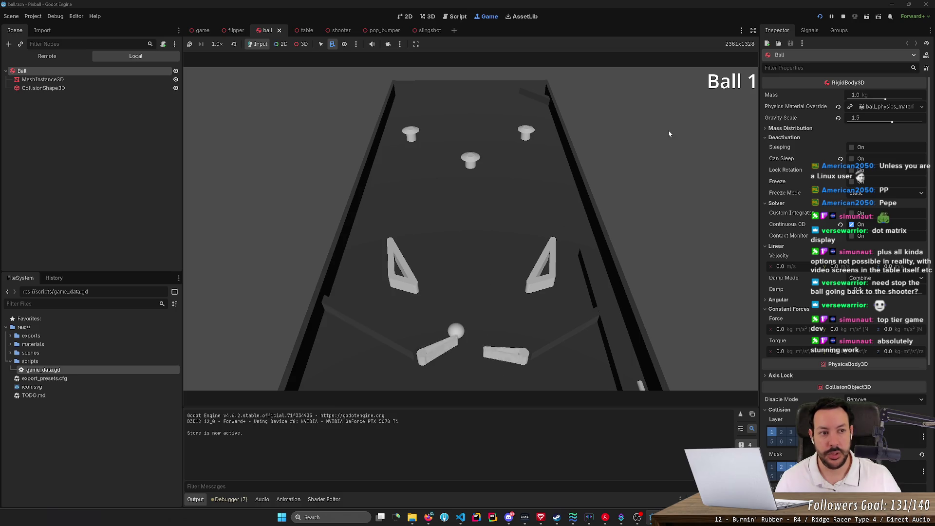
key("F5")
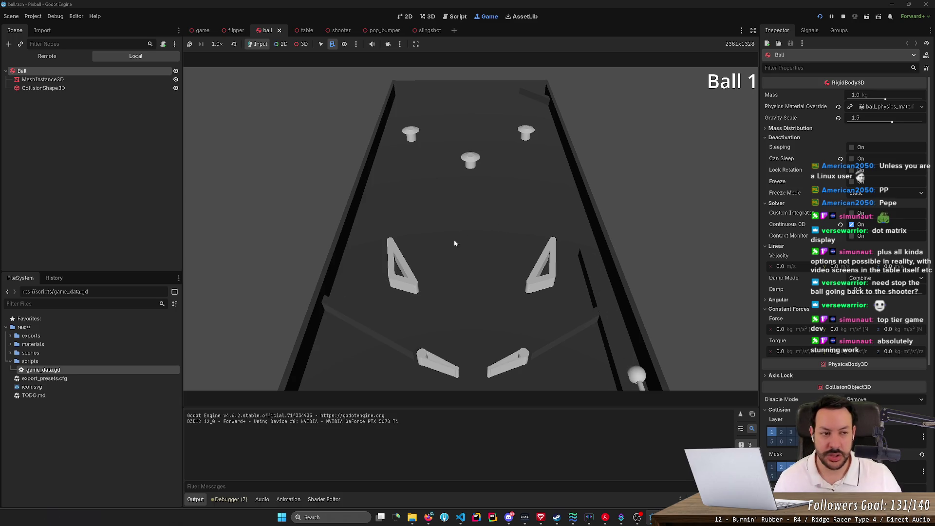
Step: Delete the $Ball.freeze = true line from the timeout handler in game.gd
left_click(458, 16)
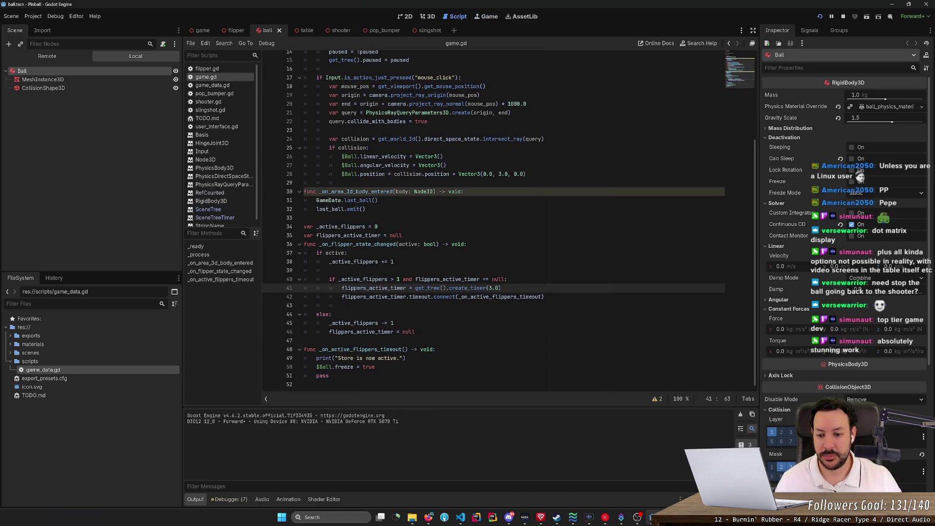
left_click_drag(375, 367, 405, 358)
key("BackSpace")
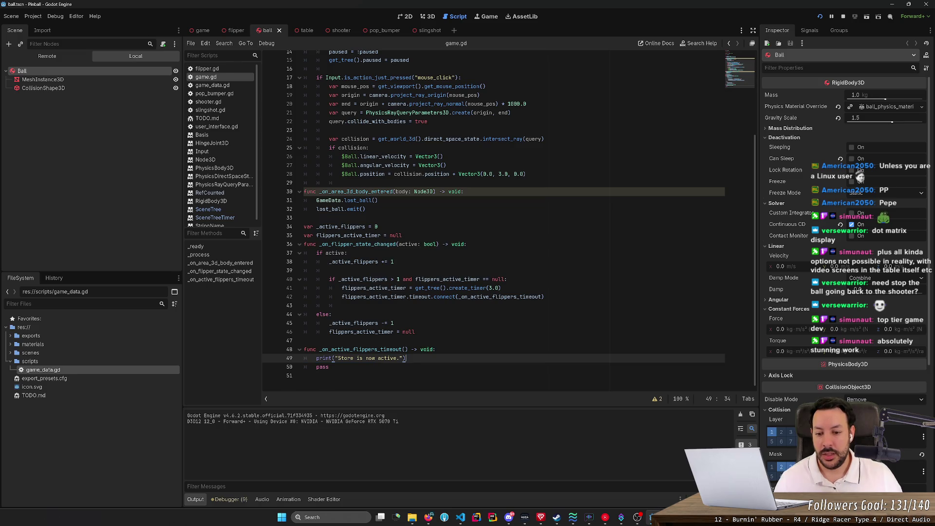
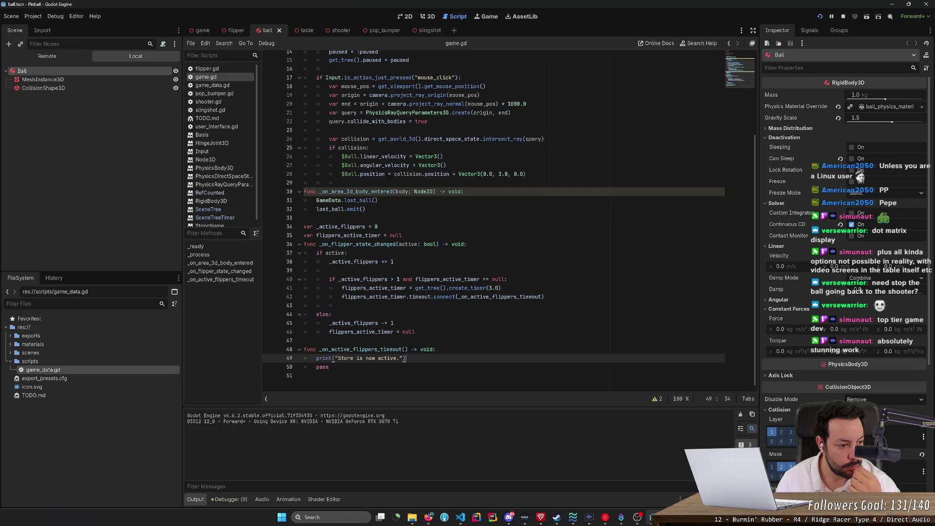
Step: Add '$Ball.freeze = true' under the print in _on_active_flippers_timeout, then stop the running game
key("ctrl+y")
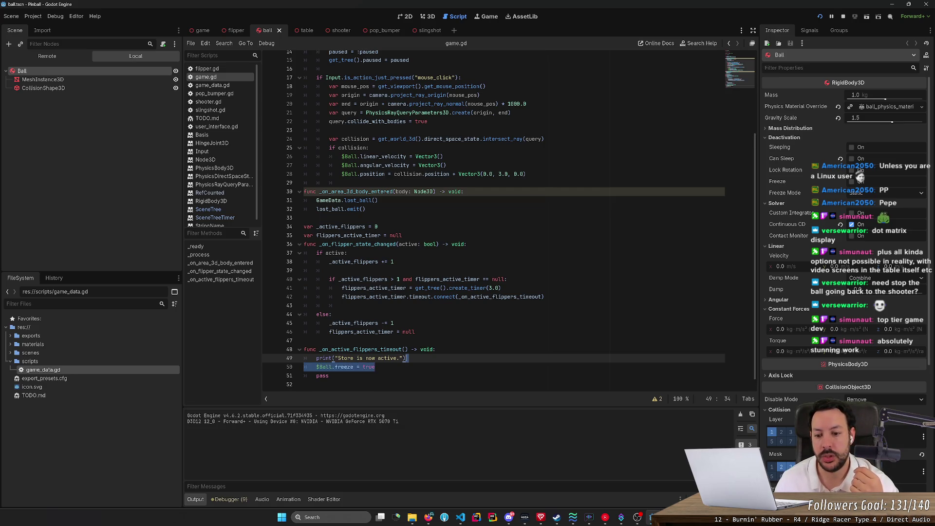
key("Left")
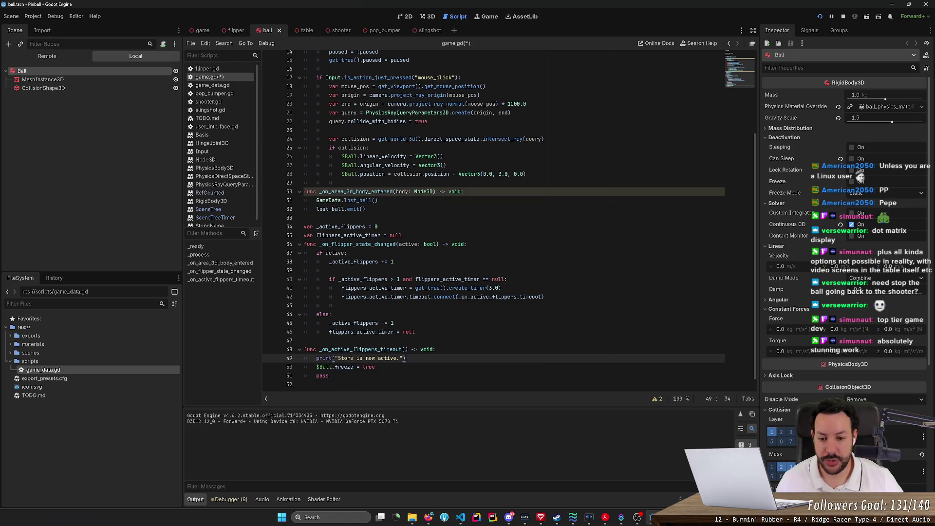
key("ctrl+shift+k")
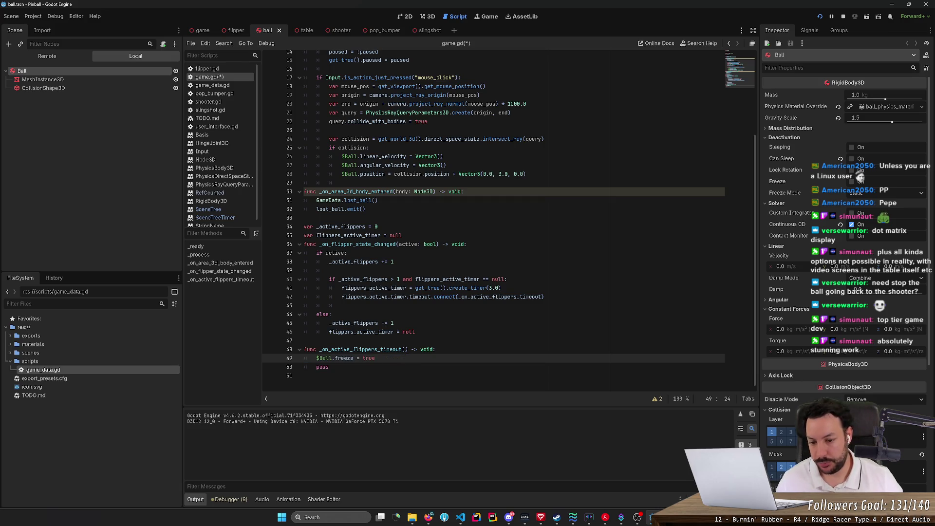
key("ctrl+z")
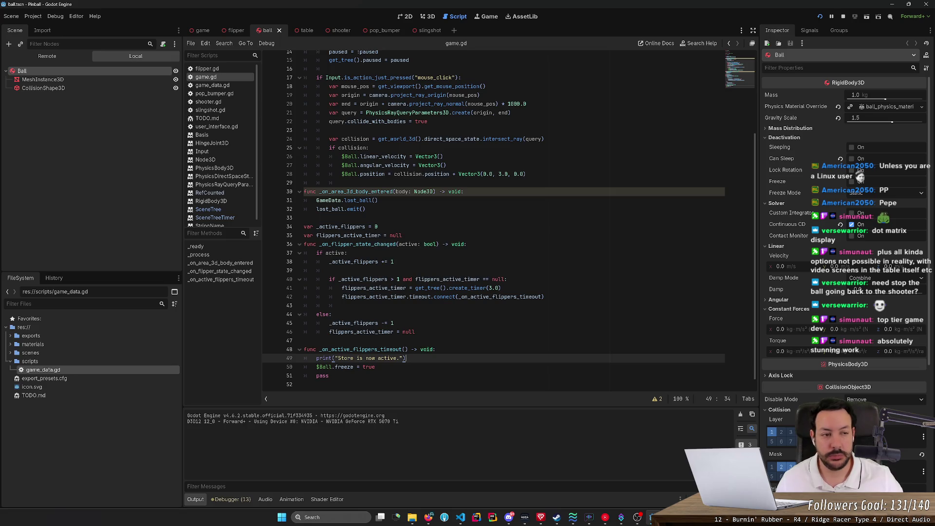
left_click(840, 17)
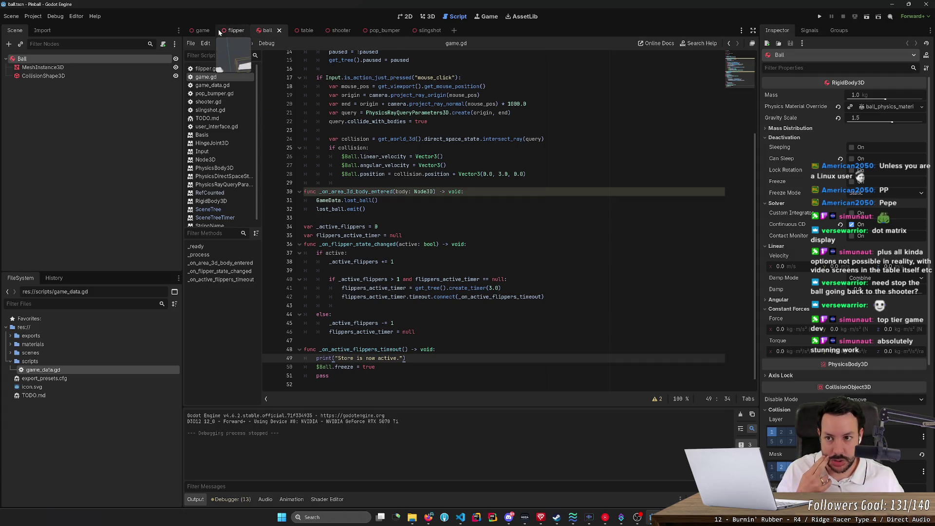
left_click(428, 16)
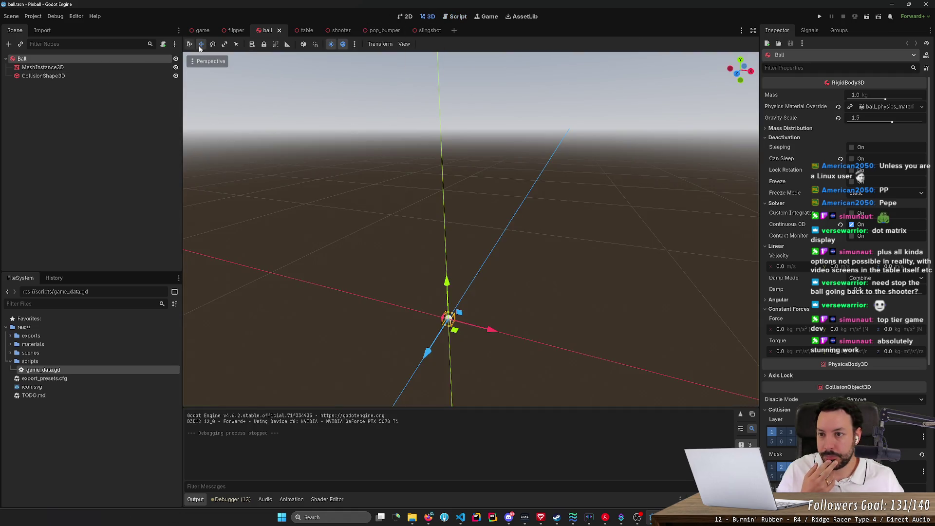
Step: In the pinball table scene, stretch the Left Flipper's Scale Y to about 1.355 and save
left_click(236, 30)
left_click(197, 34)
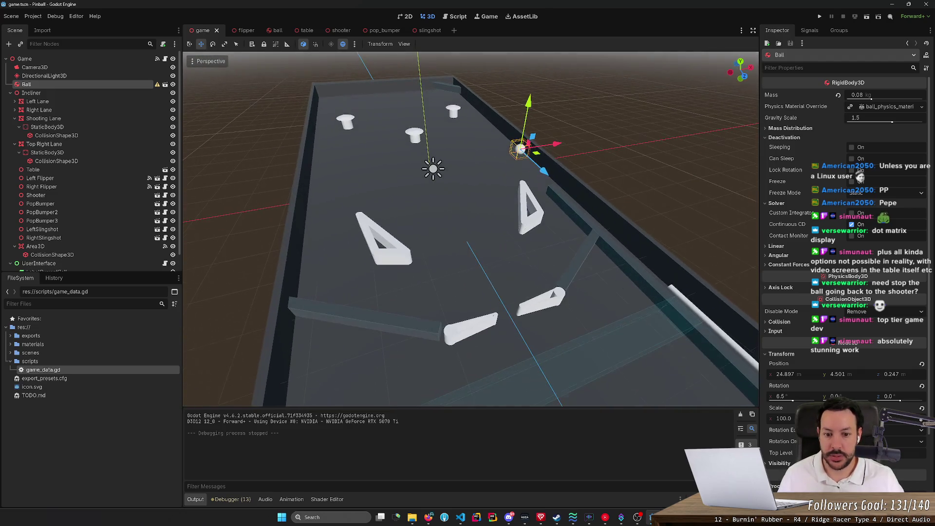
left_click(71, 177)
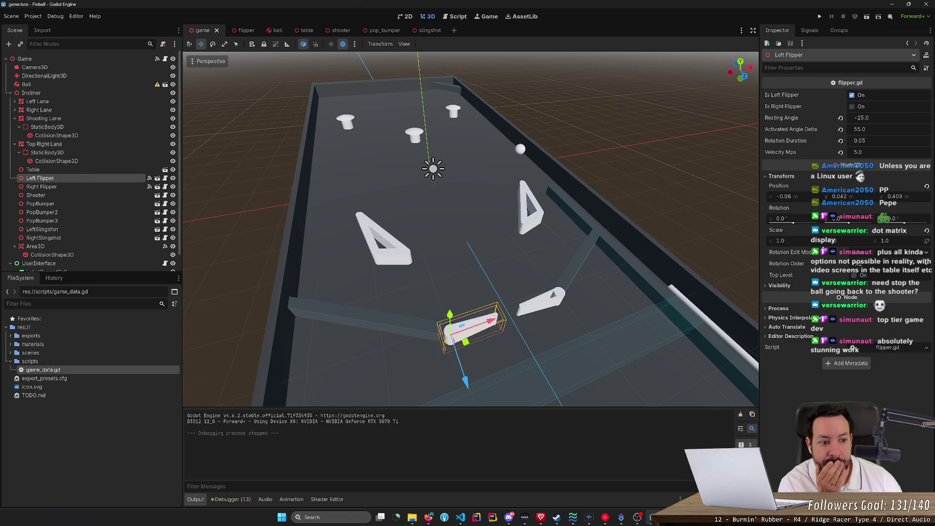
left_click_drag(832, 240, 885, 243)
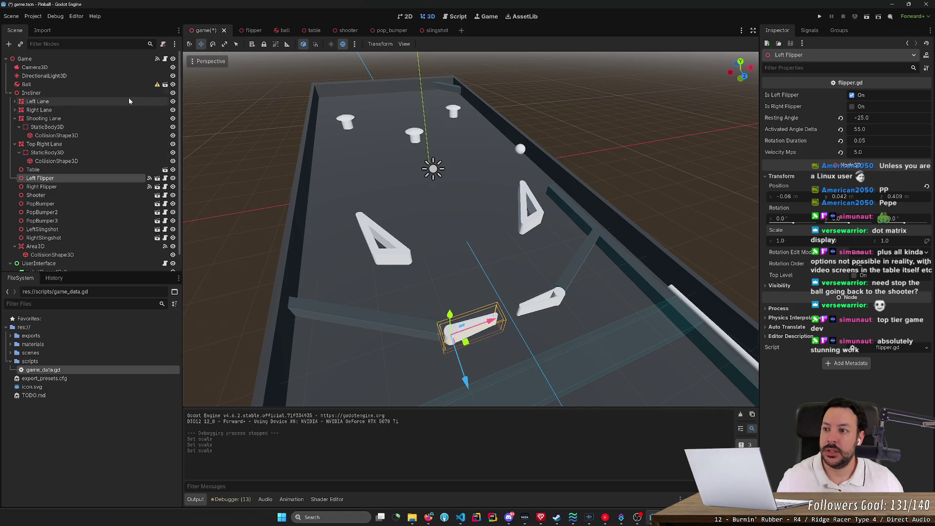
key("ctrl+s")
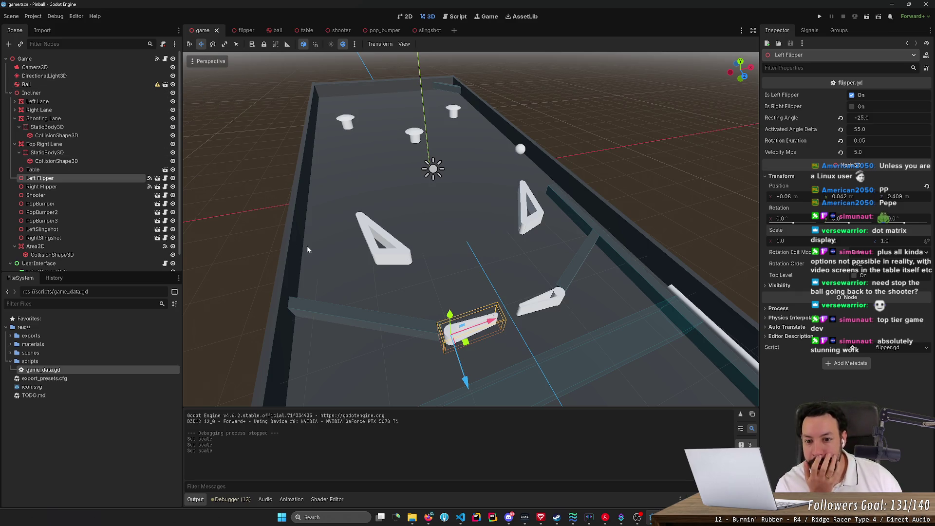
Step: Select the LeftSlingshot and RightSlingshot in the table scene
left_click(397, 243)
left_click(521, 222)
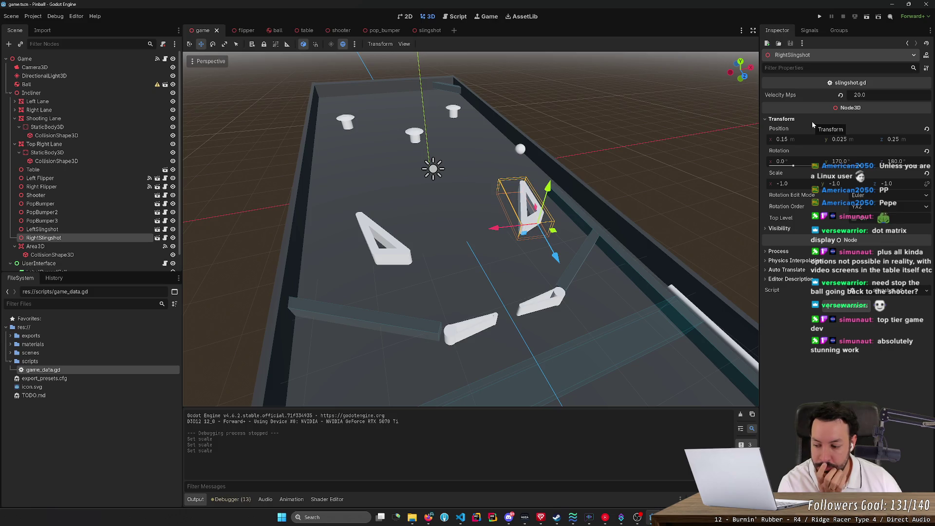
scroll(619, 164, "down", 1)
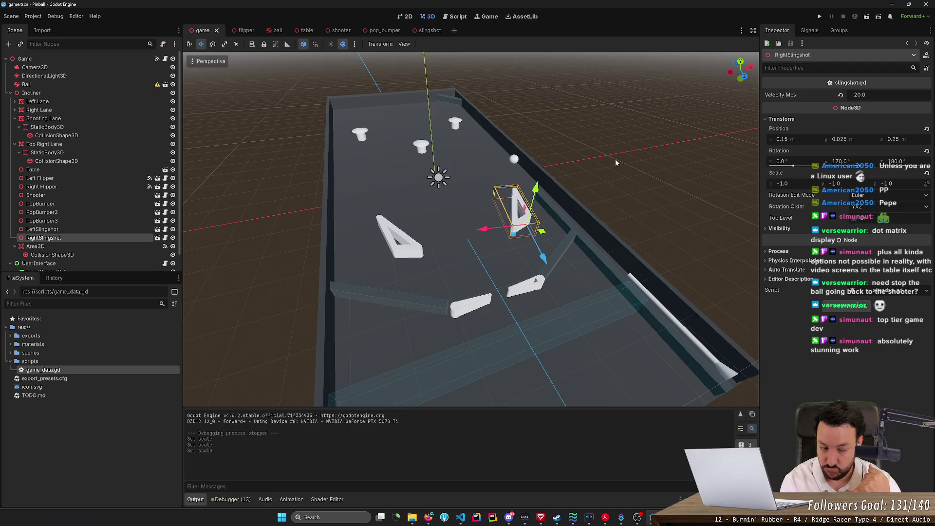
scroll(133, 189, "down", 1)
scroll(124, 244, "up", 1)
scroll(123, 248, "down", 1)
Step: Make the hidden Label under UserInterface visible and rename it LabelPoints
left_click(116, 262)
left_click(172, 263)
left_click(156, 262)
type("Poi")
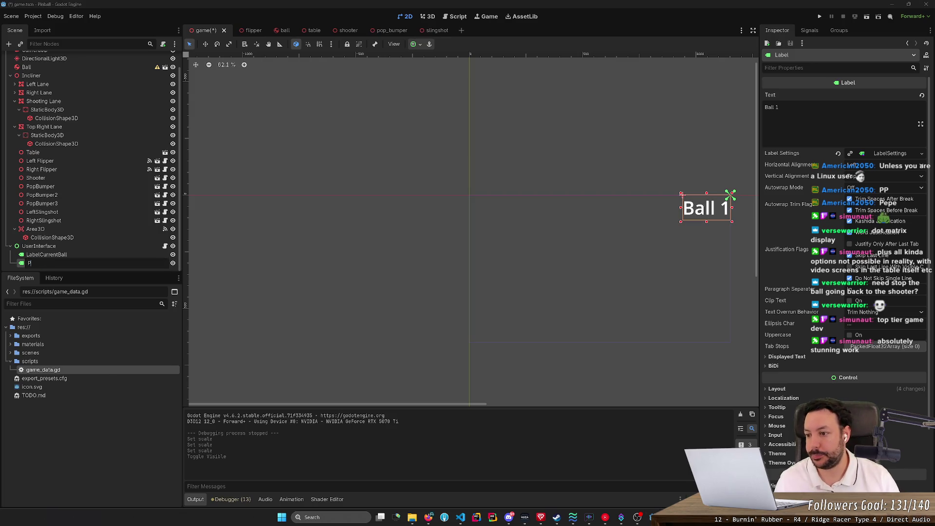
type("ntsCurren")
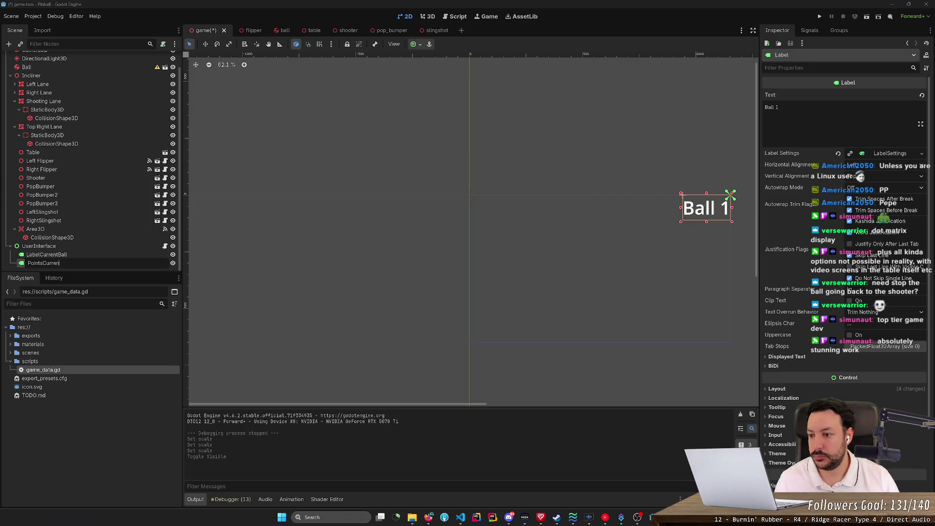
key("BackSpace")
key("BackSpace")
key("BackSpace")
type("LabelPo")
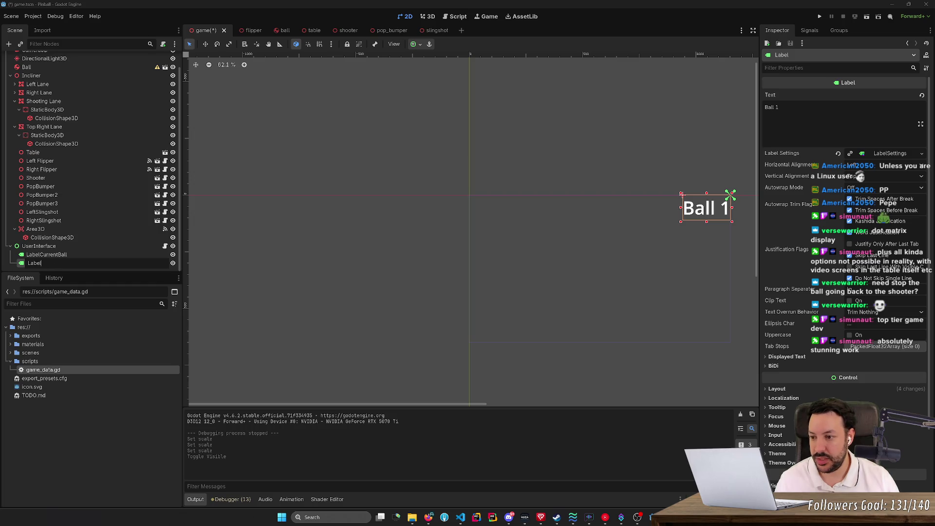
type("ints")
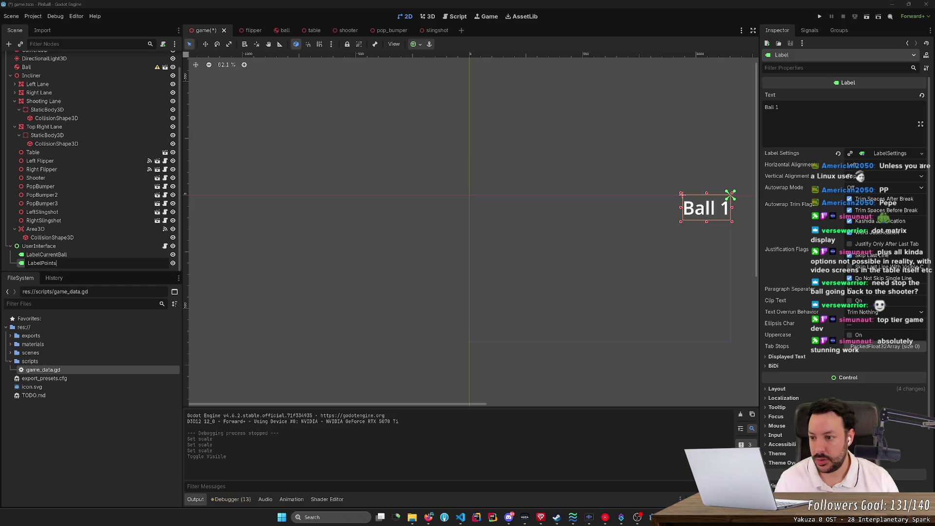
key("Return")
Step: Set LabelPoints' text to '$ 0' with Right horizontal alignment
left_click(818, 110)
key("ctrl+a")
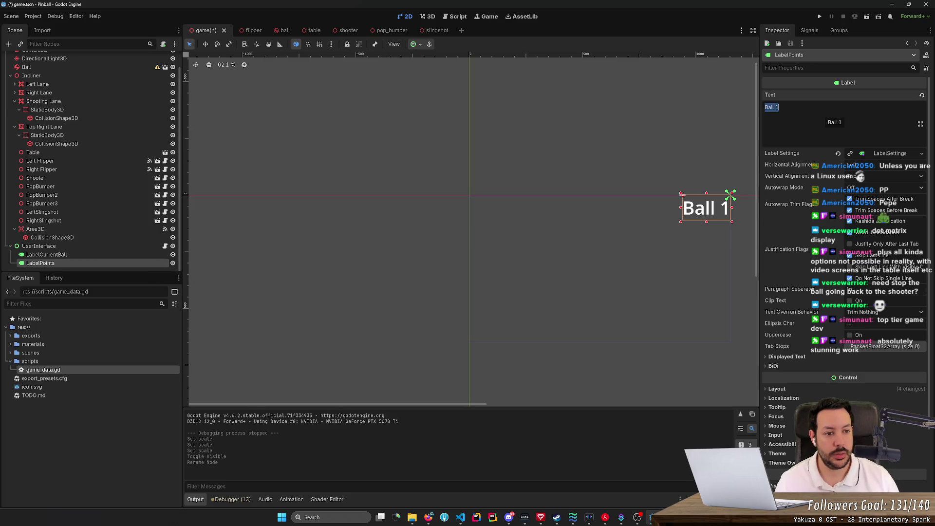
type("$")
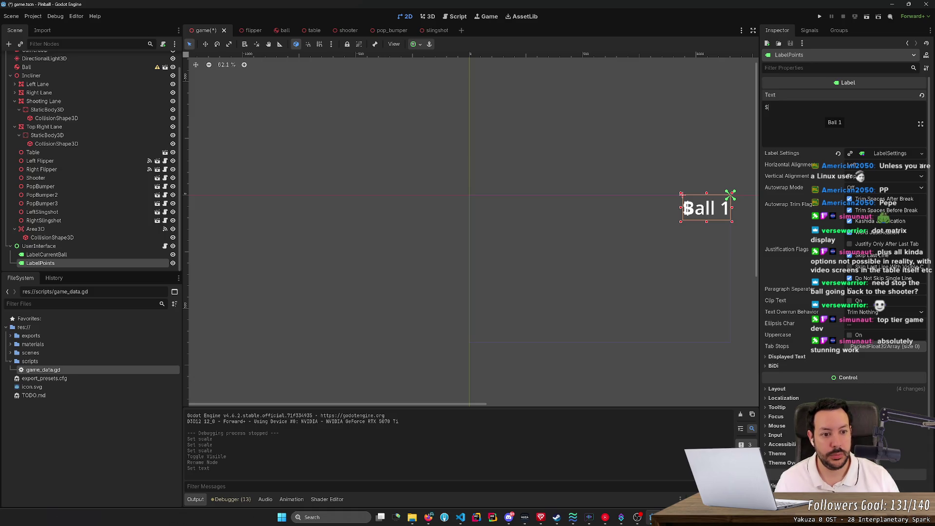
type(" 0")
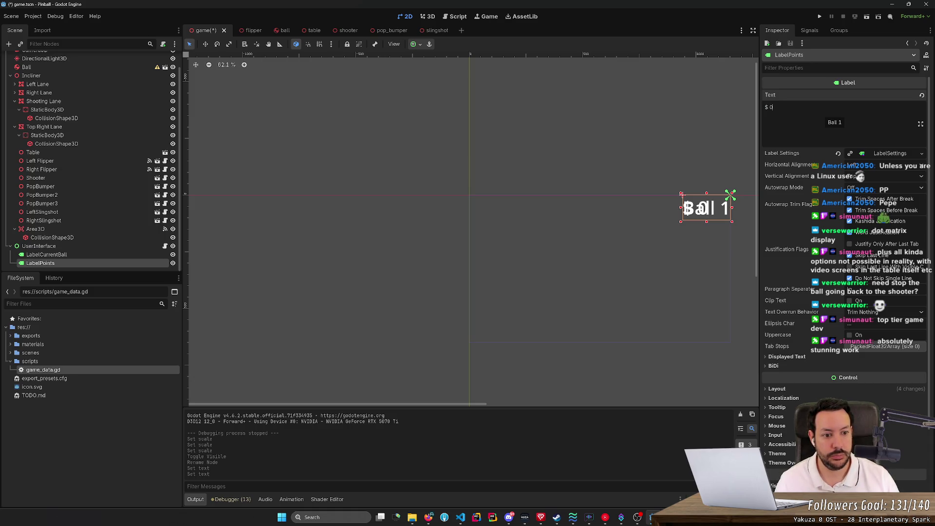
mouse_move(831, 191)
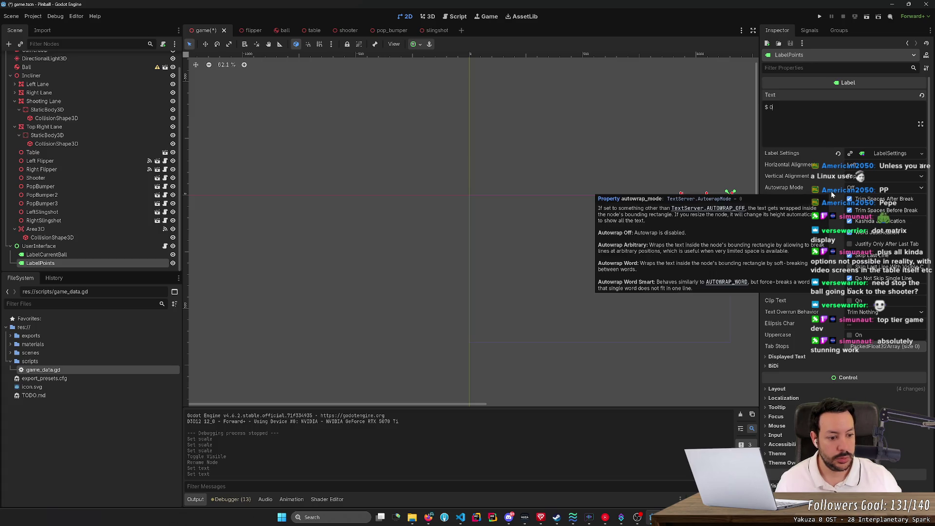
left_click(871, 166)
left_click(868, 196)
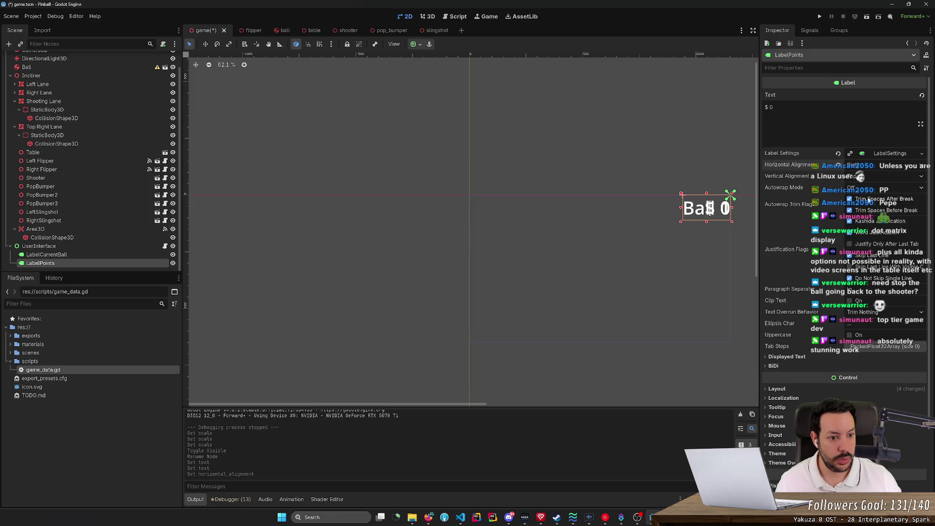
Step: Change LabelCurrentBall's horizontal alignment, move LabelPoints just below Ball 1, and run the project
left_click(110, 254)
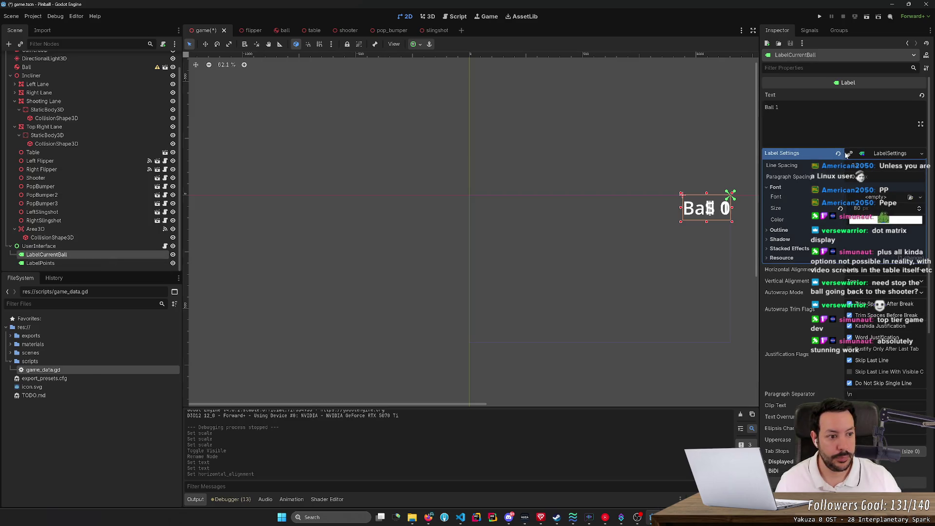
left_click(869, 270)
left_click(865, 302)
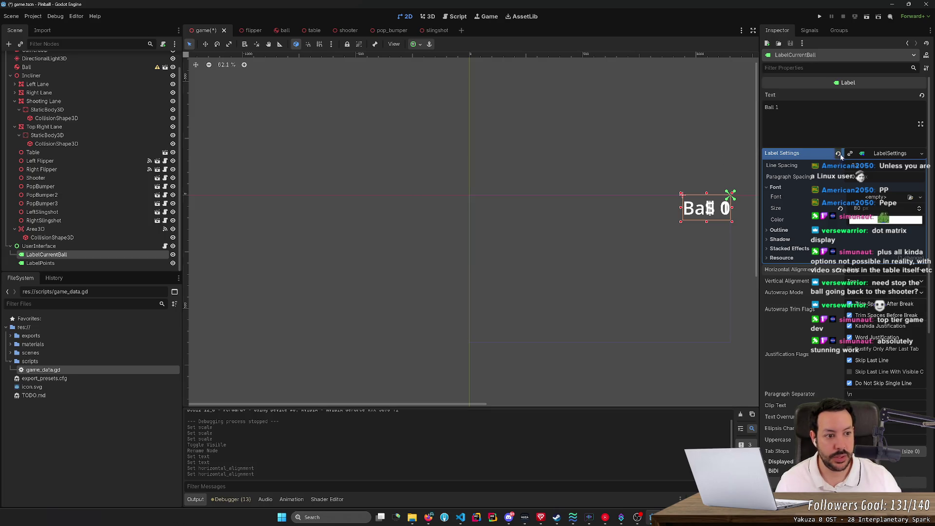
scroll(844, 133, "down", 3)
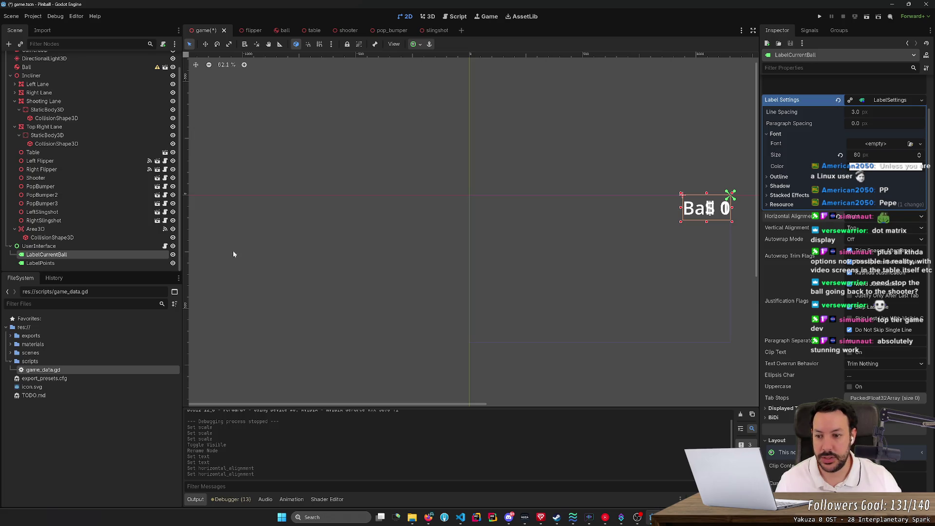
left_click_drag(702, 209, 701, 230)
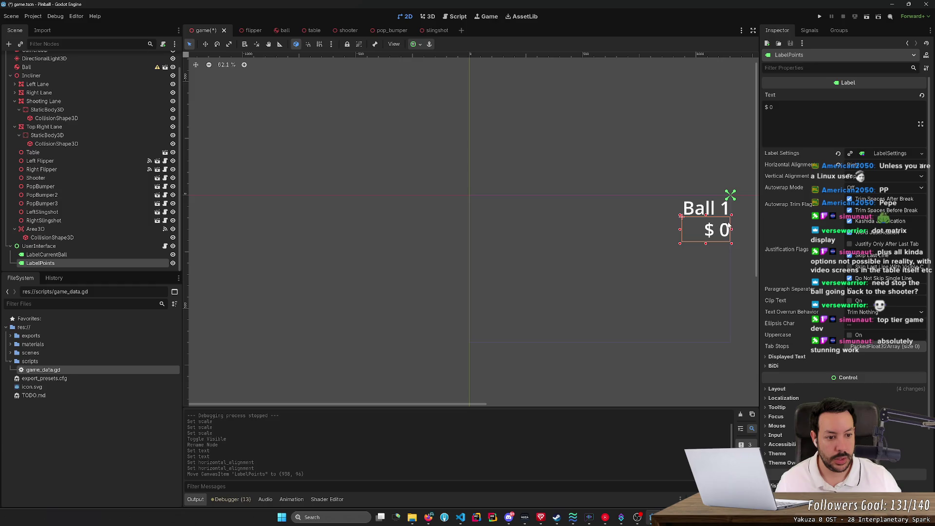
left_click(820, 16)
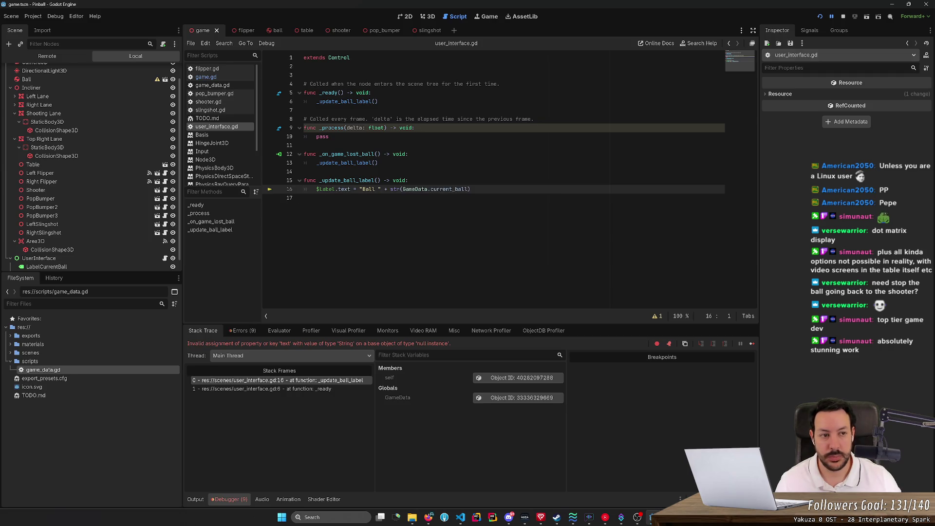
left_click(843, 17)
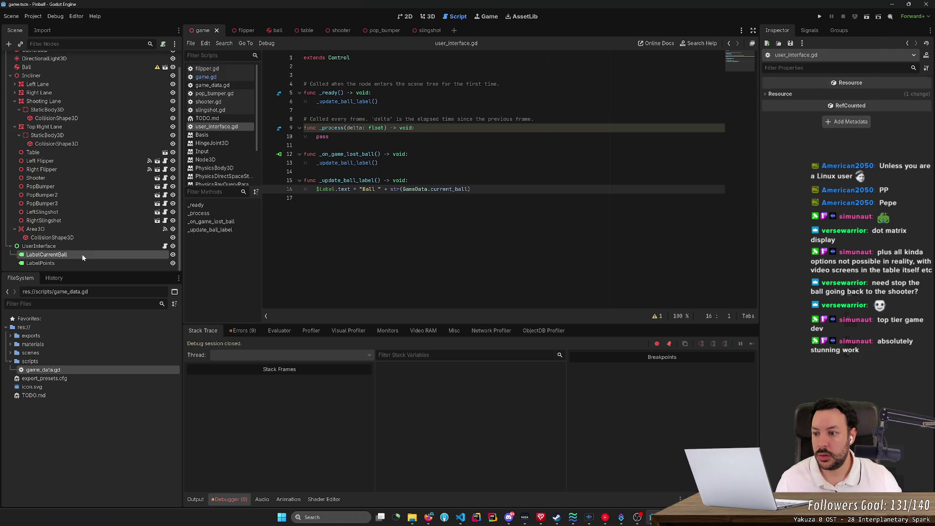
double_click(47, 254)
left_click(333, 189)
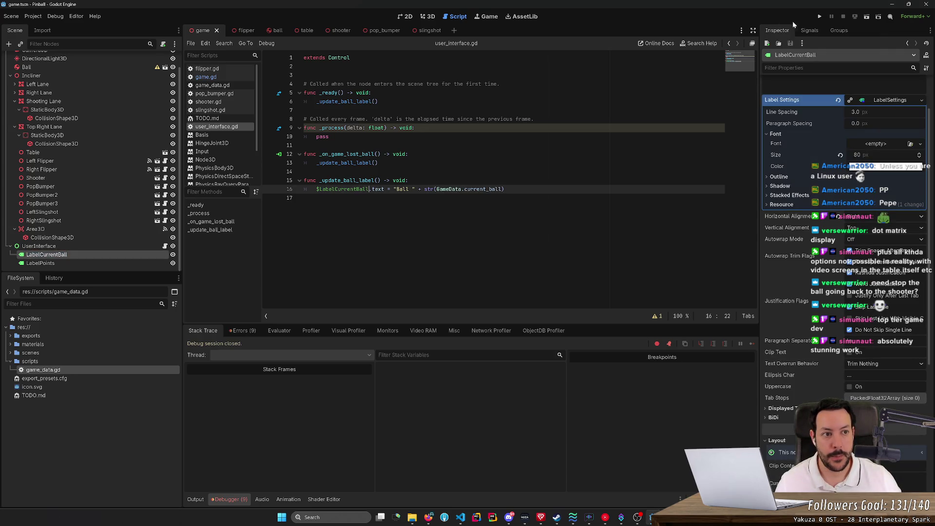
left_click(820, 17)
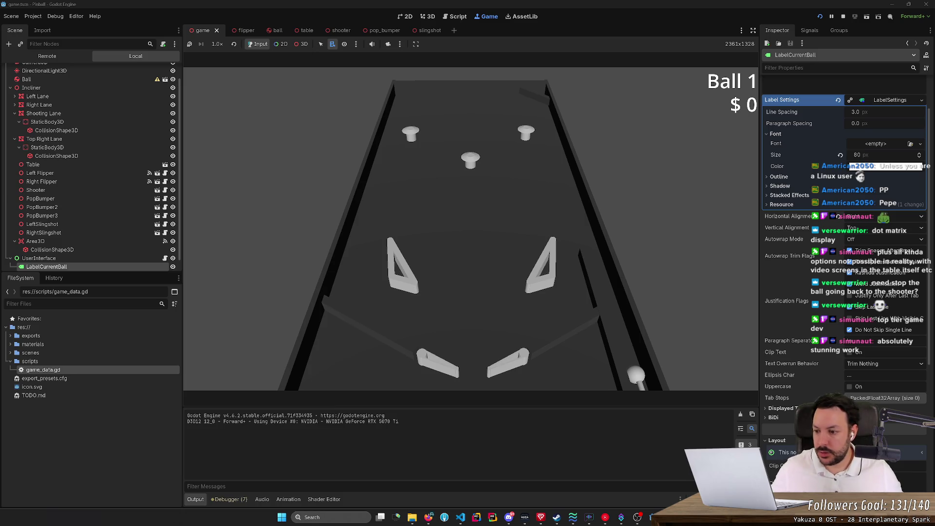
right_click(50, 361)
mouse_move(81, 367)
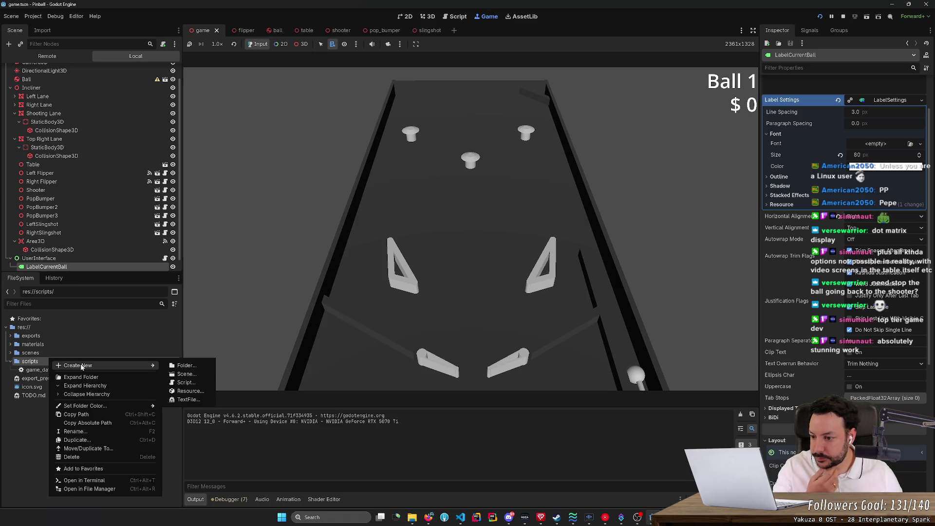
Step: Create a new script at res://scripts/pinball_element.gd from the scripts folder
left_click(184, 383)
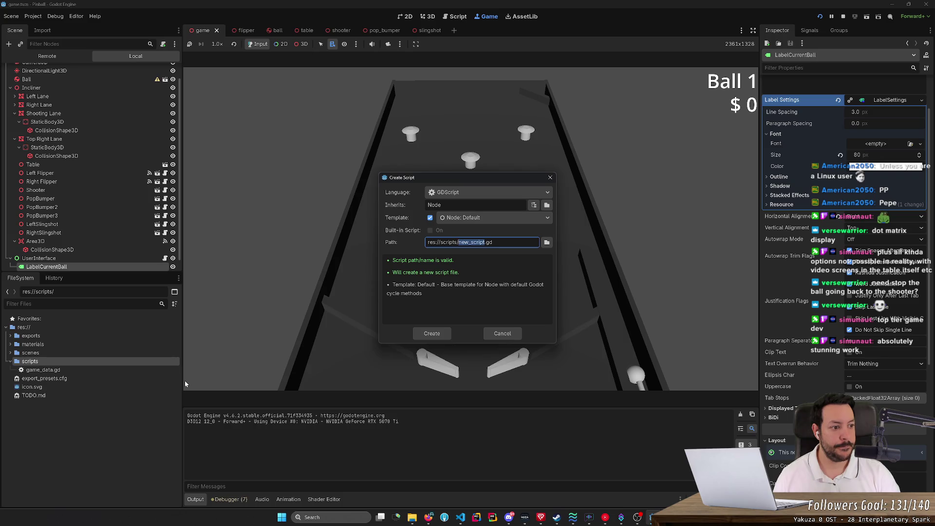
type("playab")
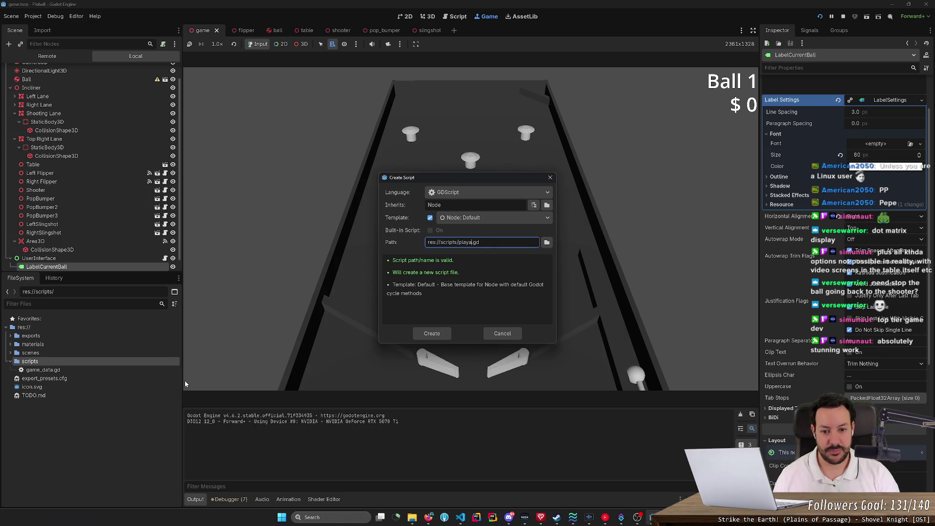
type("le")
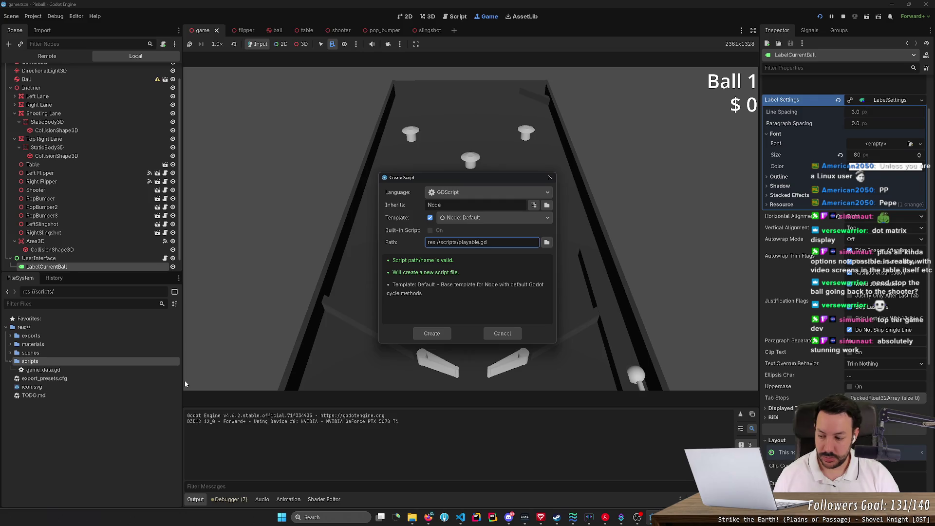
key("BackSpace")
key("BackSpace")
key("BackSpace")
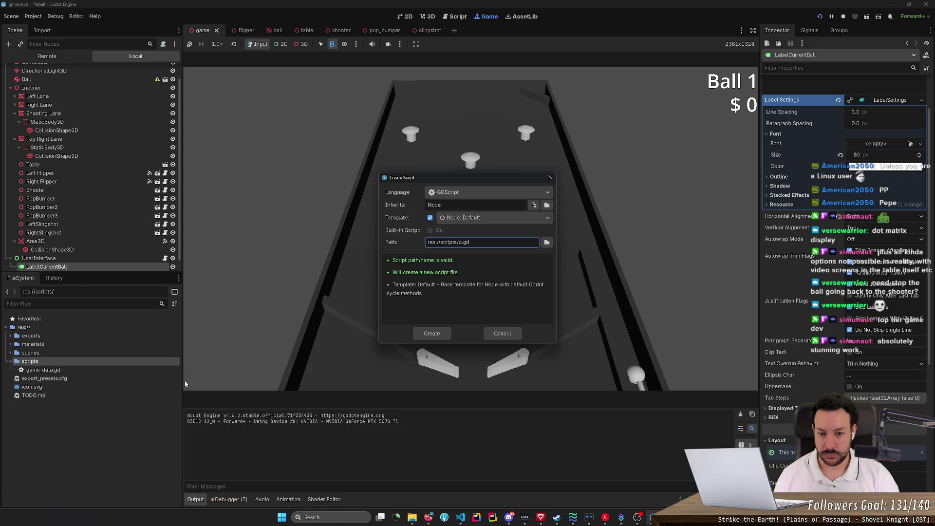
key("BackSpace")
type("score_e")
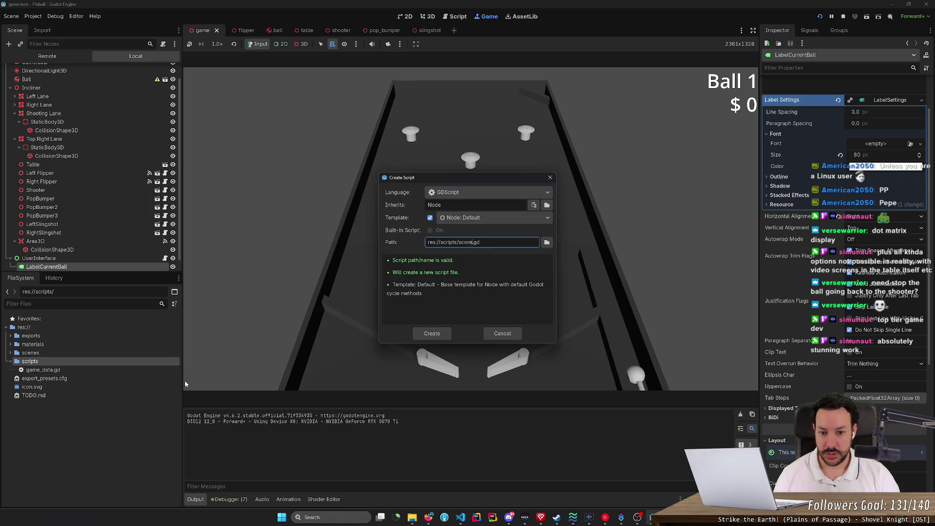
type("leme")
type("nt")
key("BackSpace")
key("BackSpace")
key("BackSpace")
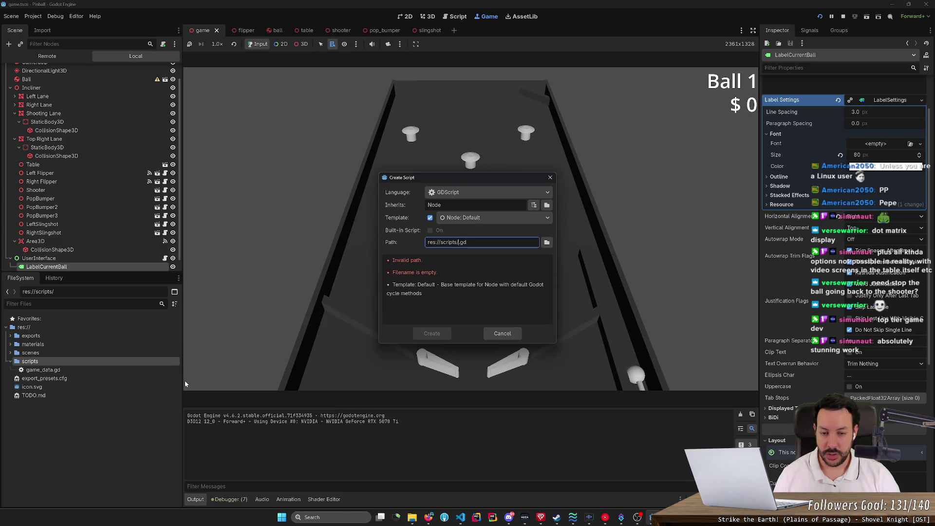
mouse_move(436, 180)
left_mouse_down()
mouse_move(265, 101)
mouse_move(243, 78)
left_mouse_up()
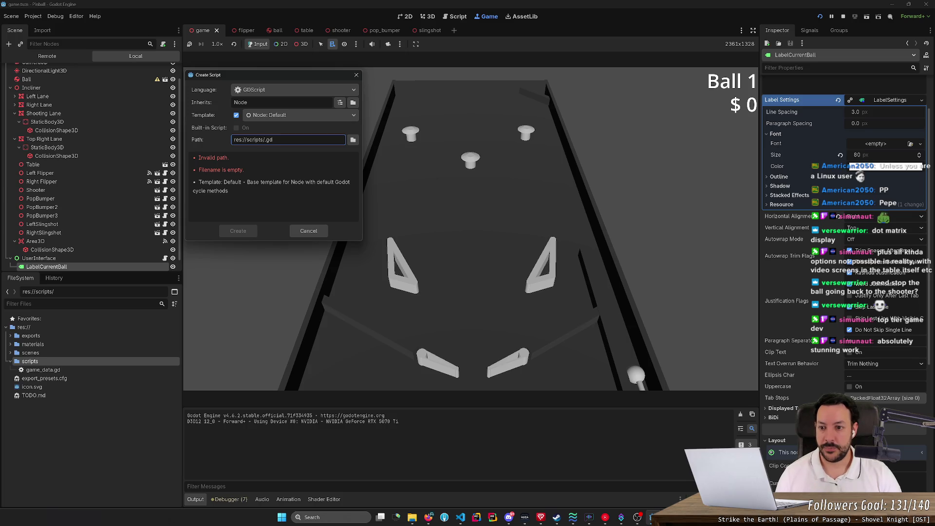
type("pi")
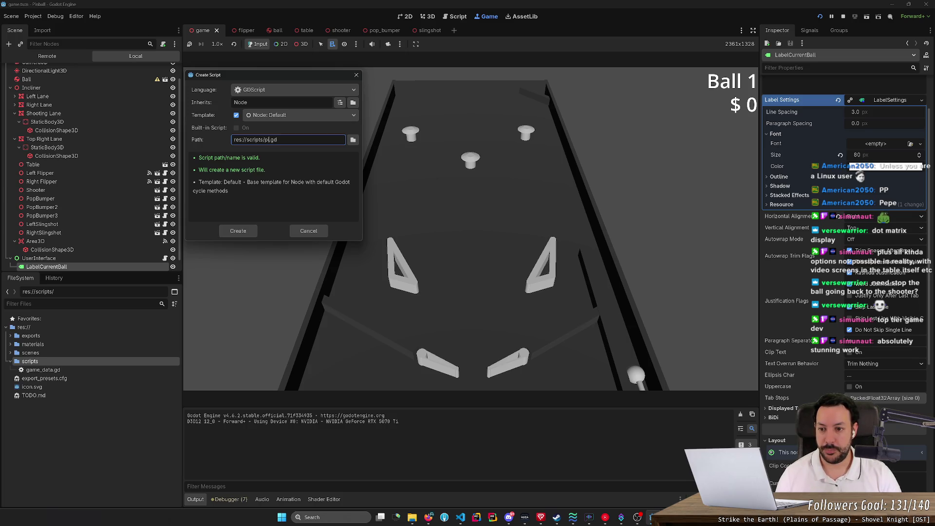
type("nball_elem")
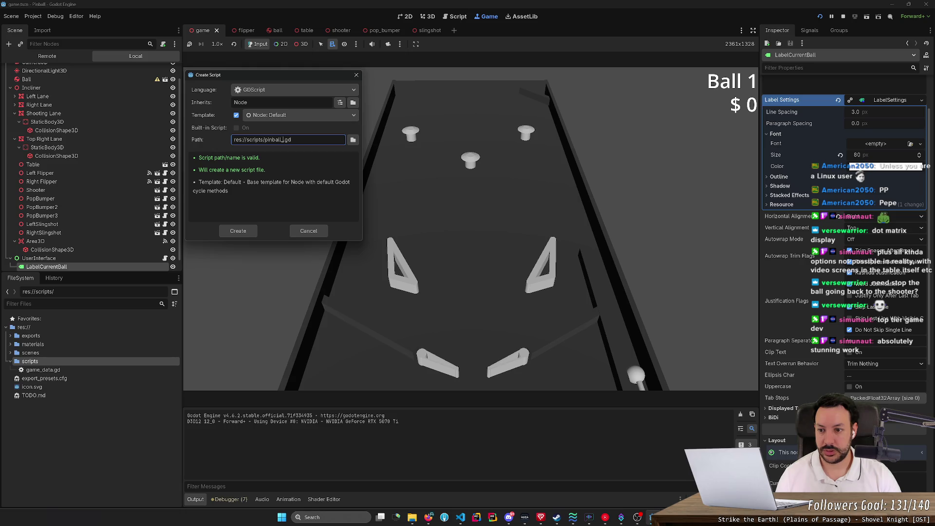
type("ent")
key("BackSpace")
key("BackSpace")
key("BackSpace")
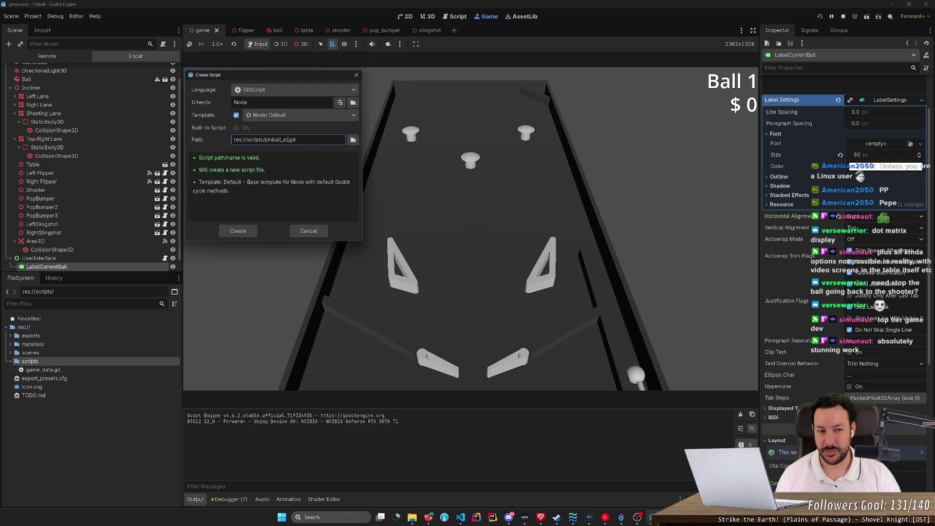
type("ement")
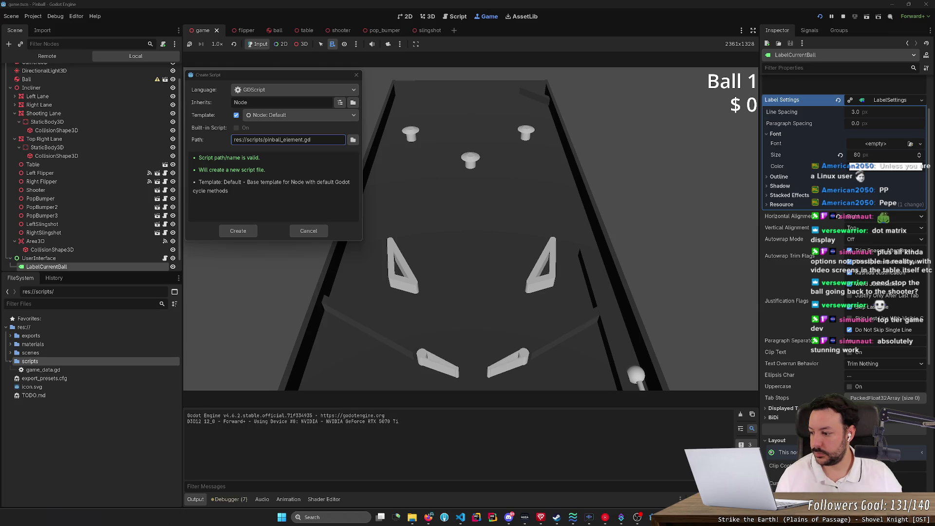
left_click(239, 231)
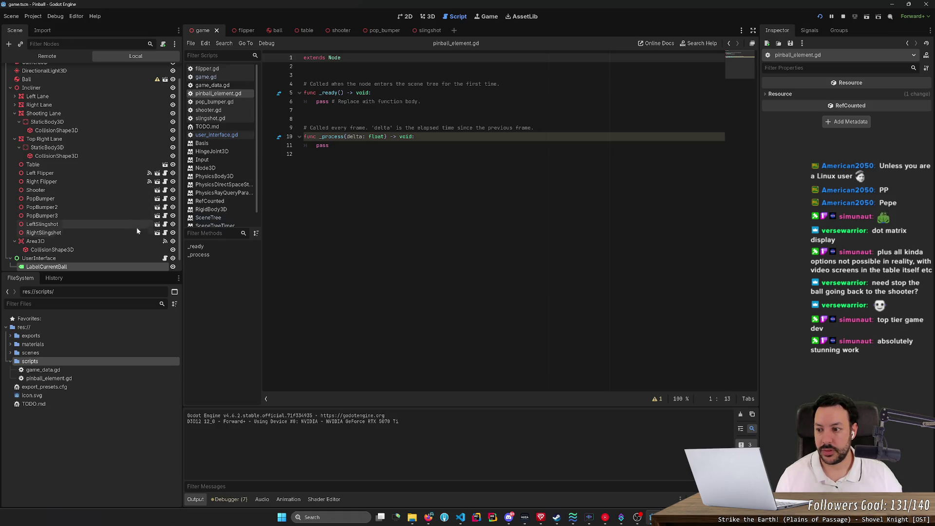
Step: Delete the blank line under extends Node, then expand scenes/elements in the FileSystem dock
left_click(304, 75)
key("Delete")
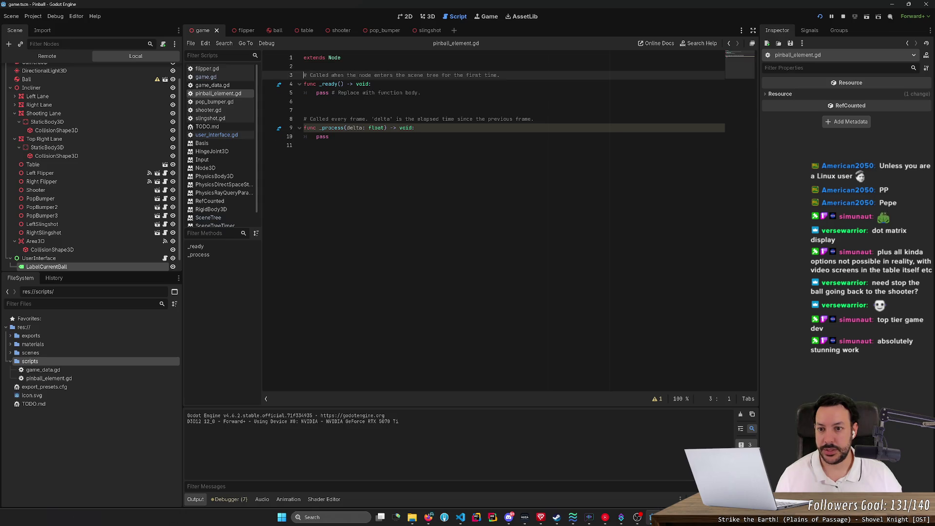
scroll(142, 203, "up", 2)
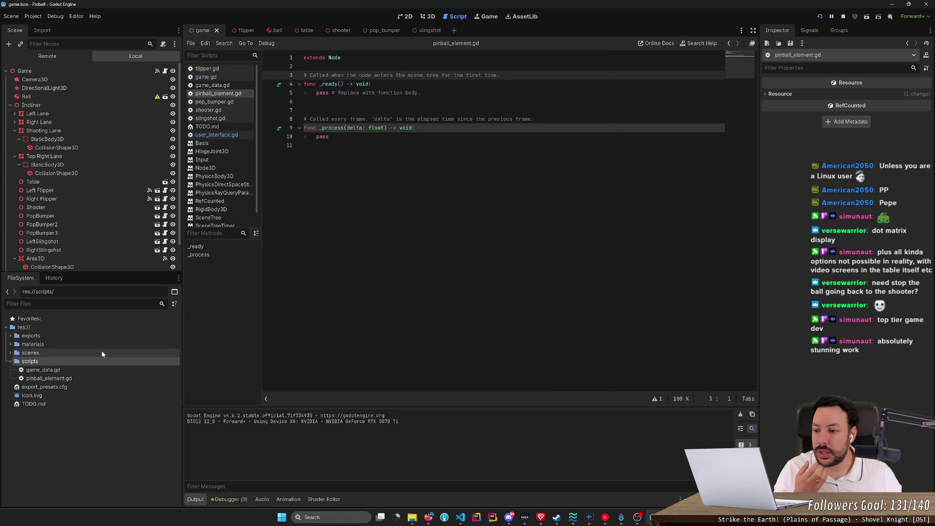
left_click(10, 353)
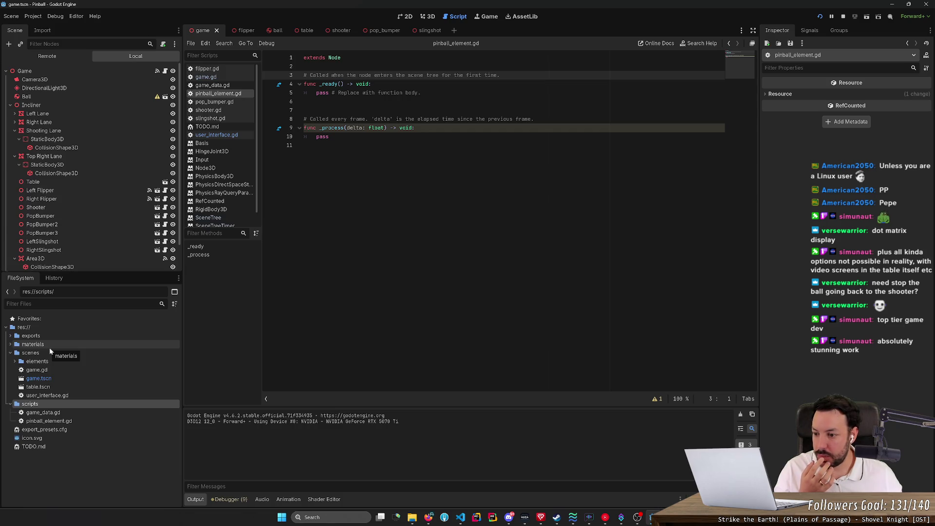
double_click(33, 361)
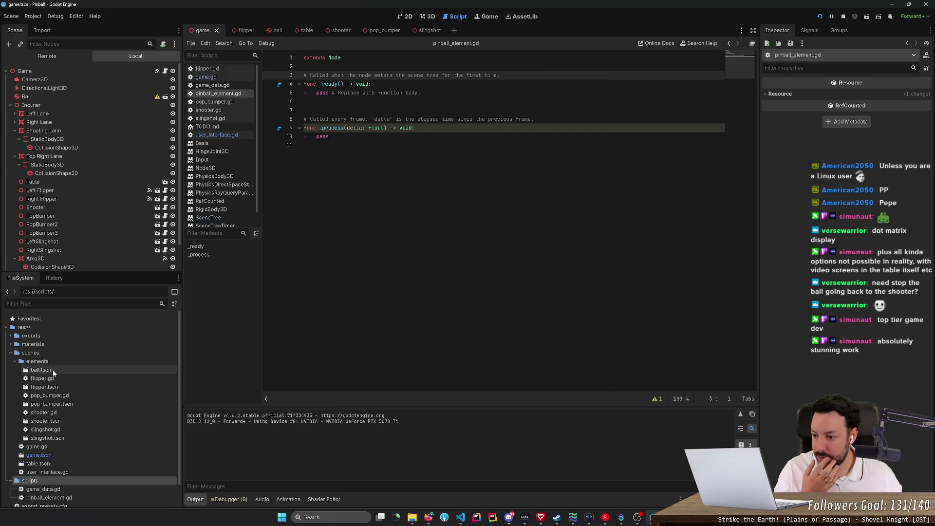
Step: Replace Node3D with PinballElement as flipper.gd's base class, then reopen pinball_element.gd
left_click(77, 378)
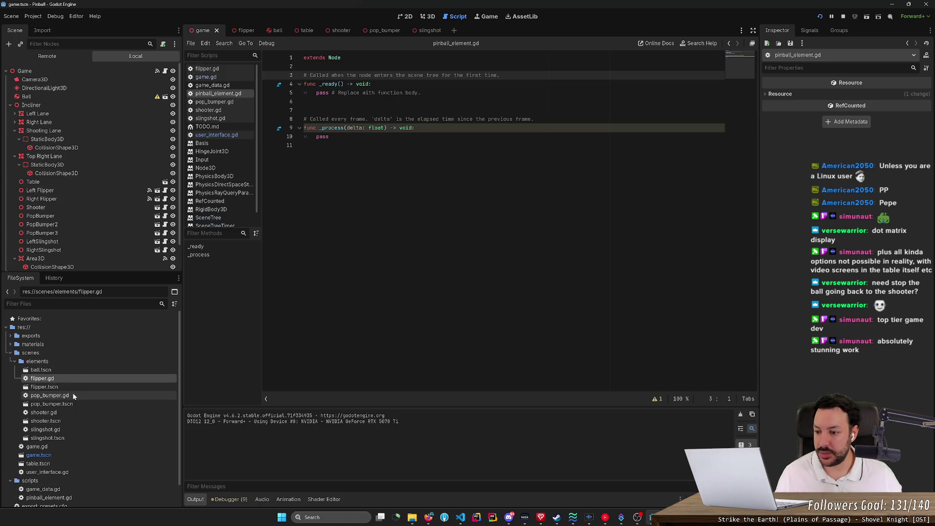
double_click(78, 378)
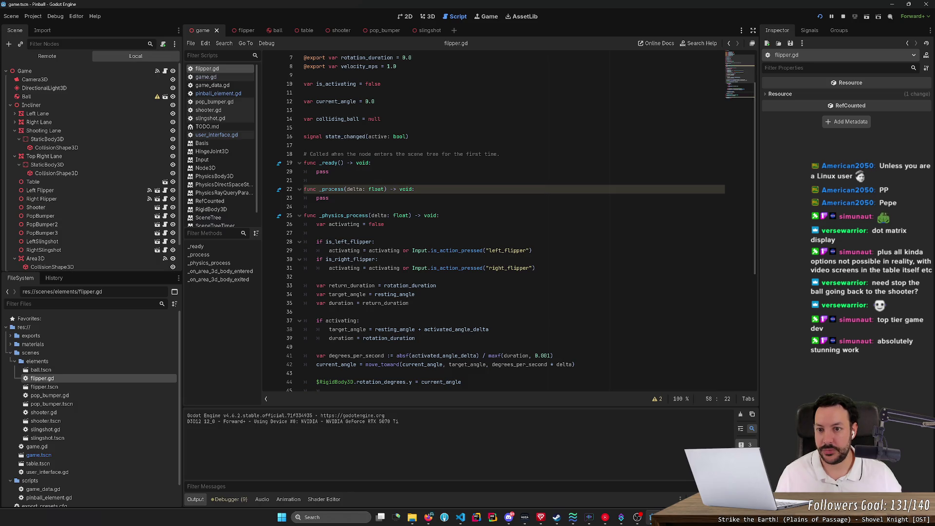
scroll(487, 219, "up", 2)
double_click(338, 57)
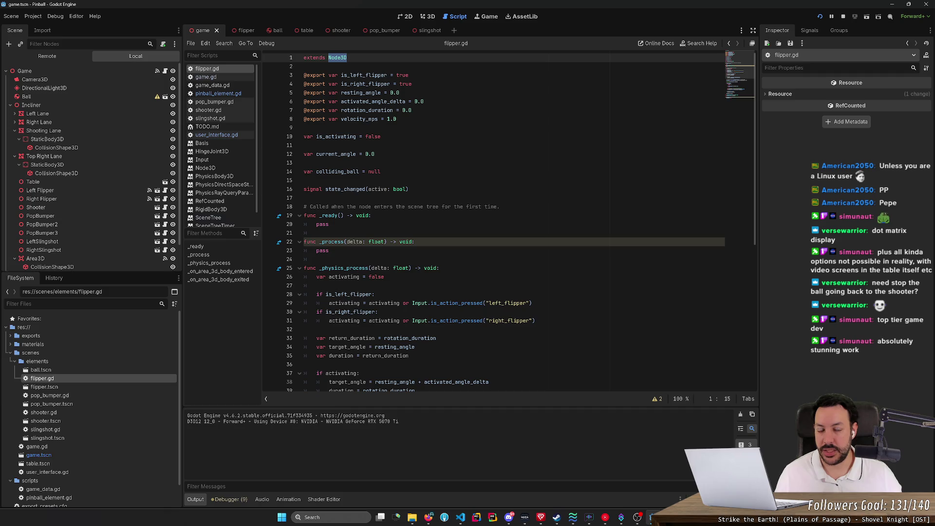
type("Pinba")
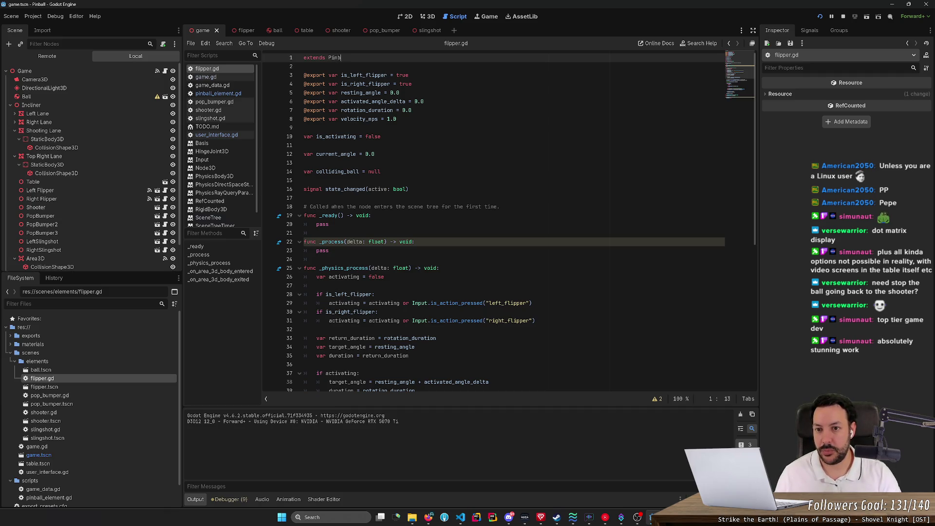
type("llElement")
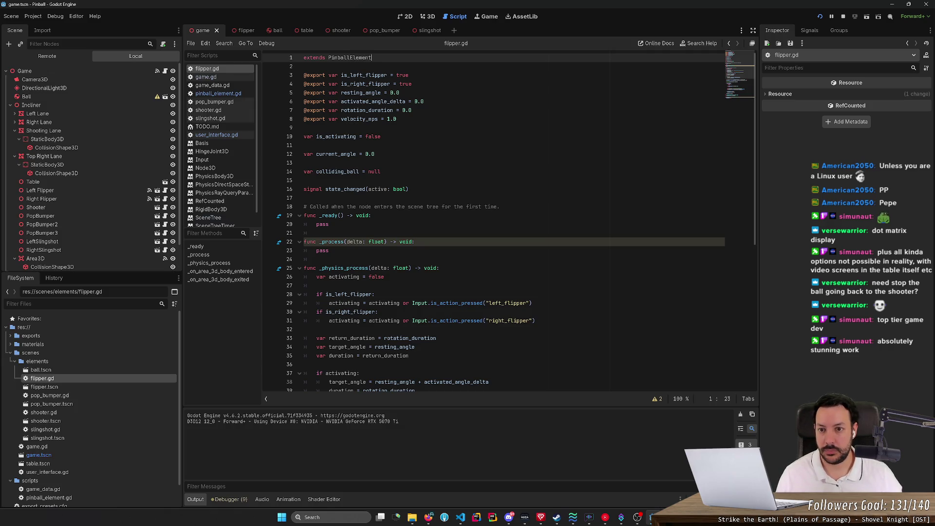
scroll(119, 370, "down", 2)
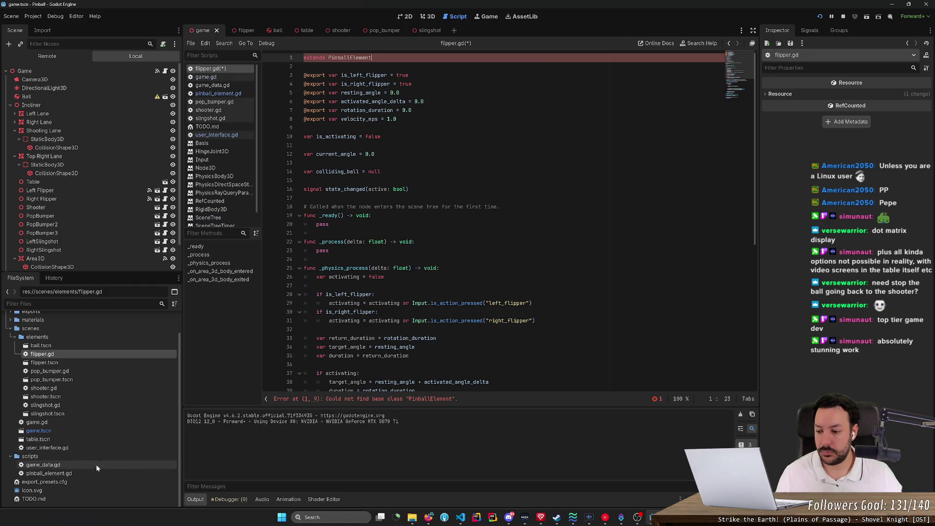
double_click(73, 473)
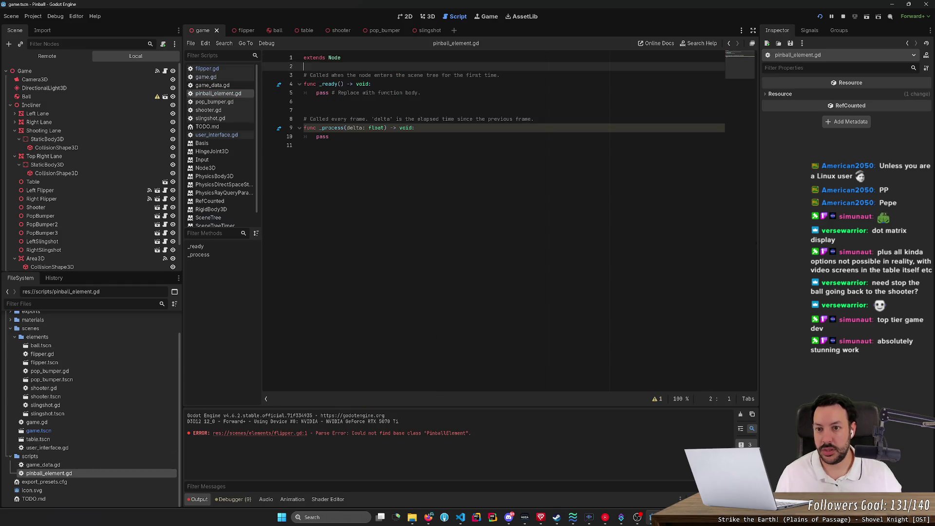
Step: Make line 1 of pinball_element.gd read 'class PinballElement extends Node', then switch to the browser docs
key("Return")
type("ckass")
key("BackSpace")
key("BackSpace")
type("las")
key("BackSpace")
key("BackSpace")
key("BackSpace")
key("Up")
type("class PinballElement")
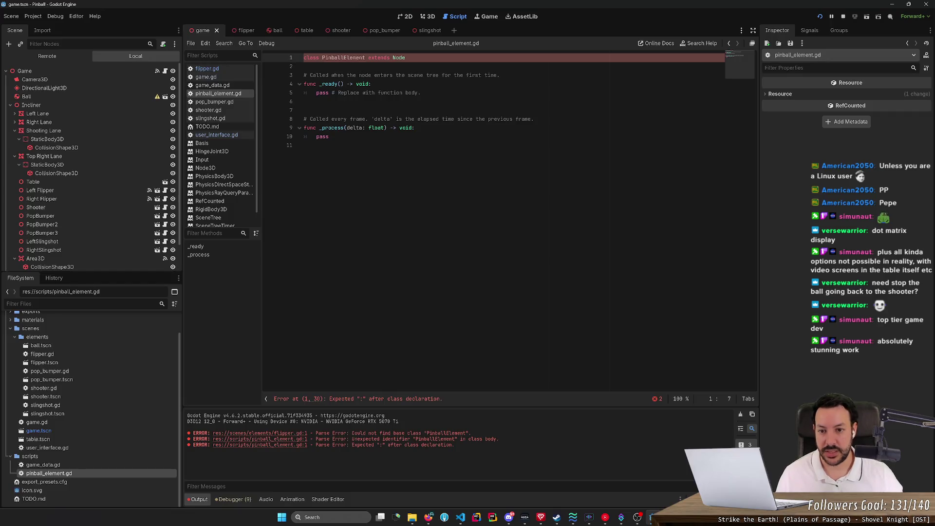
left_click(427, 517)
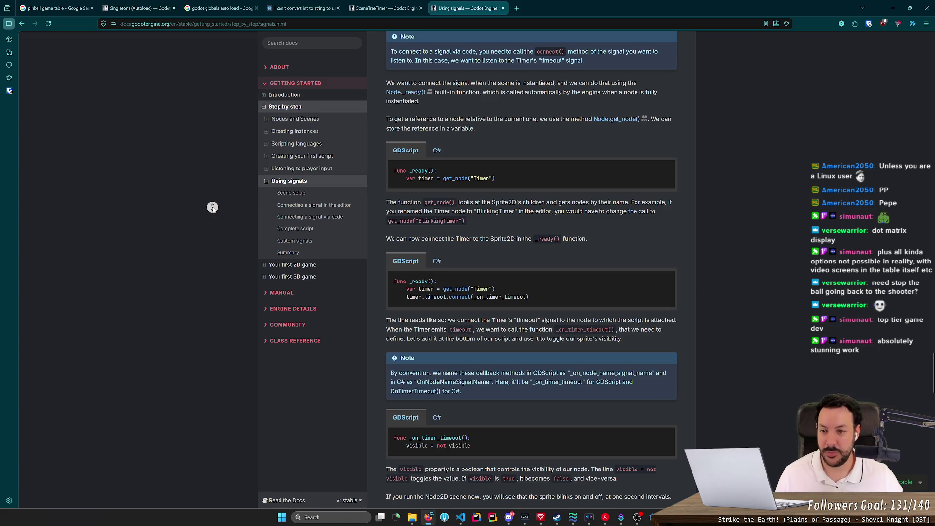
Step: Expand the Your first 3D game Contents list and its tutorial subsections in the docs sidebar
scroll(212, 207, "up", 3)
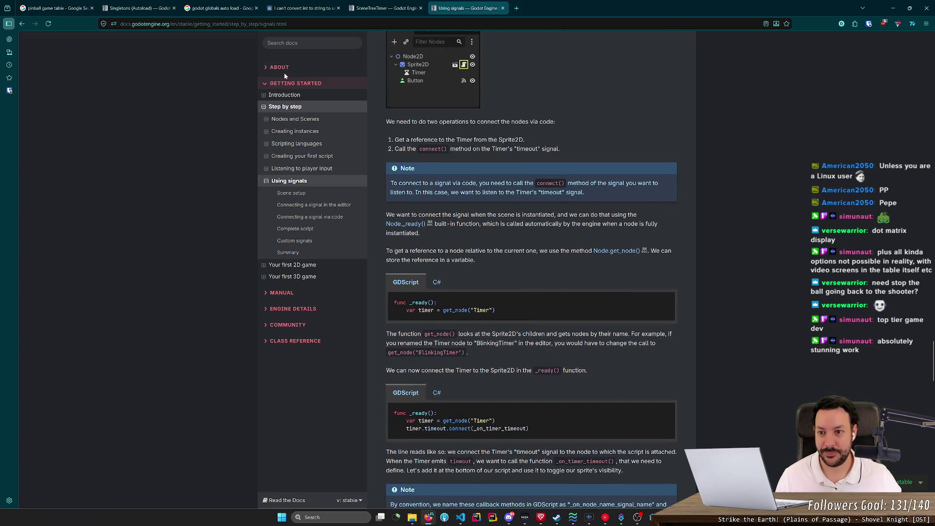
left_click(266, 181)
left_click(266, 209)
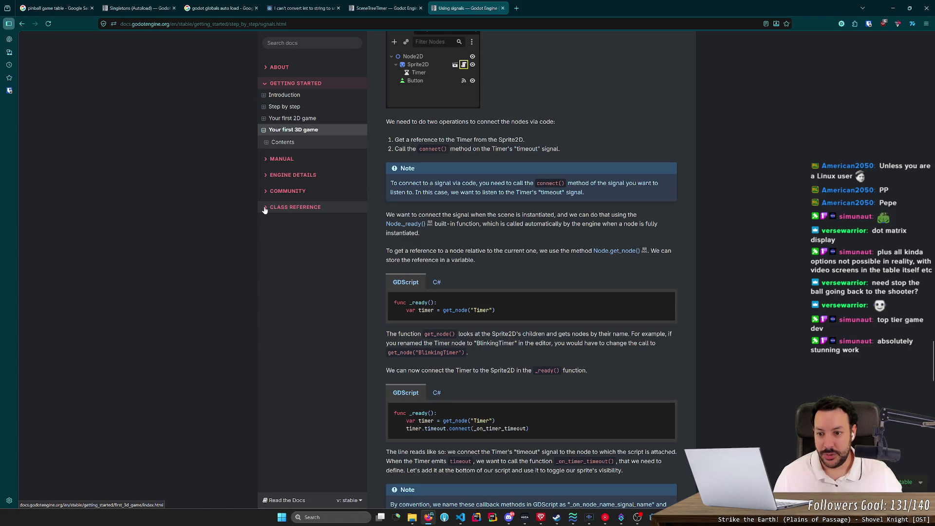
left_click(262, 146)
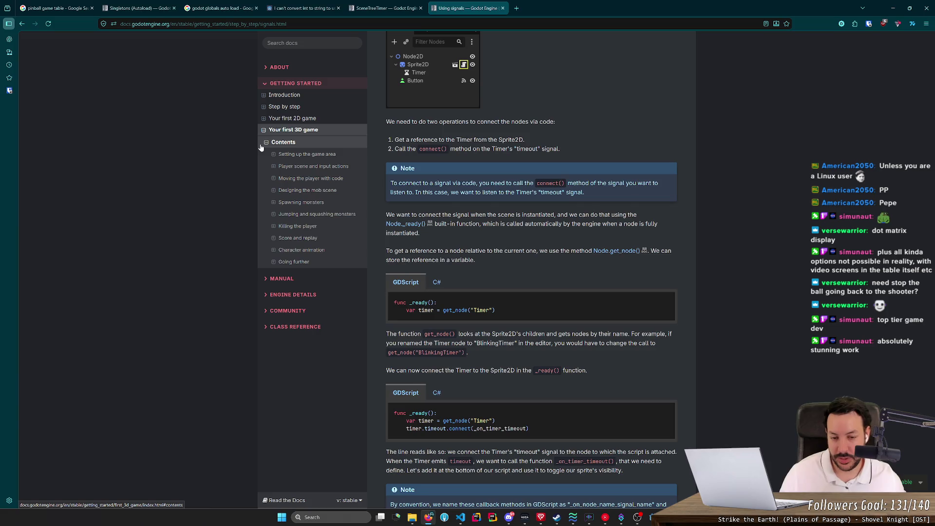
scroll(292, 161, "up", 5)
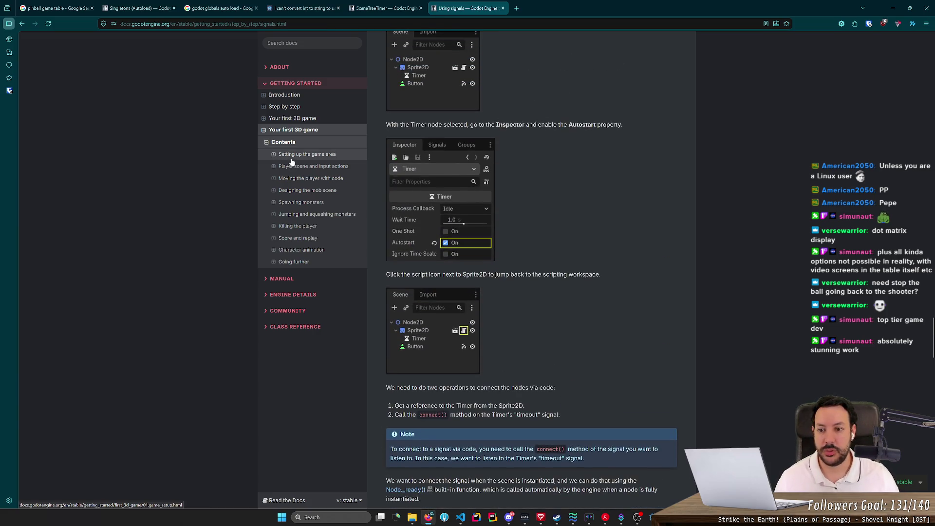
left_click(263, 132)
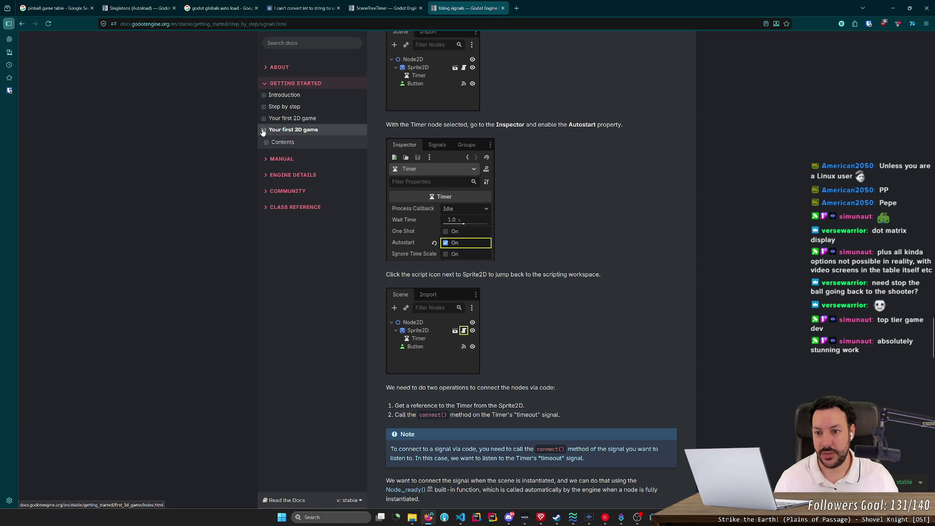
left_click(267, 144)
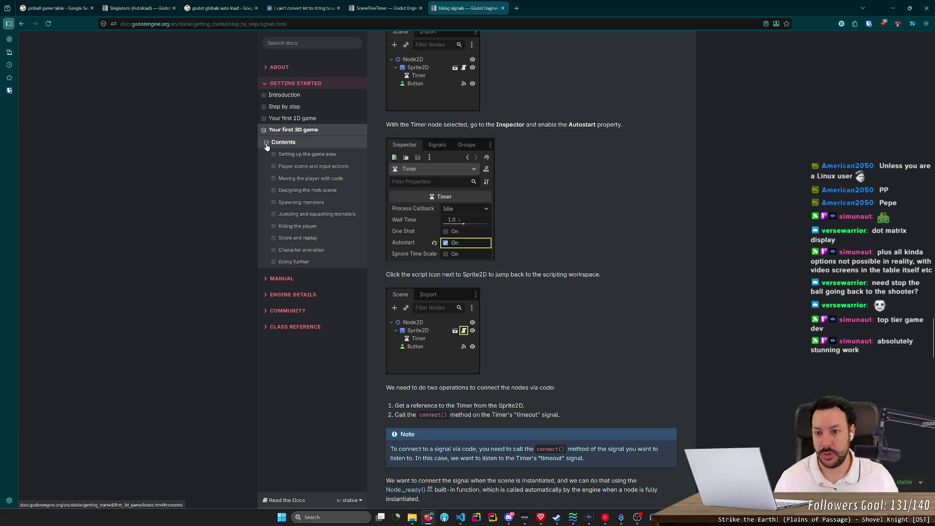
left_click(274, 205)
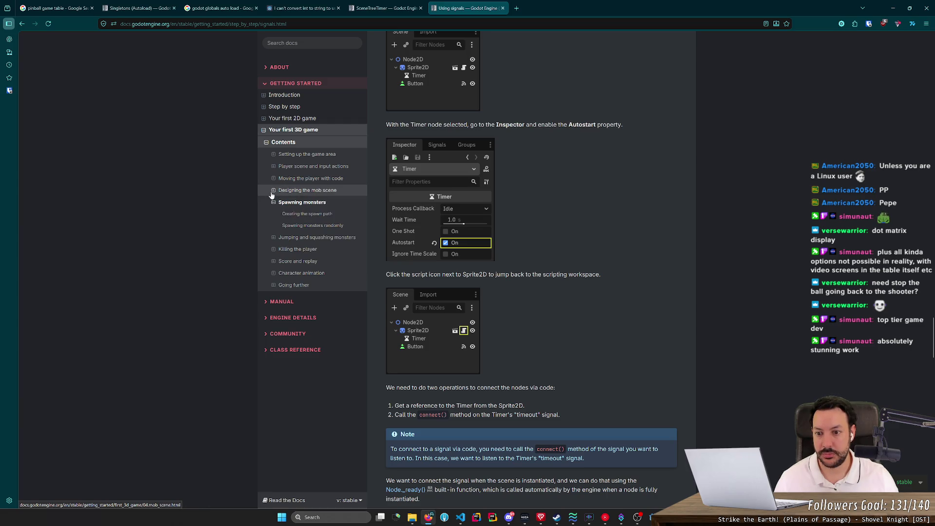
left_click(272, 181)
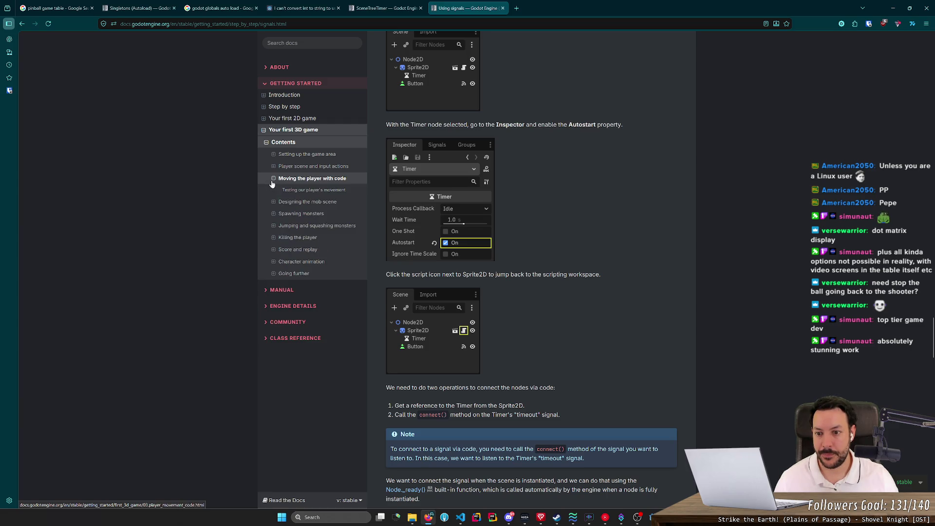
left_click(272, 169)
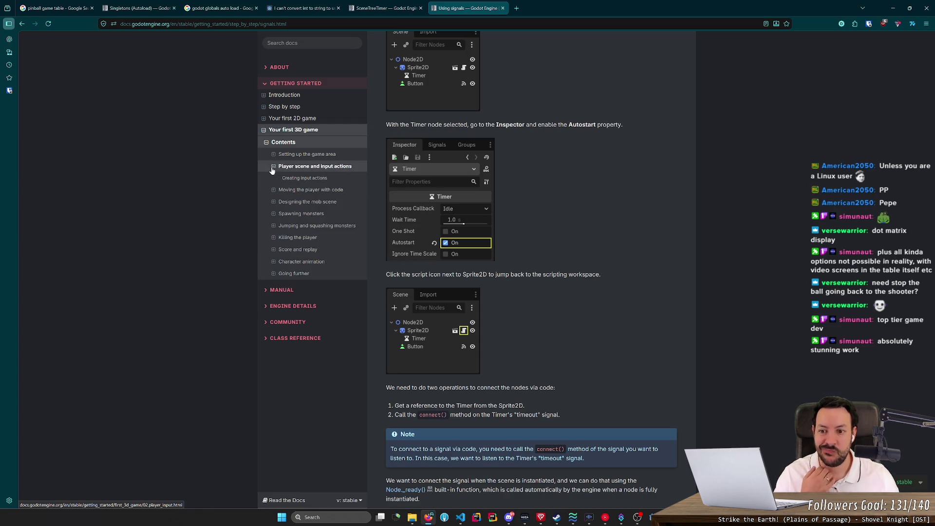
left_click(272, 190)
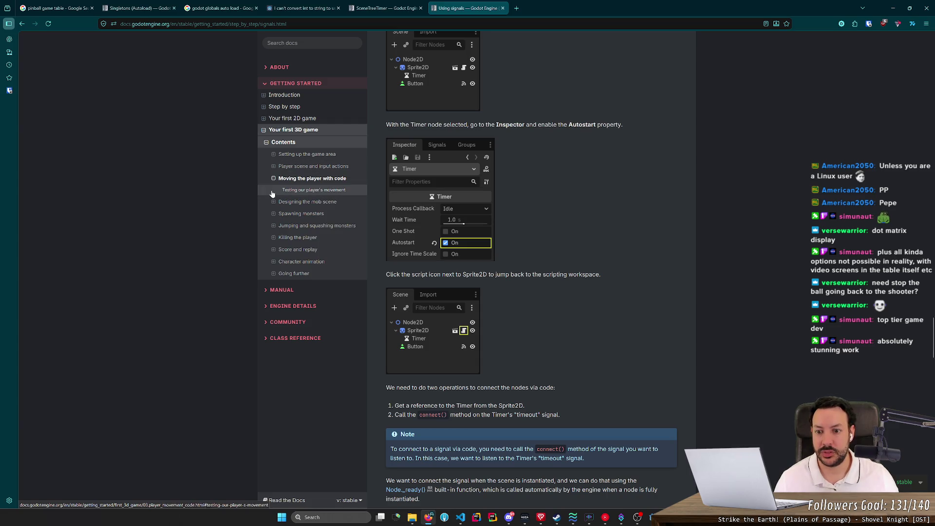
left_click(272, 202)
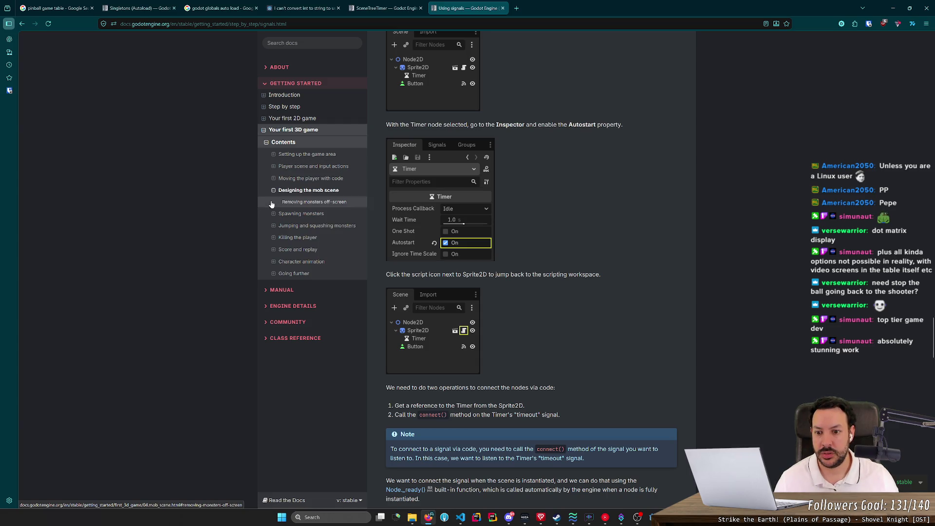
Step: Open Designing the mob scene and scroll to the complete mob.gd script
left_click(296, 191)
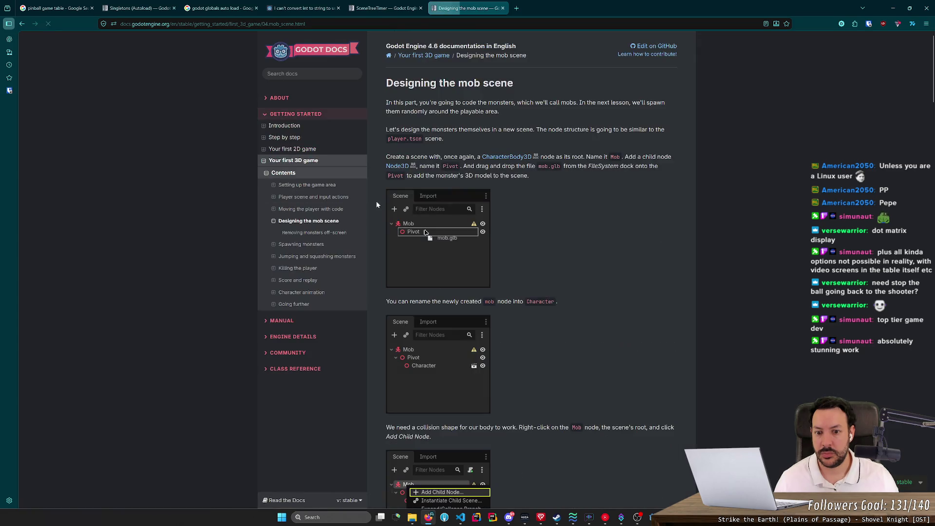
scroll(521, 234, "down", 3)
scroll(523, 251, "down", 5)
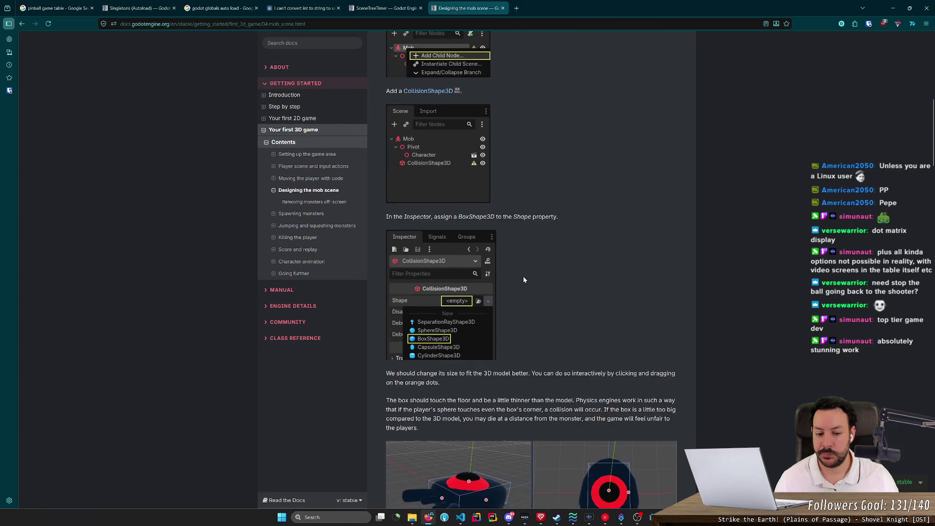
scroll(523, 280, "down", 10)
scroll(531, 194, "down", 7)
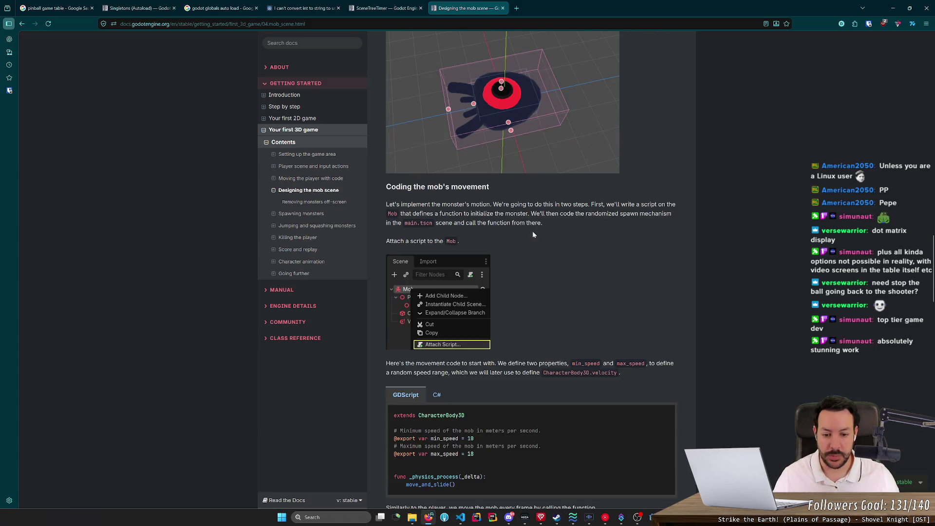
scroll(557, 238, "down", 3)
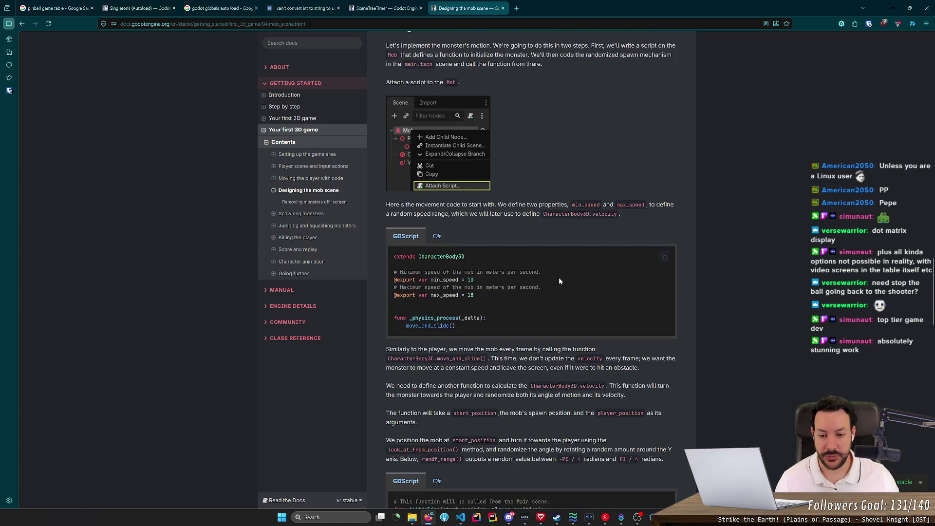
scroll(479, 240, "down", 11)
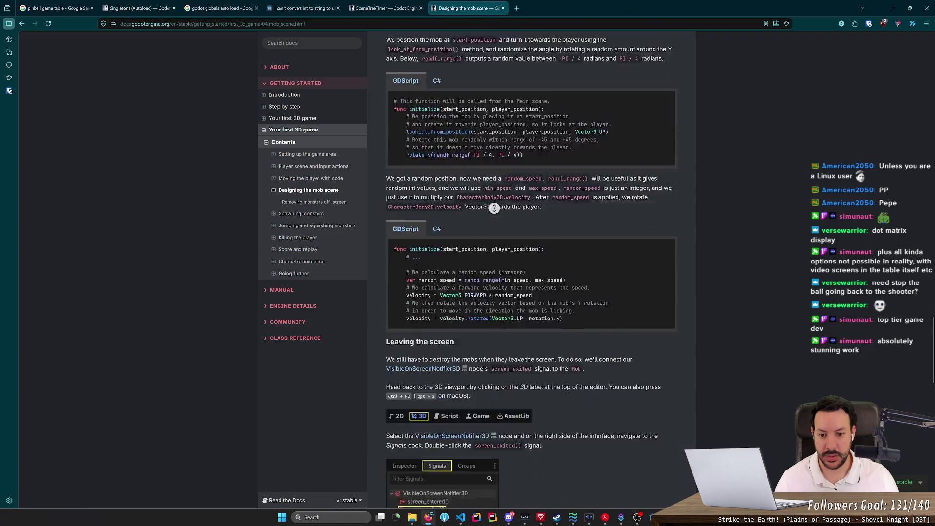
scroll(540, 279, "down", 12)
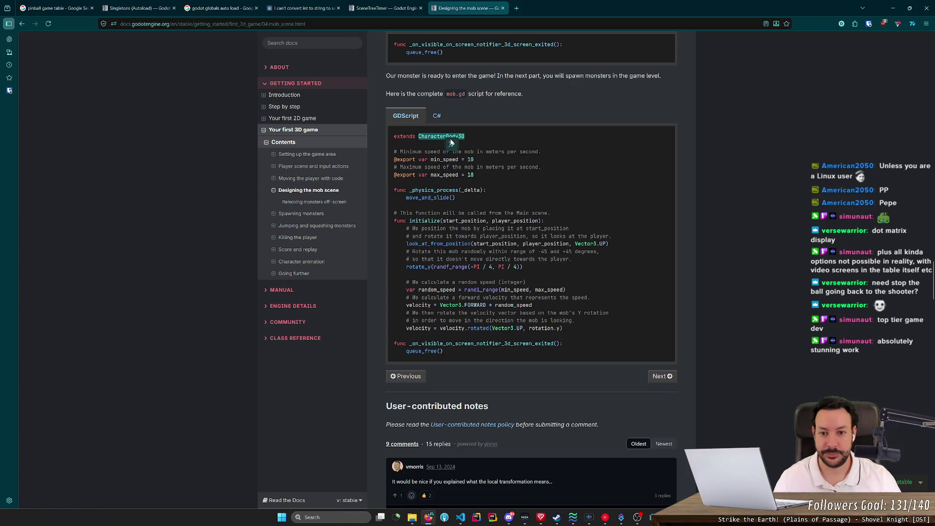
key("alt+Tab")
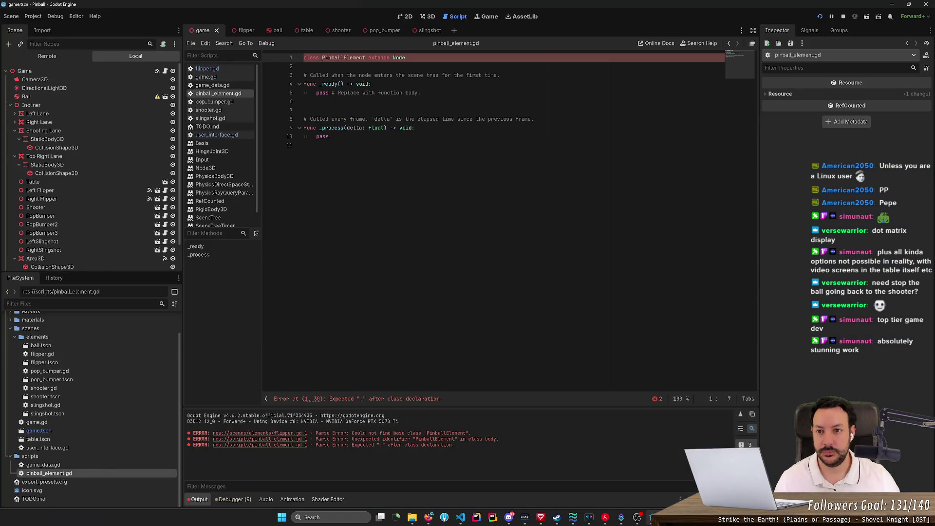
Step: Remove 'class PinballElement' from line 1, then open the Node and AudioStreamPlayer class references
key("shift+Home")
key("BackSpace")
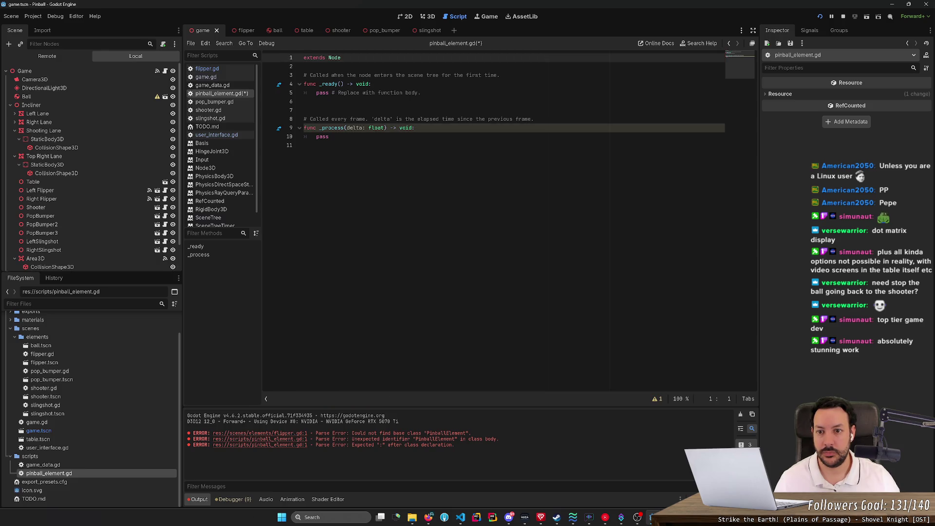
left_click(334, 57, "ctrl")
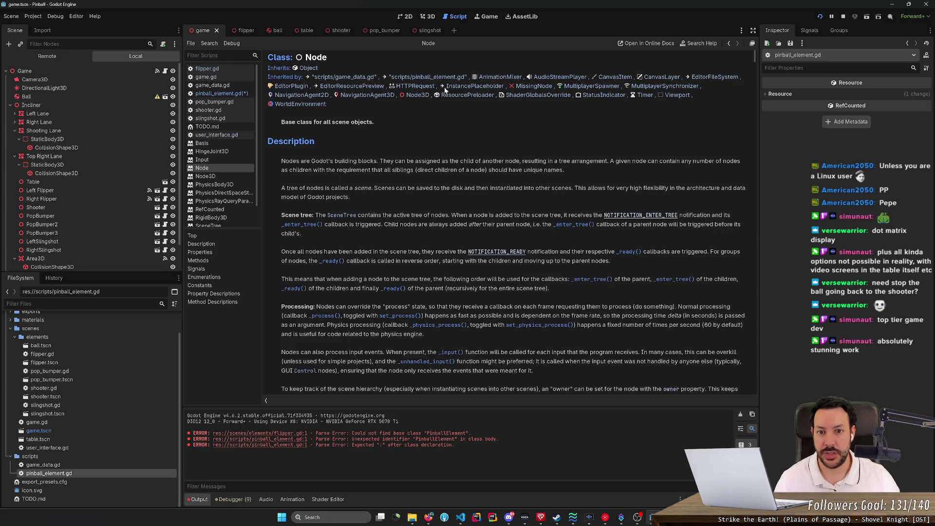
left_click(560, 77)
scroll(413, 148, "down", 5)
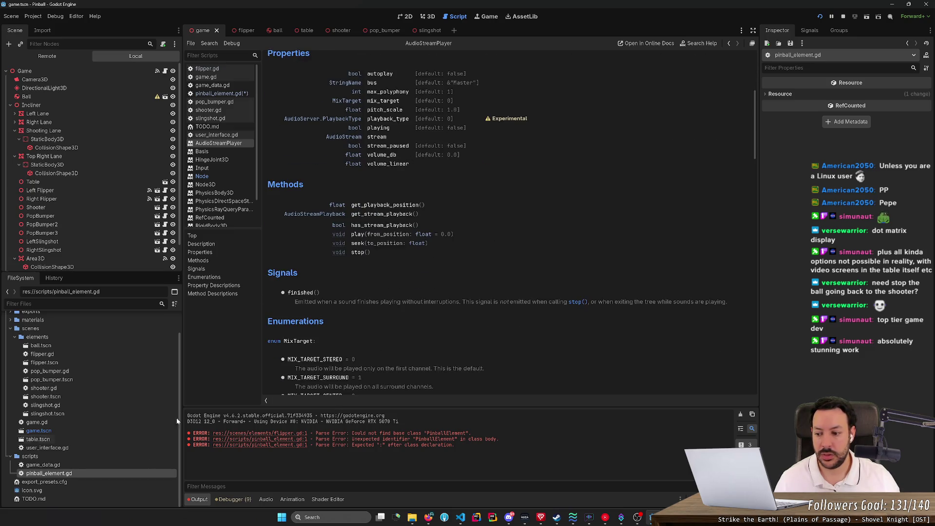
right_click(78, 460)
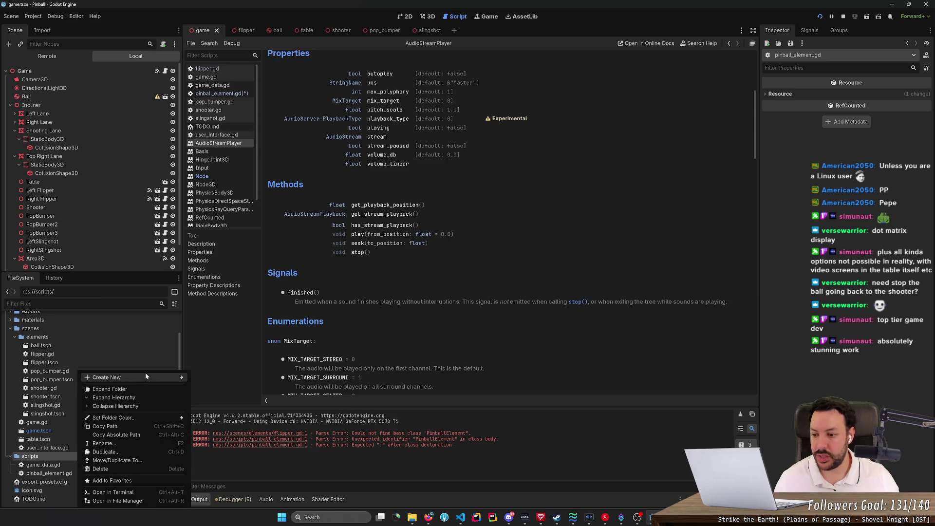
mouse_move(145, 377)
left_click(218, 393)
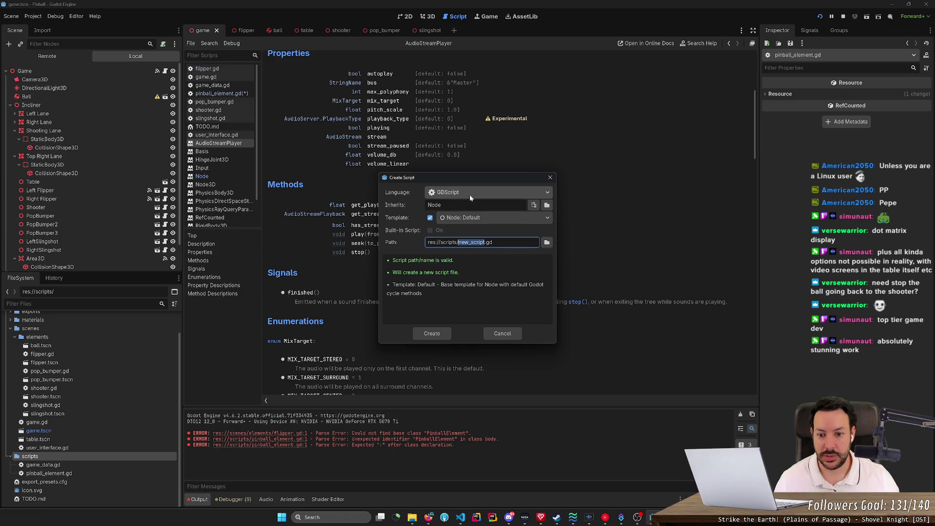
left_click(534, 206)
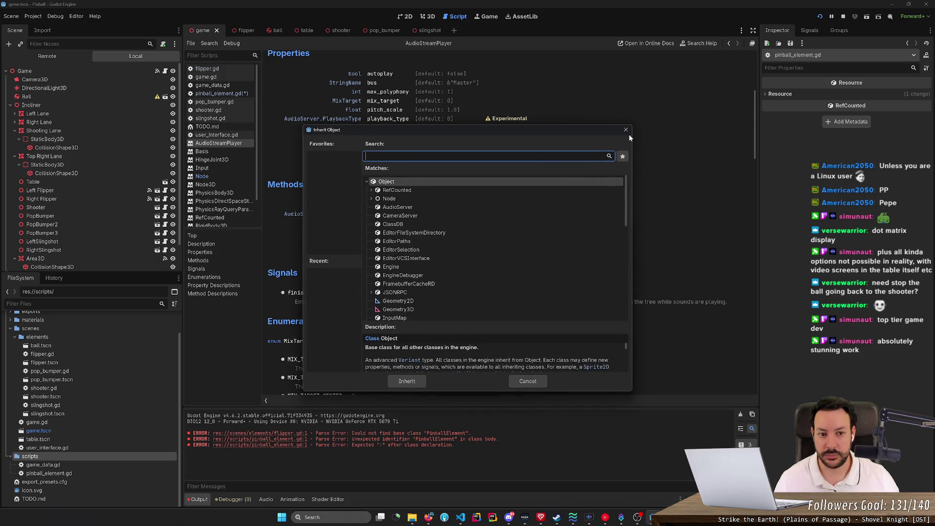
left_click(626, 129)
left_click(493, 332)
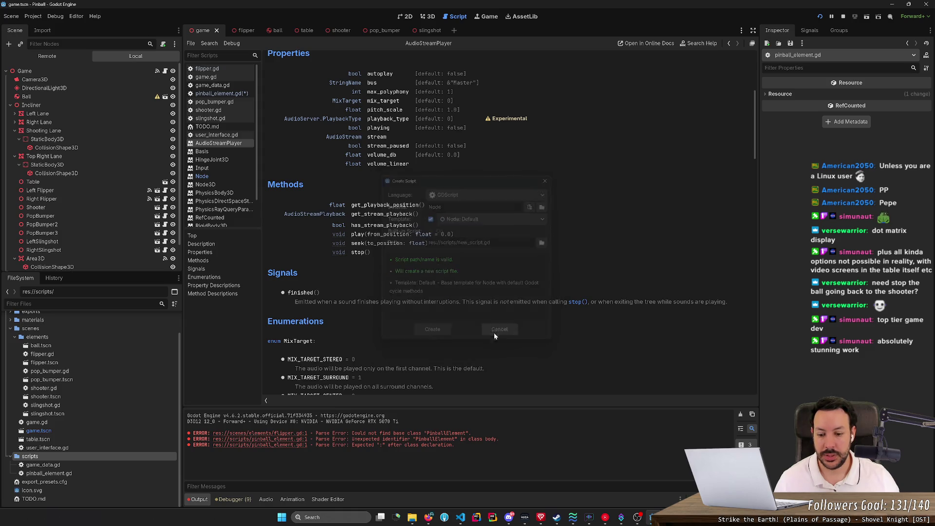
left_click(428, 517)
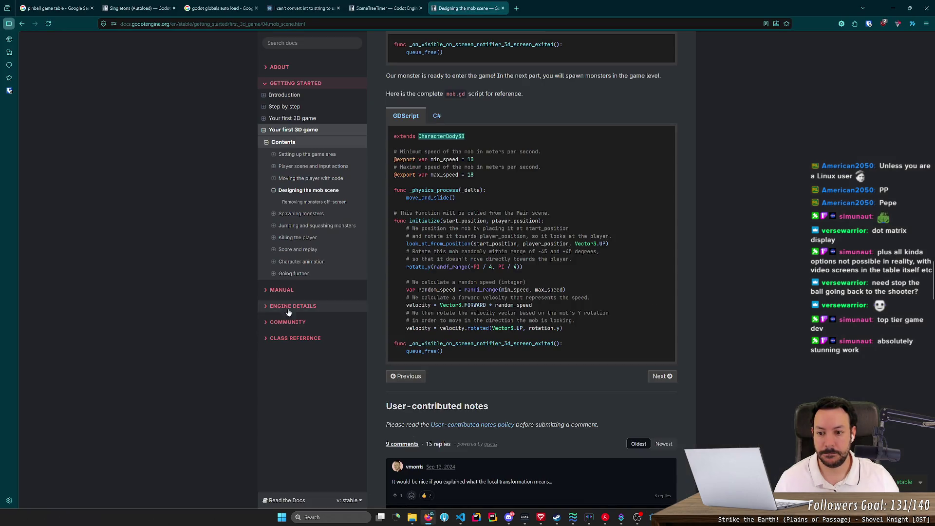
Step: Expand Manual > Scripting > GDScript > GDScript reference and open Example of GDScript, then return to Godot
left_click(273, 273)
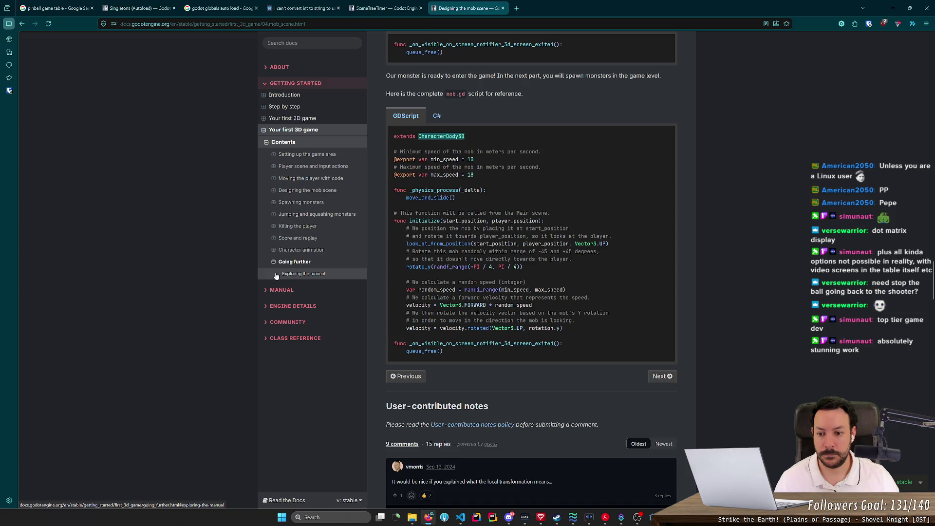
left_click(280, 291)
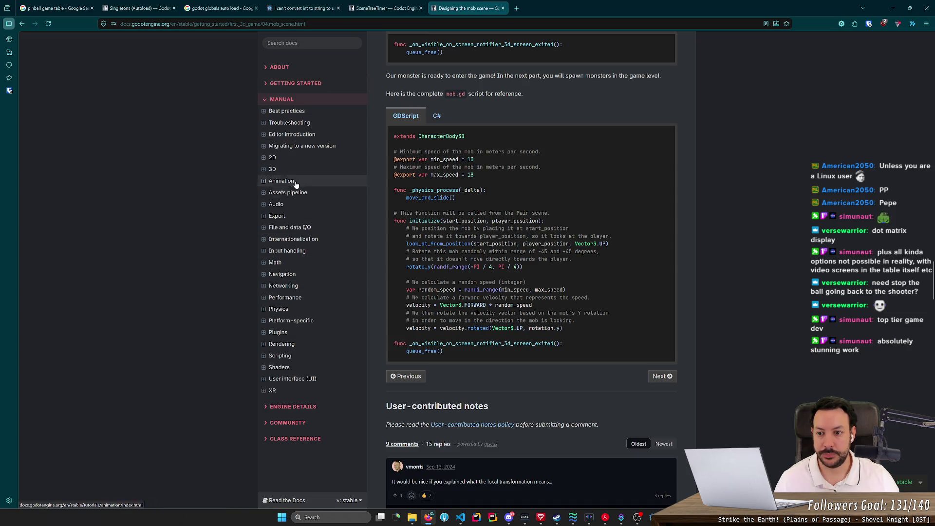
scroll(298, 175, "up", 3)
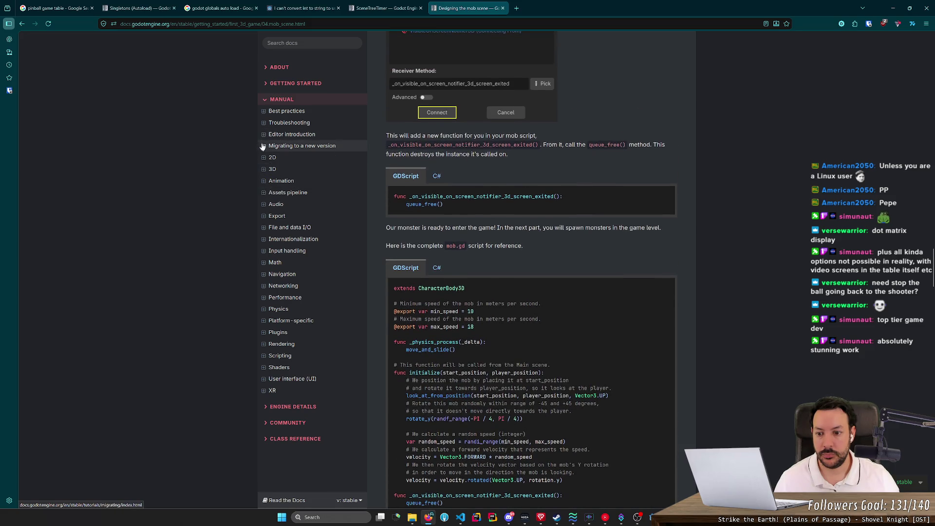
left_click(265, 356)
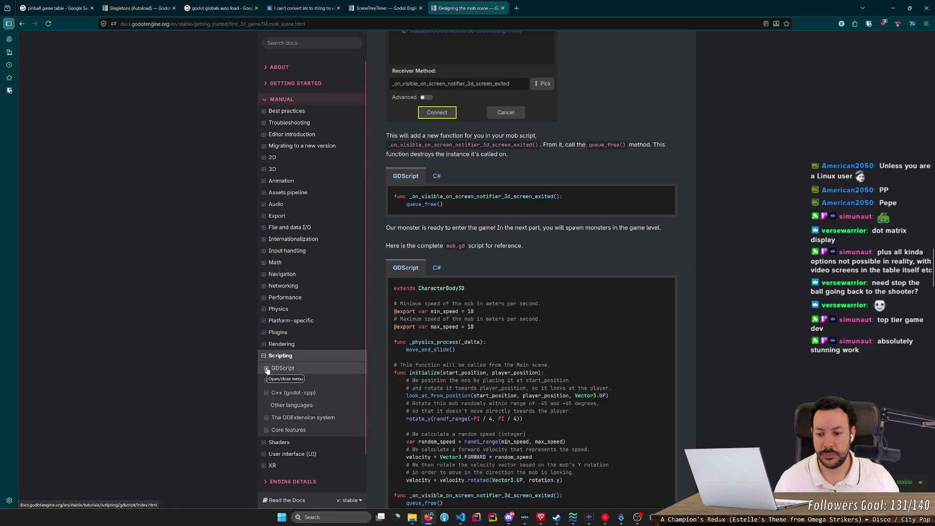
left_click(266, 368)
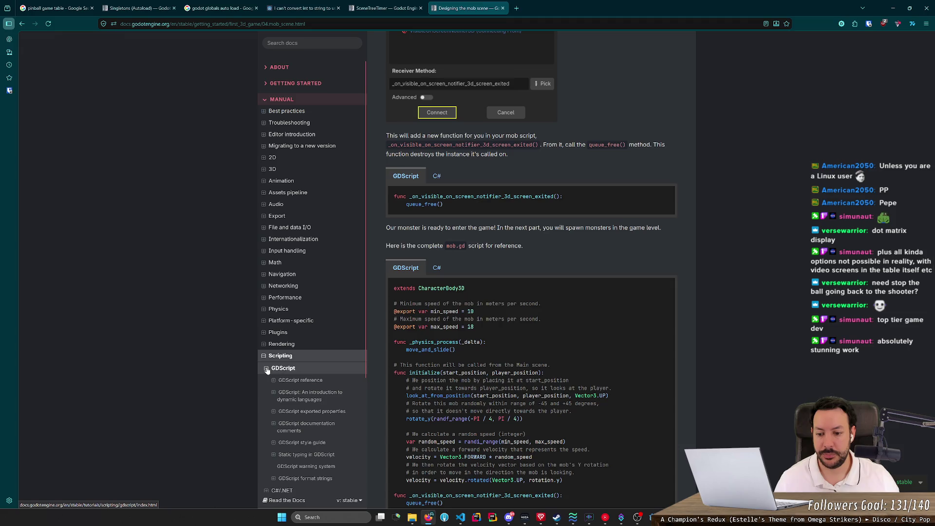
scroll(267, 370, "down", 1)
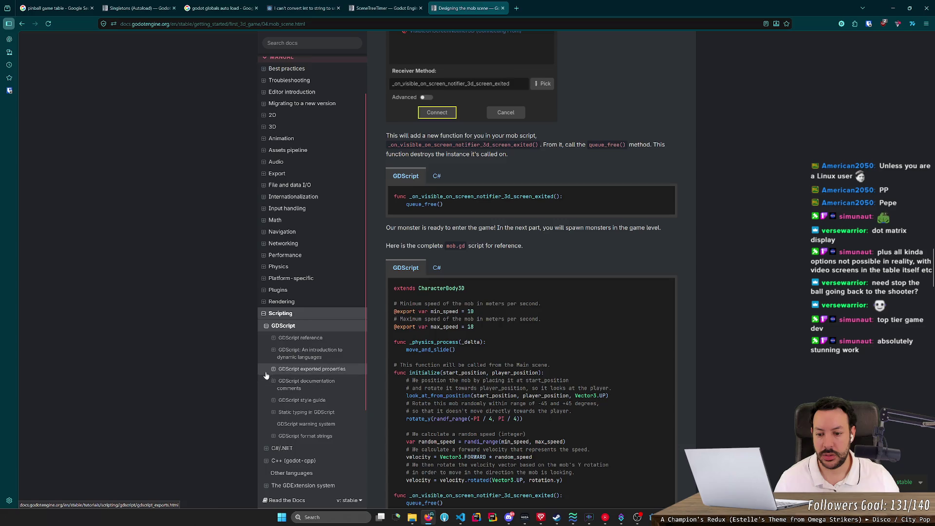
left_click(274, 341)
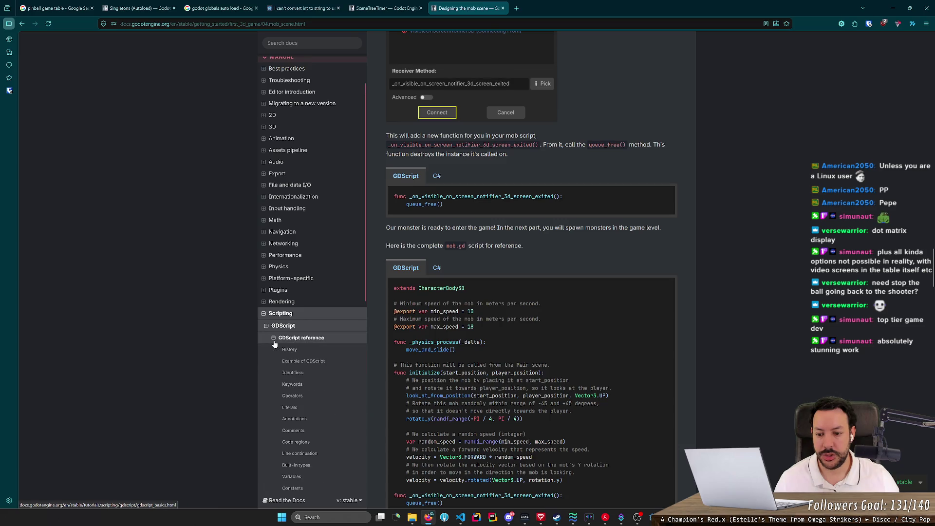
left_click(319, 362)
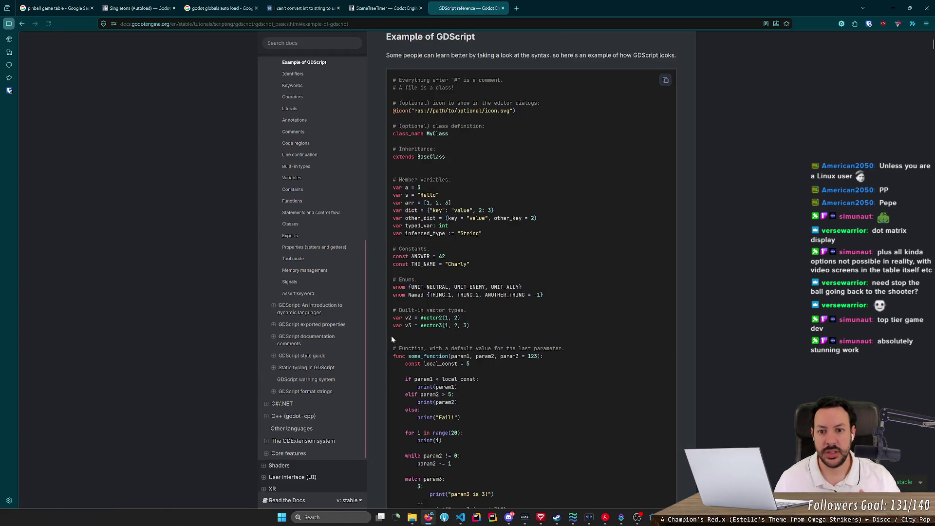
key("alt+Tab")
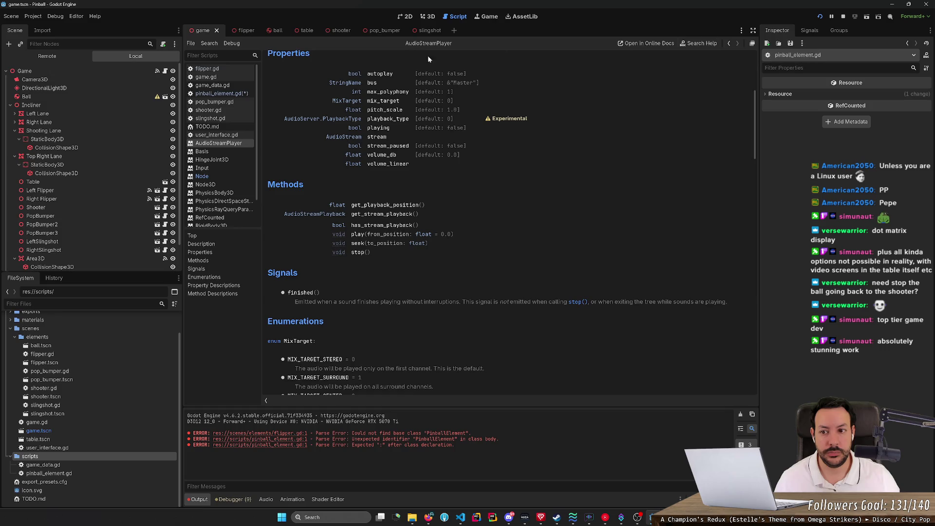
Step: Close the AudioStreamPlayer help, put 'class_name PinballElement' on line 1 of pinball_element.gd, and save
middle_click(214, 143)
left_click(219, 93)
key("Return")
key("Up")
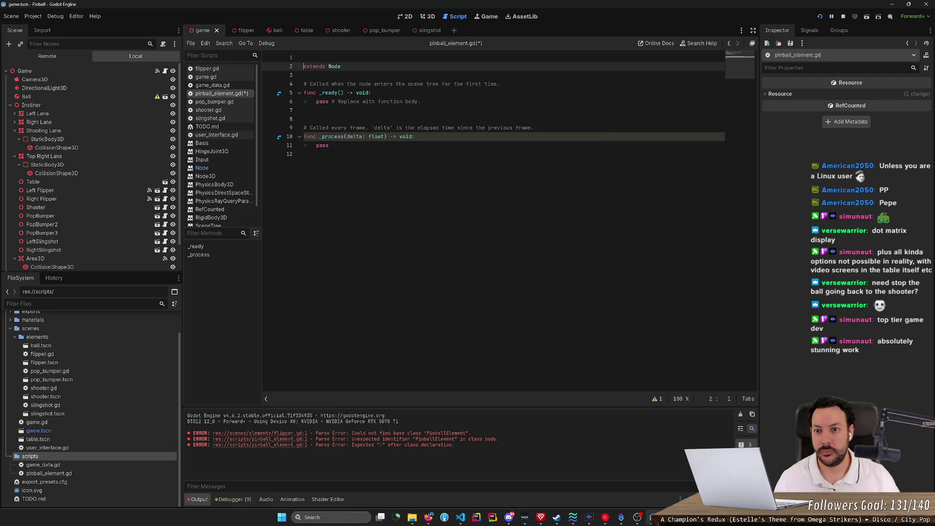
type("name")
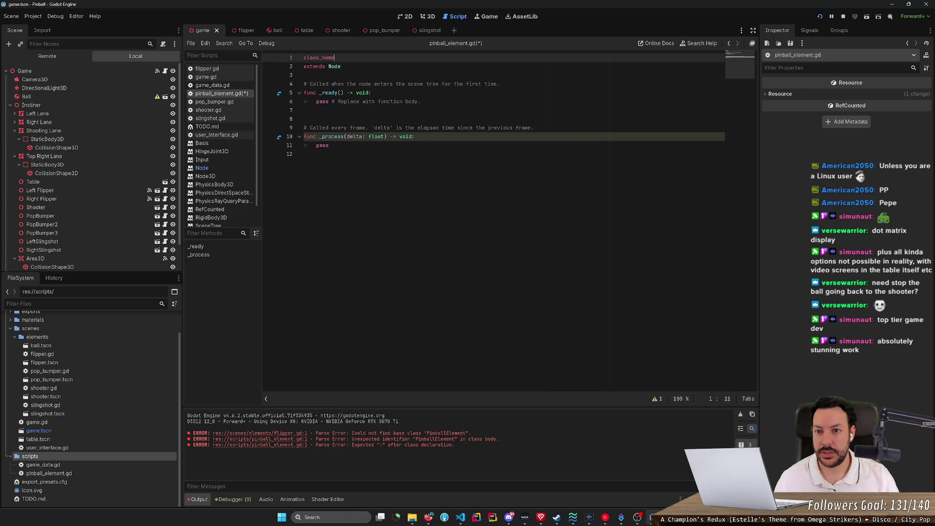
key("alt+Tab")
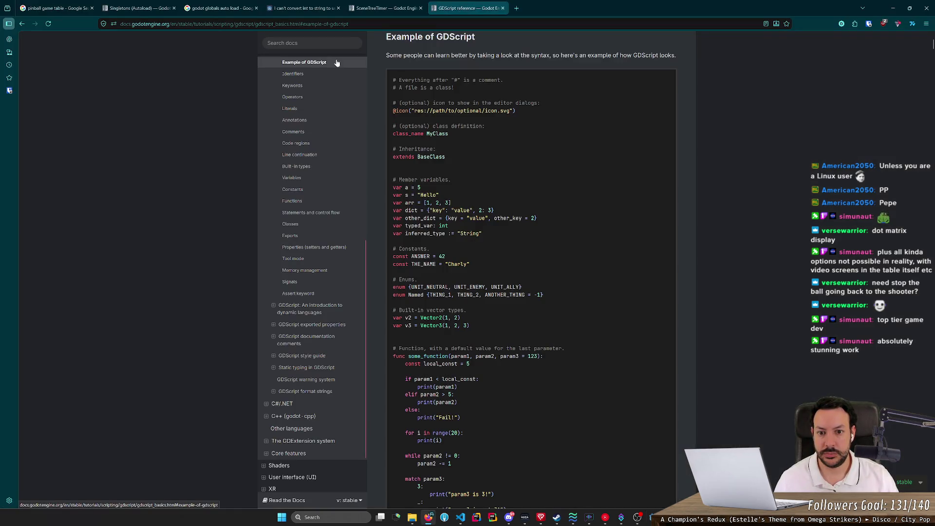
key("alt+Tab")
type("PinballElement")
key("ctrl+s")
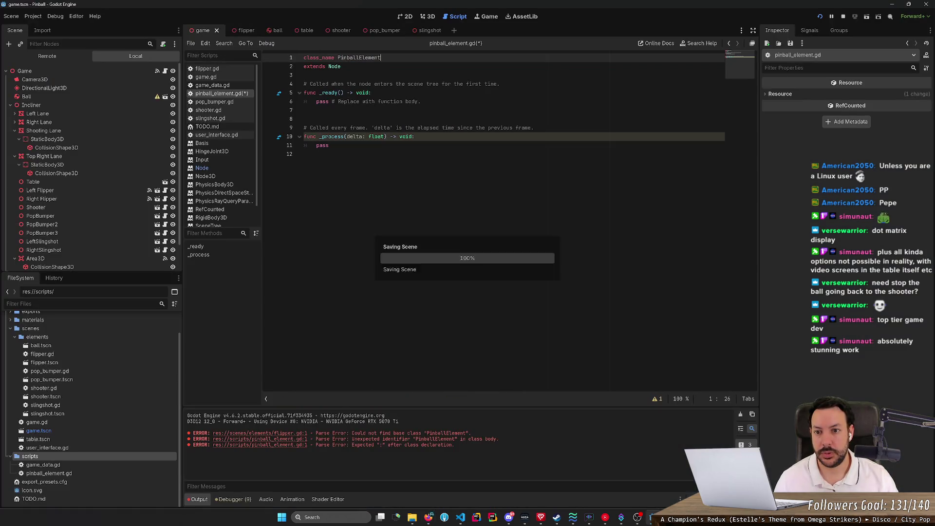
right_click(74, 360)
left_click(75, 356)
Step: Copy flipper.gd's 'extends PinballElement' line over pop_bumper.gd's 'extends Node3D'
double_click(76, 359)
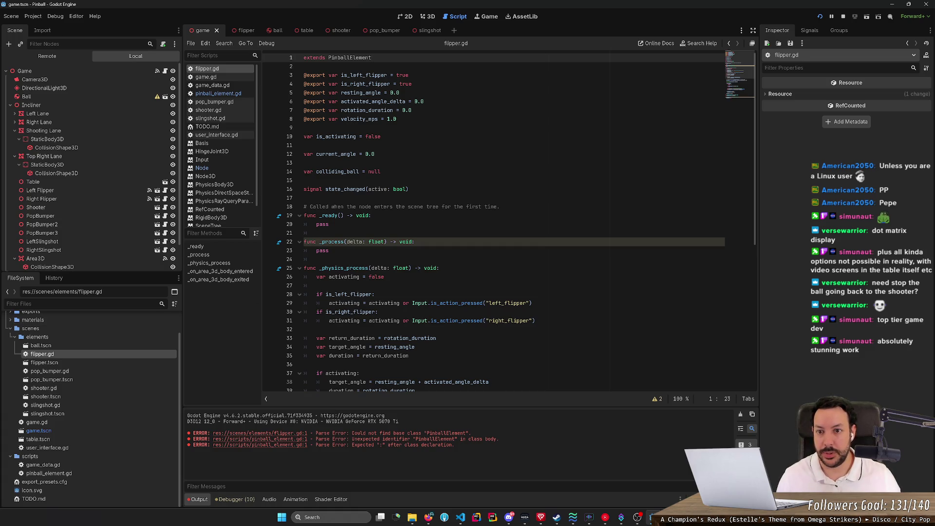
key("shift+Home")
key("ctrl+c")
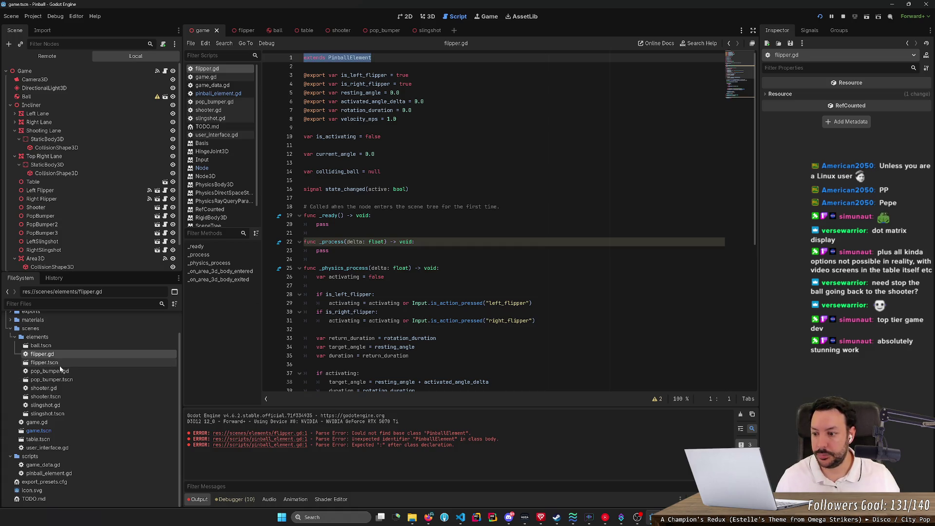
double_click(49, 371)
key("ctrl+Home")
key("shift+End")
key("ctrl+v")
key("F5")
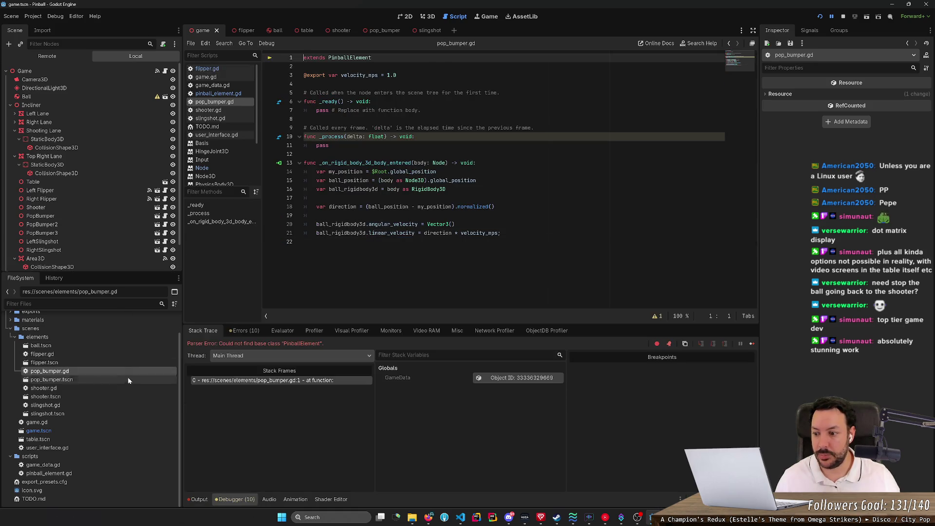
Step: Make shooter.gd and slingshot.gd extend PinballElement, then run the pinball game
double_click(121, 388)
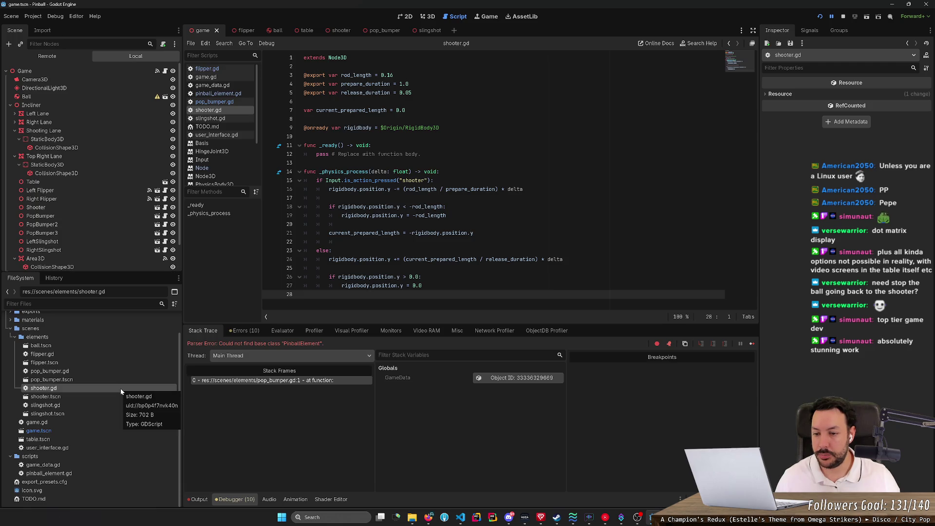
key("ctrl+Home")
key("shift+End")
key("ctrl+v")
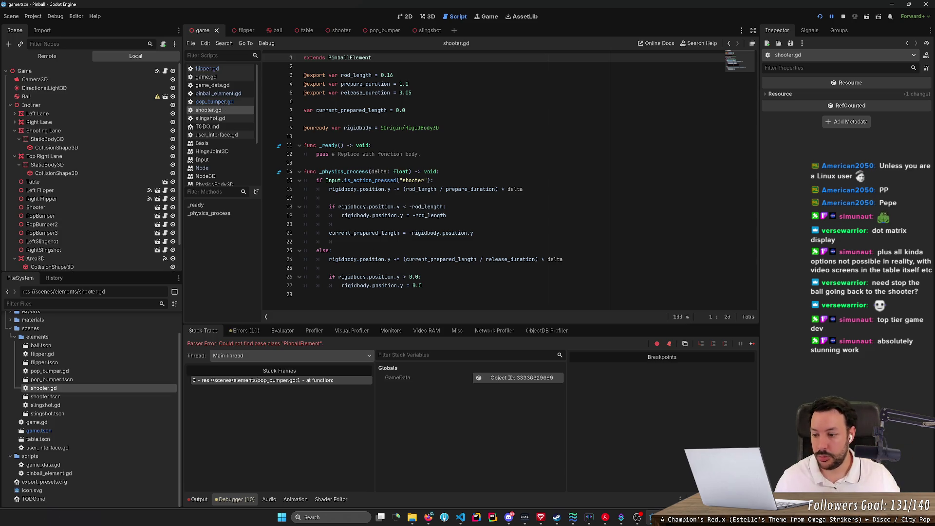
double_click(100, 405)
key("ctrl+Home")
key("End")
key("ctrl+shift+Left")
type("PinballElement")
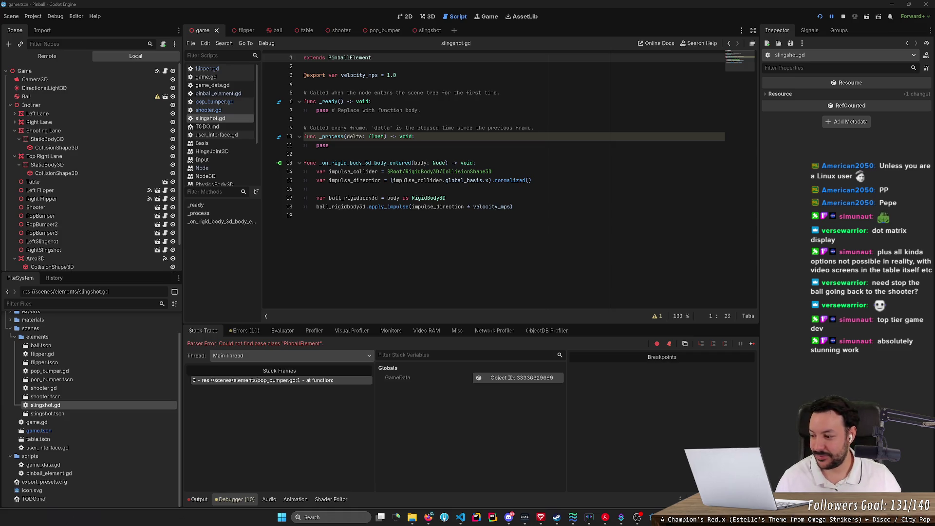
left_click(304, 216)
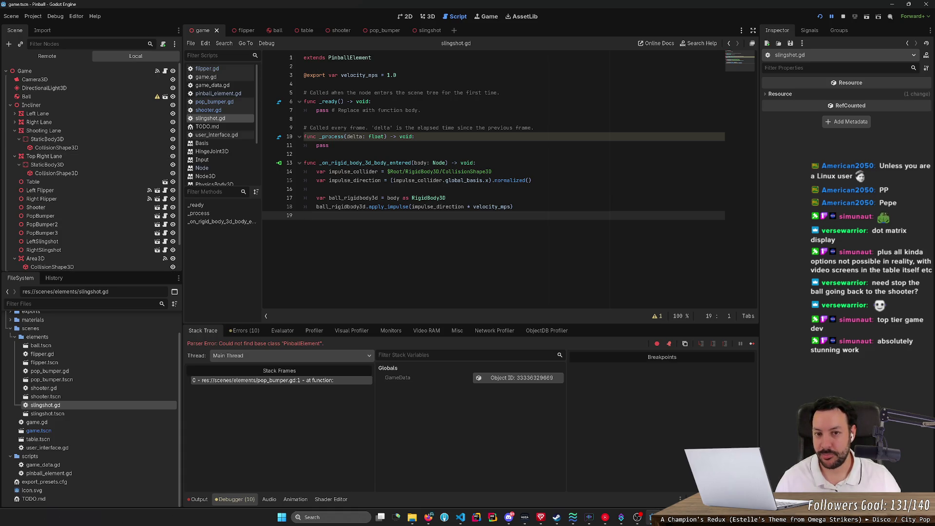
left_click(821, 17)
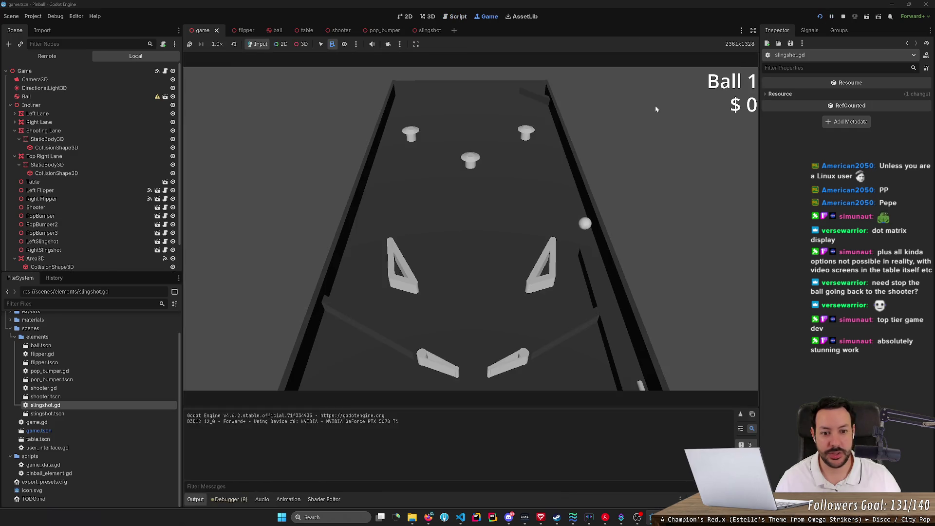
Step: Stop the game and place the cursor on the empty line after extends Node in pinball_element.gd
left_click(843, 16)
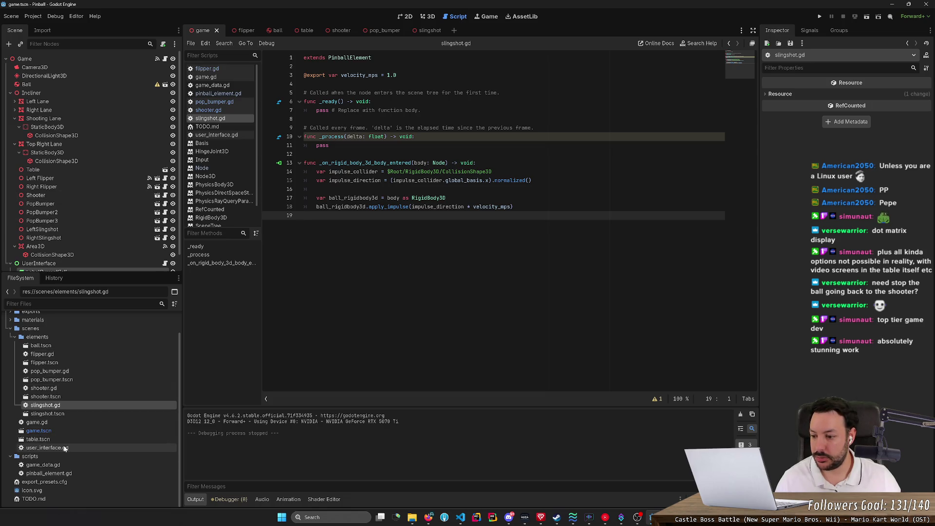
left_click(350, 58, "ctrl")
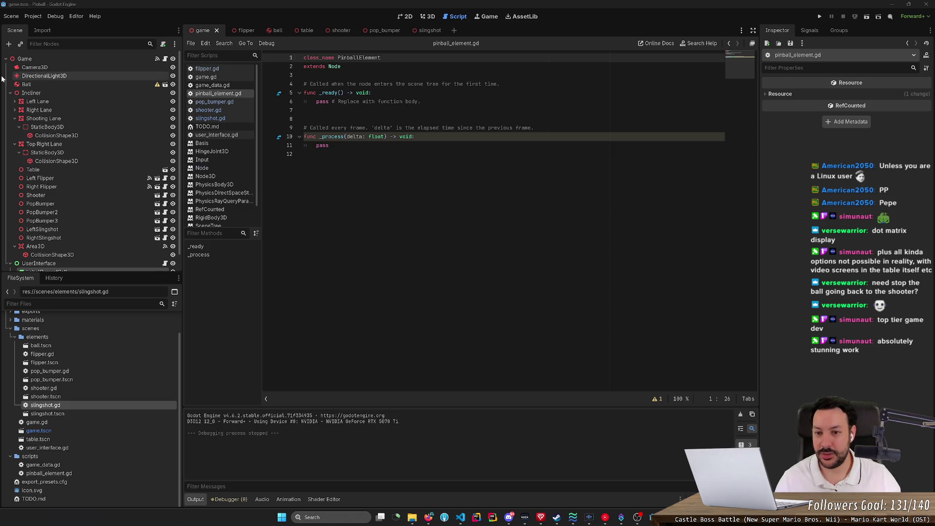
left_click(311, 75)
key("Return")
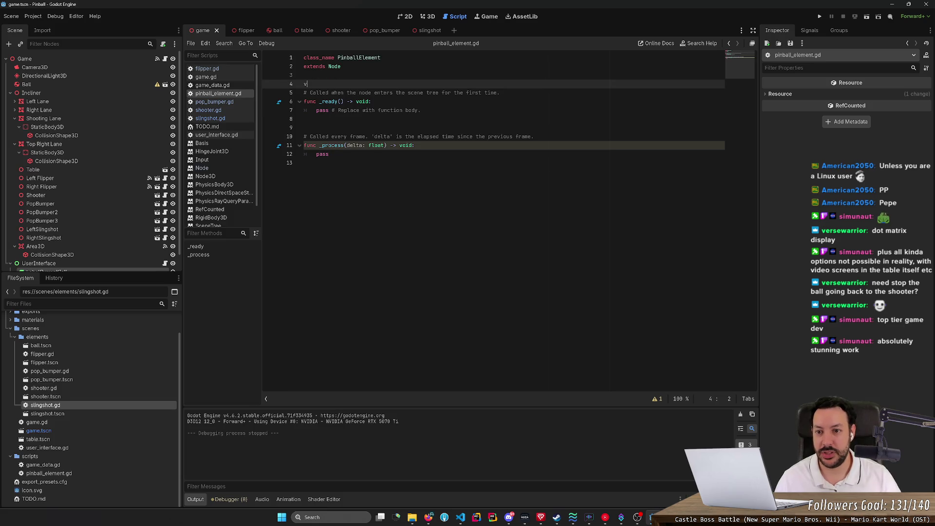
type("@exe")
type("ort ")
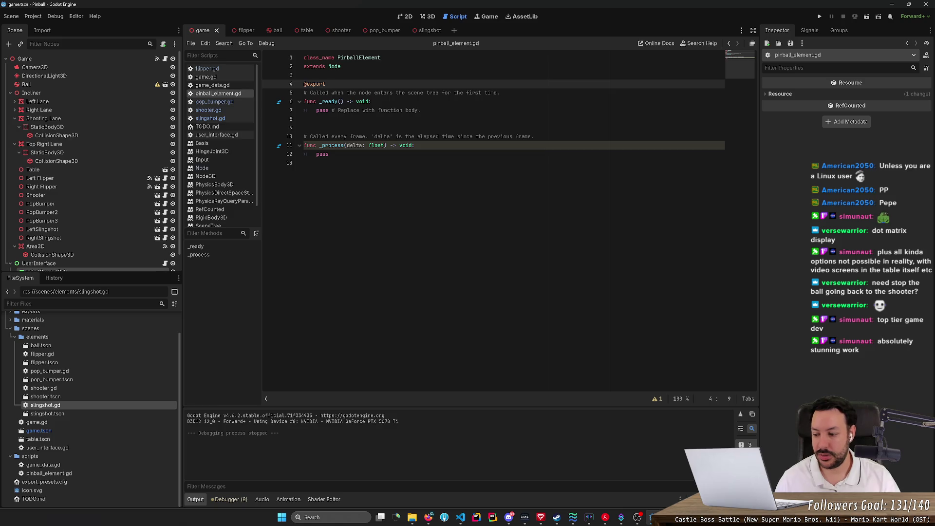
type("is_activ")
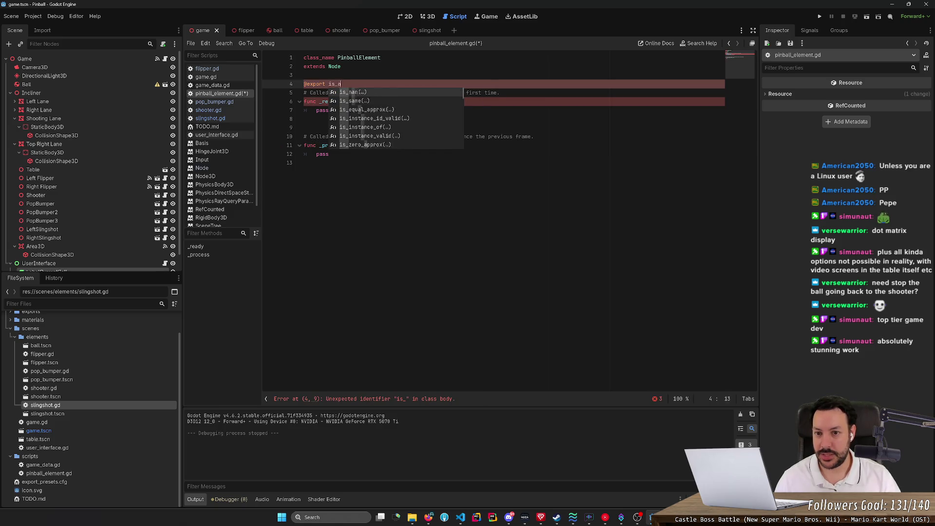
type("e")
key("ctrl+BackSpace")
type("active")
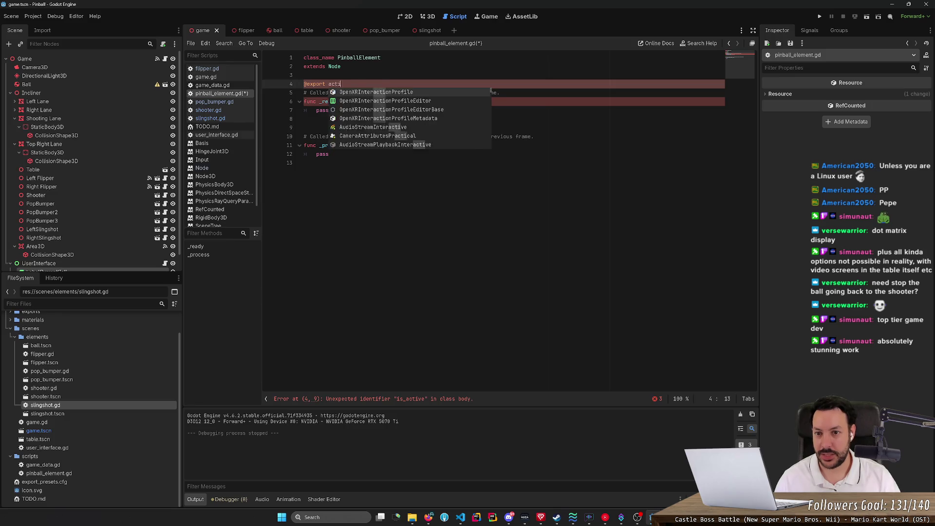
key("ctrl+BackSpace")
type("var ac")
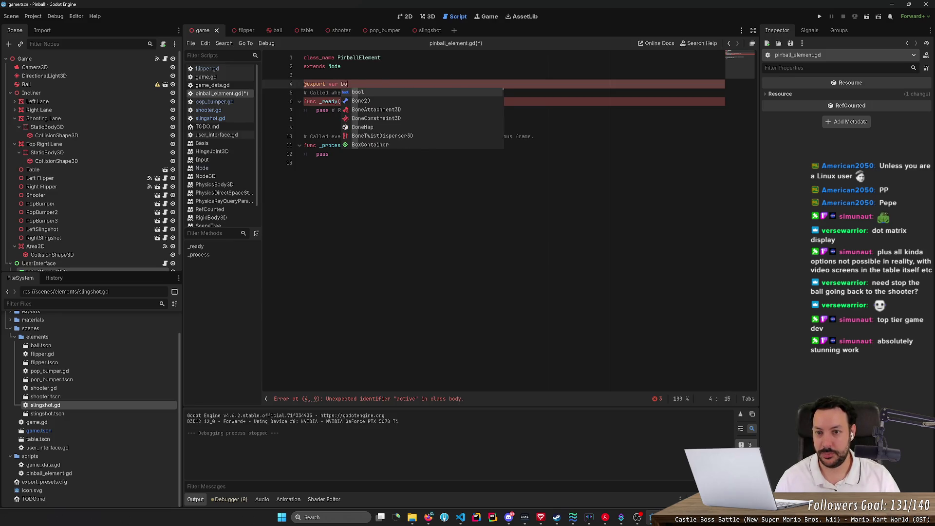
type("tive: b")
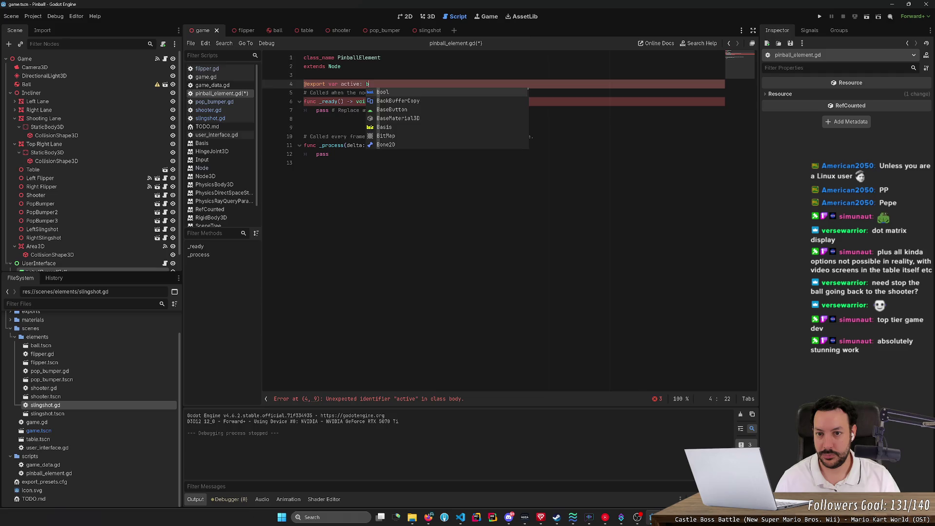
key("BackSpace")
key("BackSpace")
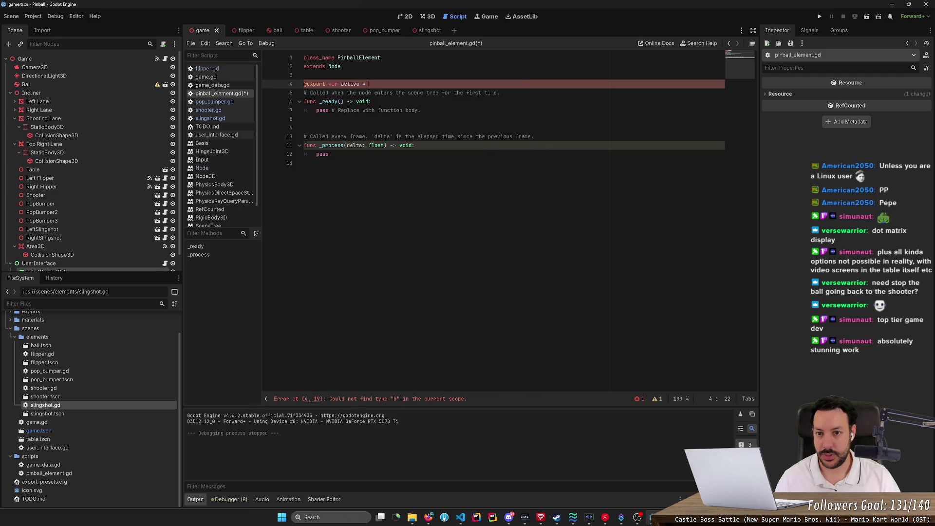
type("true")
key("Return")
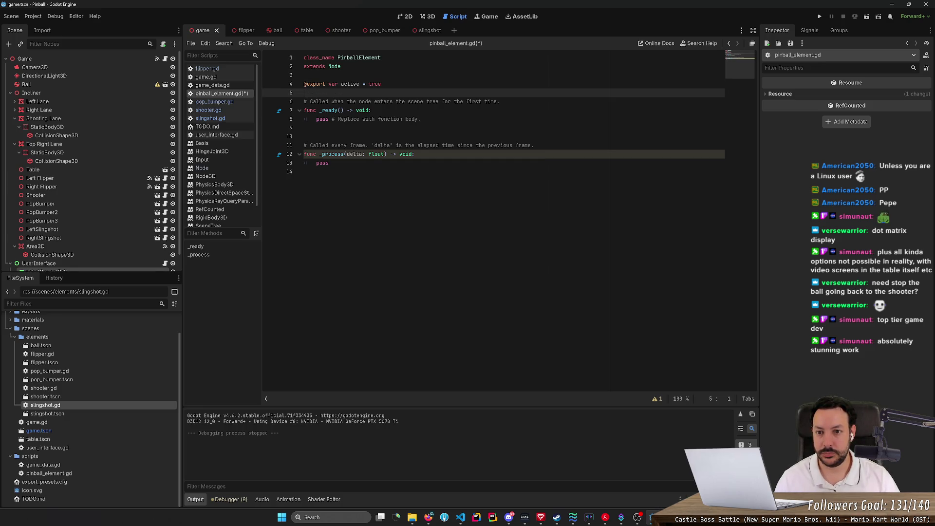
Step: Add exported unlock_cost and hit_award = 1, lower unlock_cost from 10 to 1, then add a blank line
type("@export ")
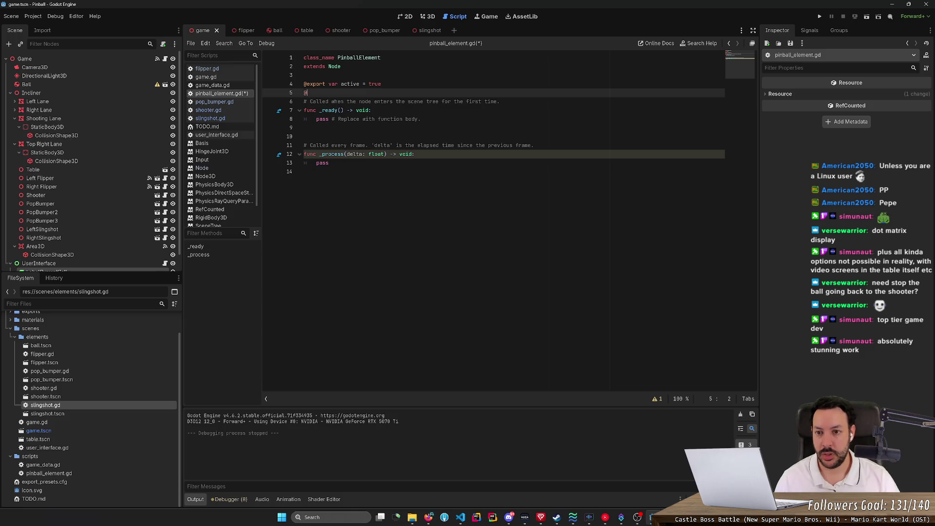
type("var unlo")
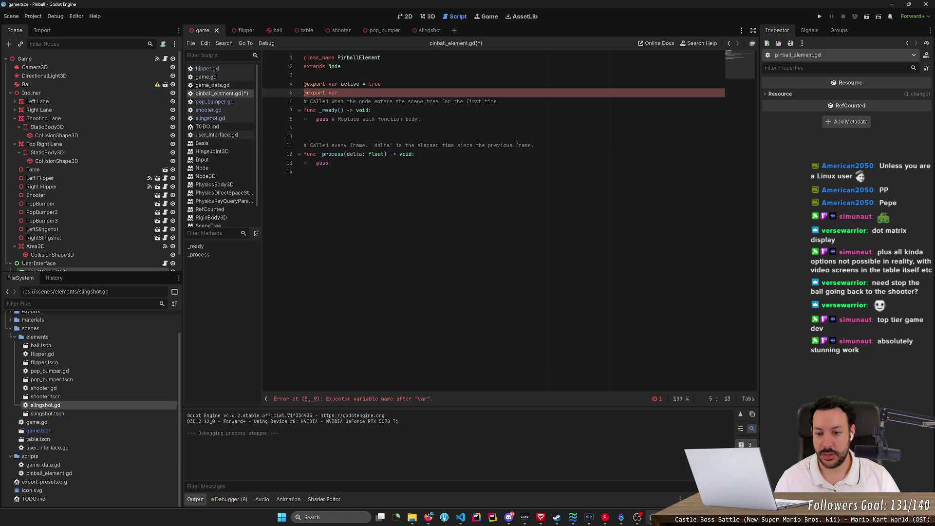
type("ck_cost = ")
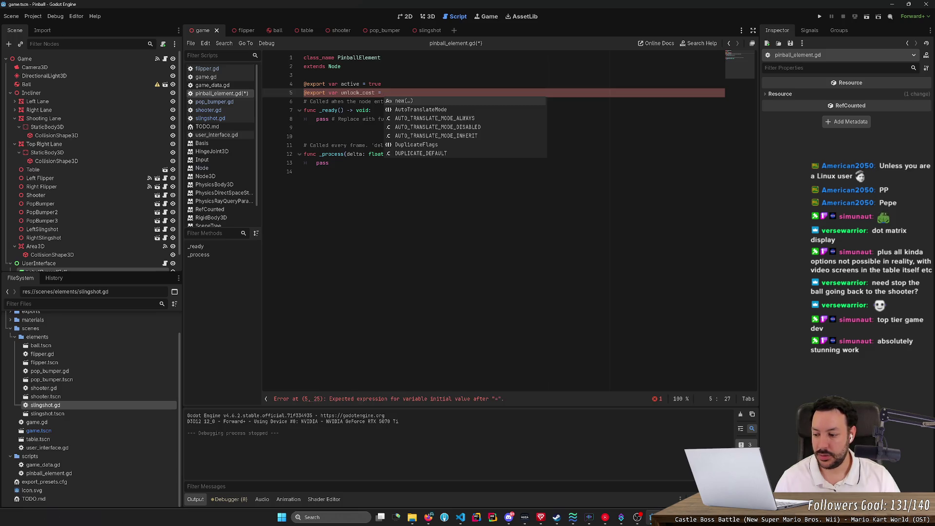
type("10")
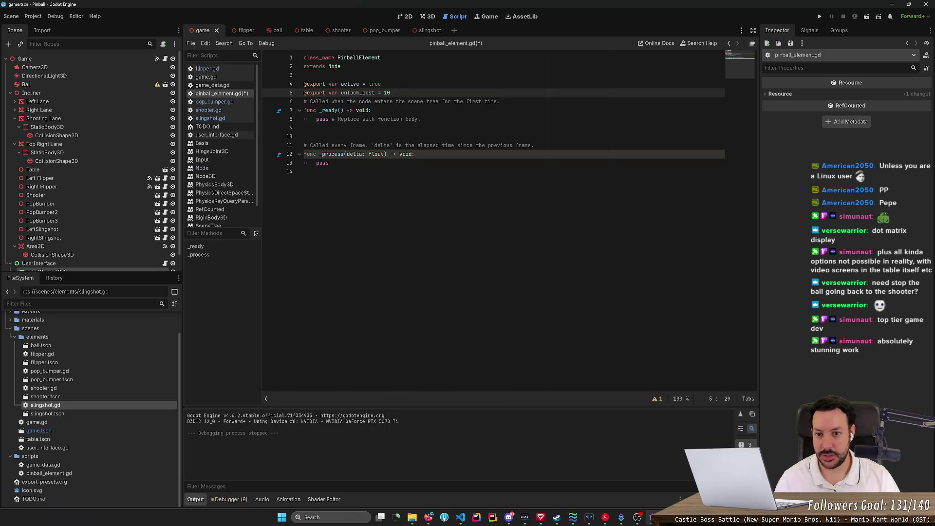
key("Return")
type("@export v")
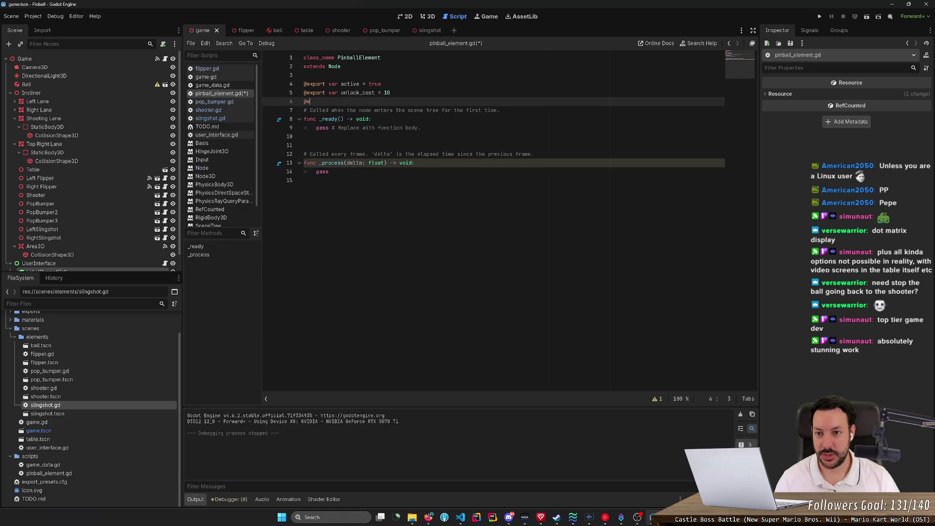
type("ar ")
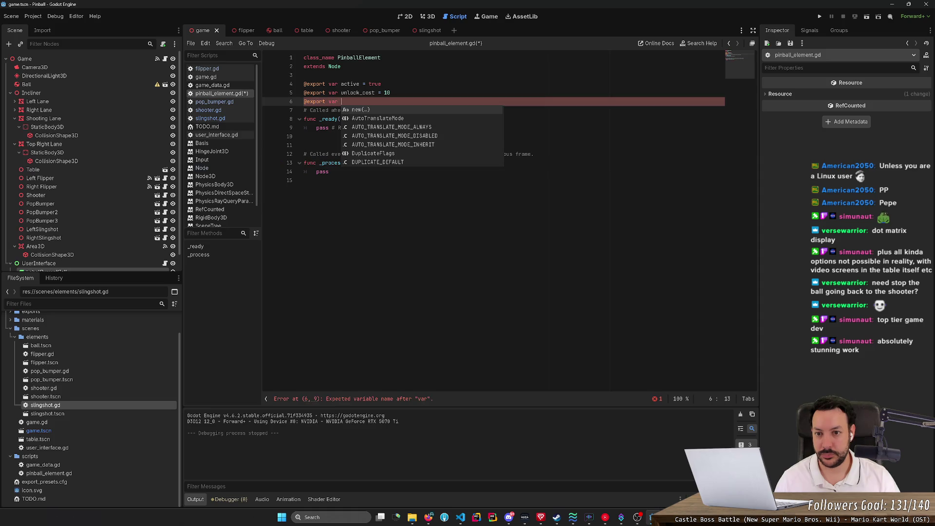
type("hit_award")
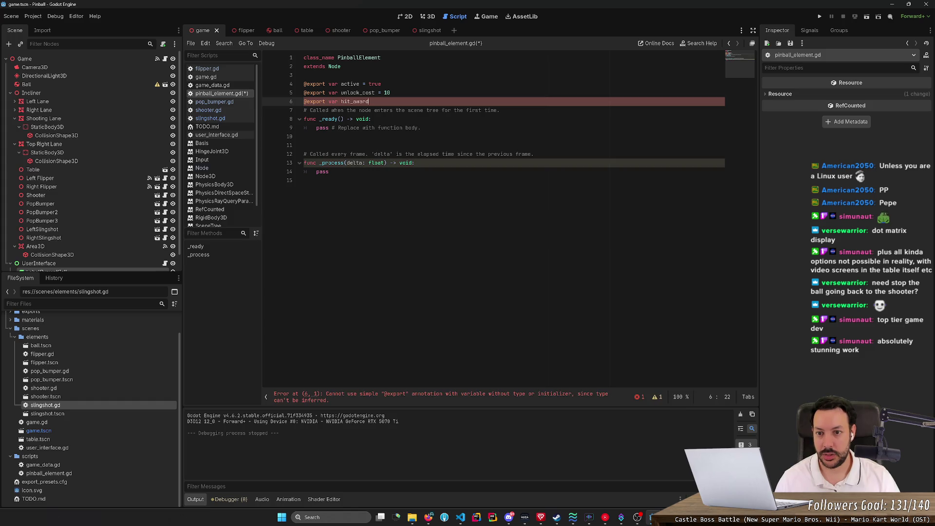
type(" = ")
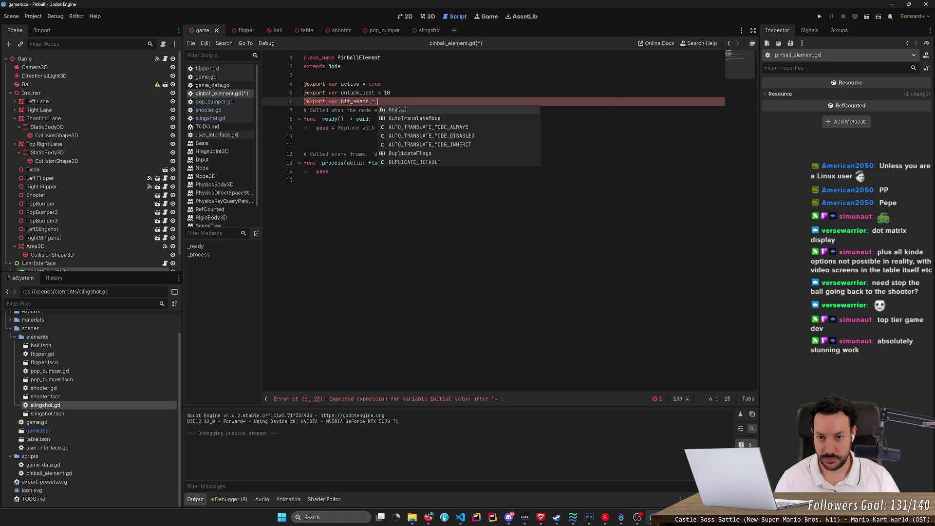
type("1")
key("Return")
left_click(391, 93)
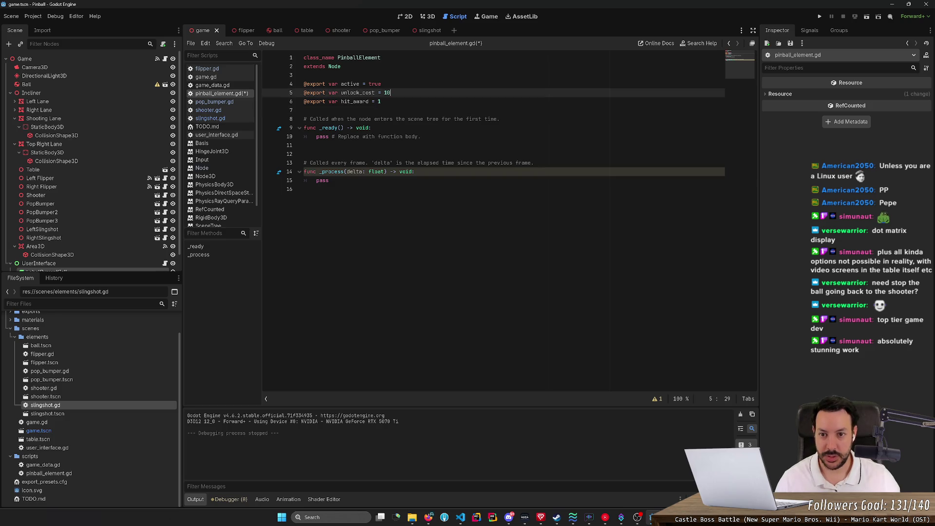
key("BackSpace")
key("Up")
key("Down")
key("Down")
key("Down")
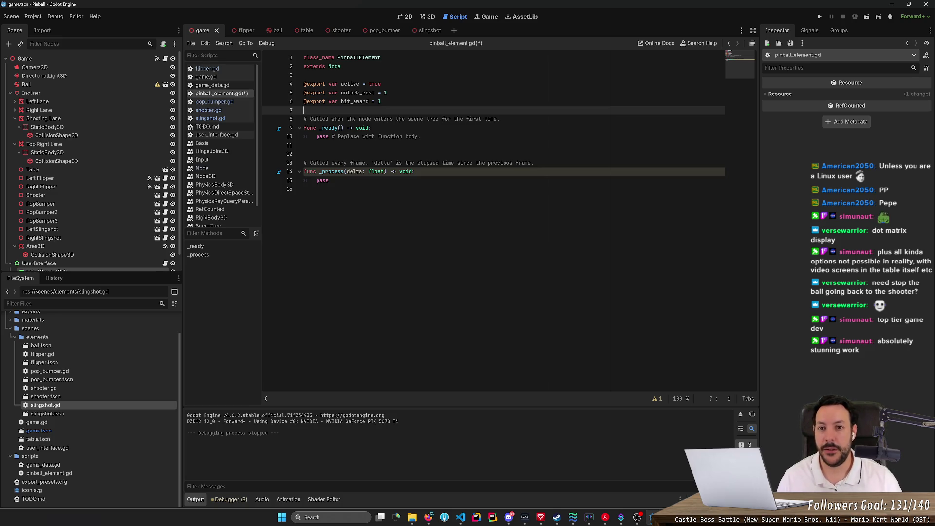
key("Return")
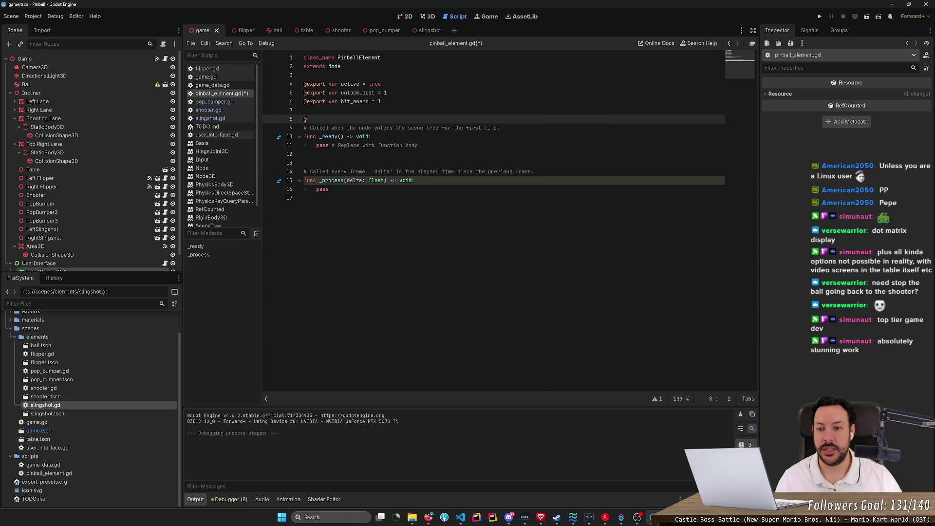
Step: Type a 'signal hit' declaration and rename it to 'signal ball_hit'
type("signal ")
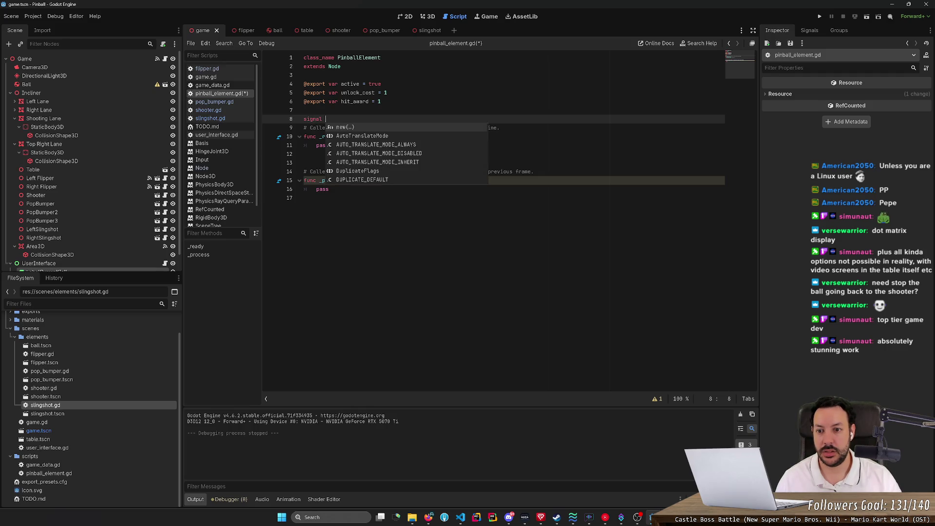
type("hit")
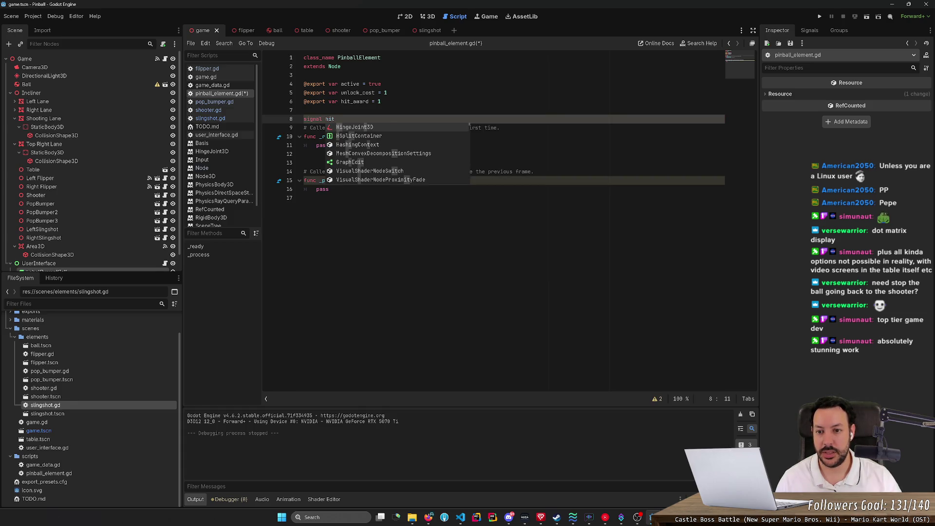
key("Escape")
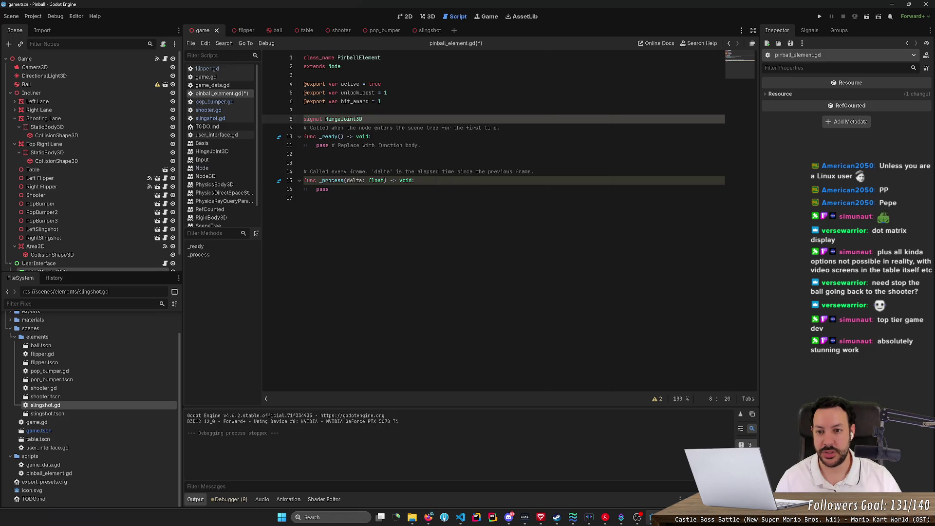
key("Return")
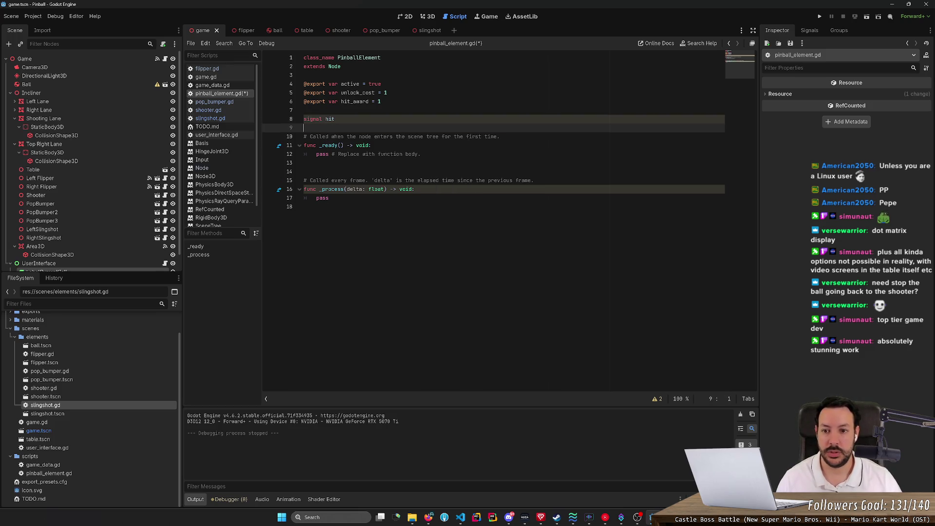
key("Up")
key("End")
key("ctrl+shift+Left")
type("o")
key("ctrl+z")
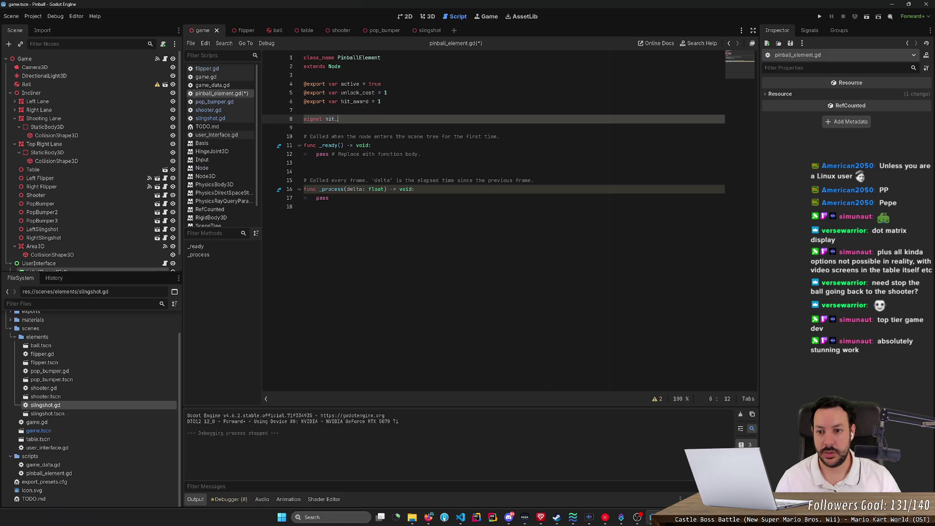
key("ctrl+BackSpace")
type("ball_hi")
type("t")
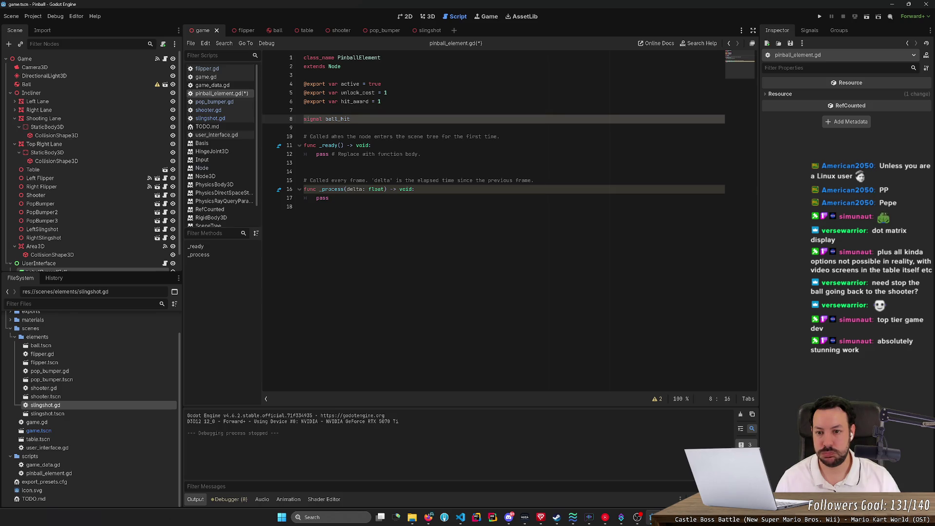
Step: Select the ball_hit signal line and save pinball_element.gd
key("Down")
key("Down")
key("Down")
key("Up")
key("Down")
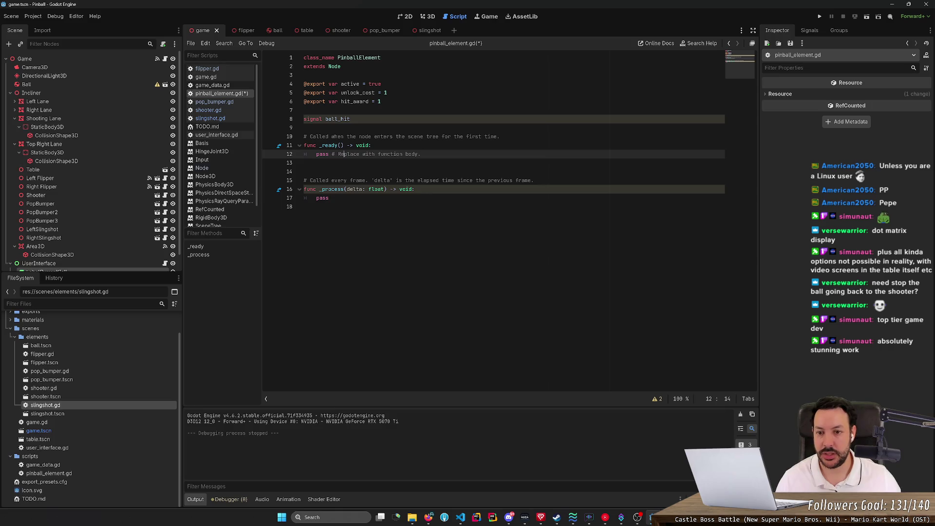
left_click(372, 145)
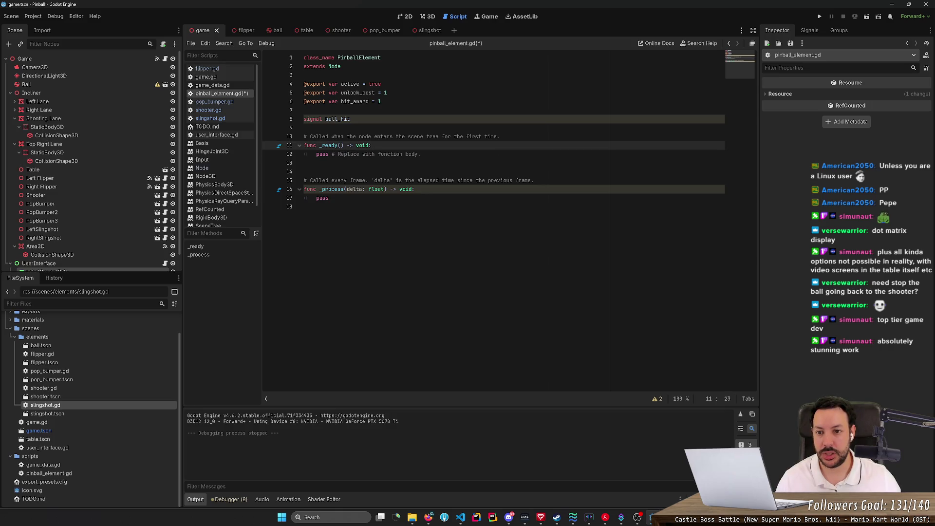
key("Up")
key("Up")
key("Up")
key("shift+Home")
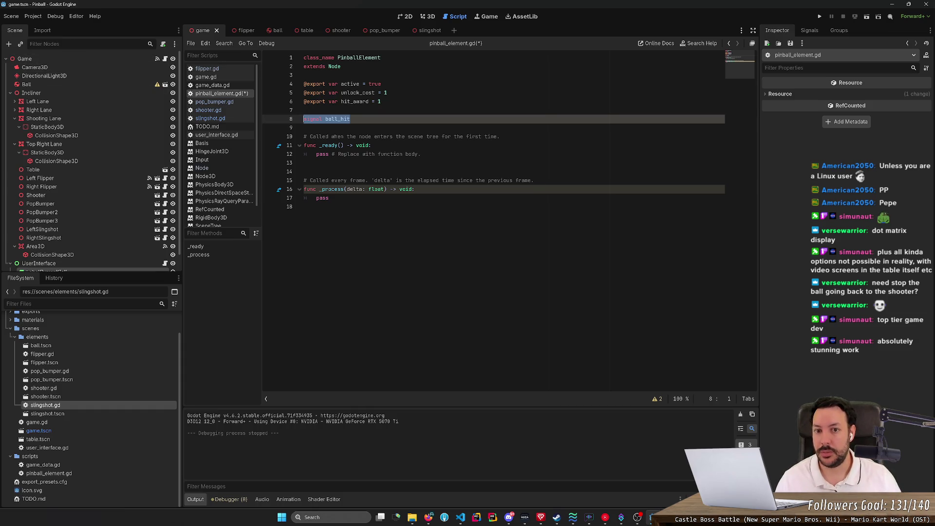
key("ctrl+s")
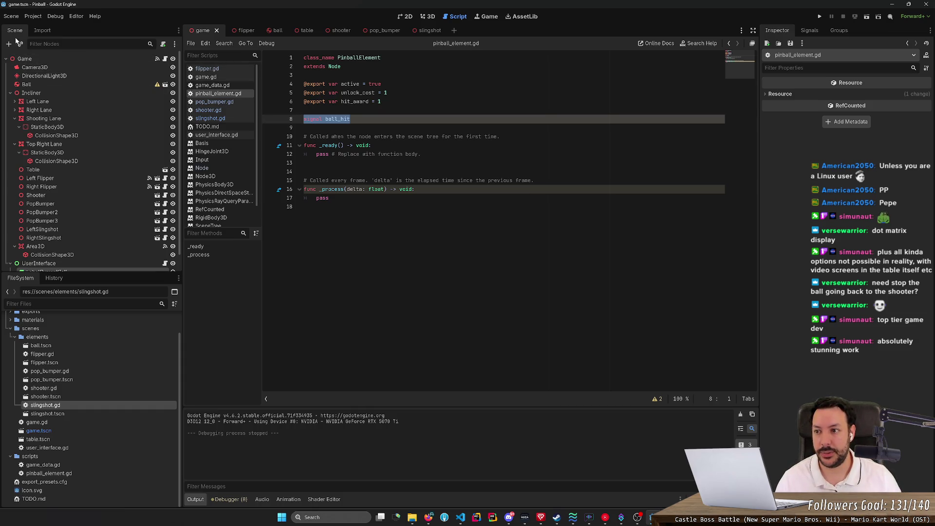
Step: Rename the exported vars to unlock_cost_base and hit_award_base
left_click(372, 145)
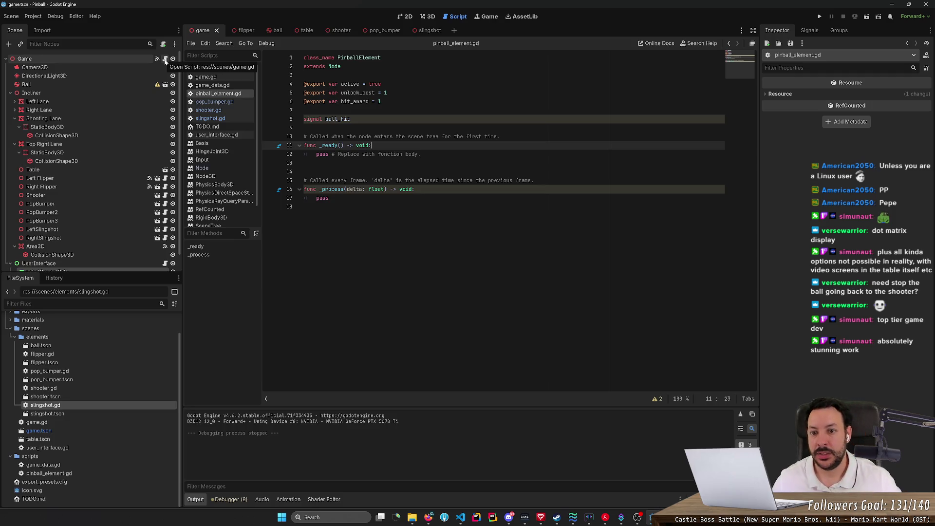
left_click(362, 92)
type("base_")
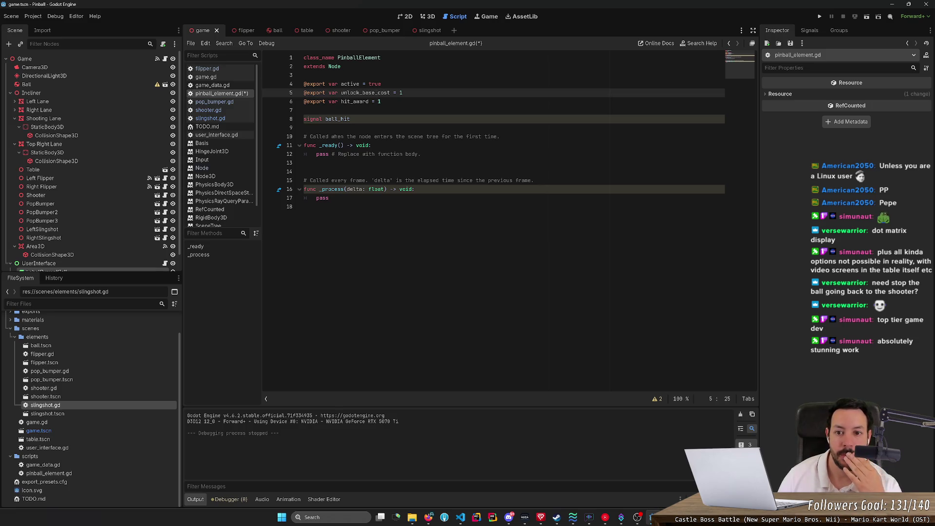
left_click(351, 101)
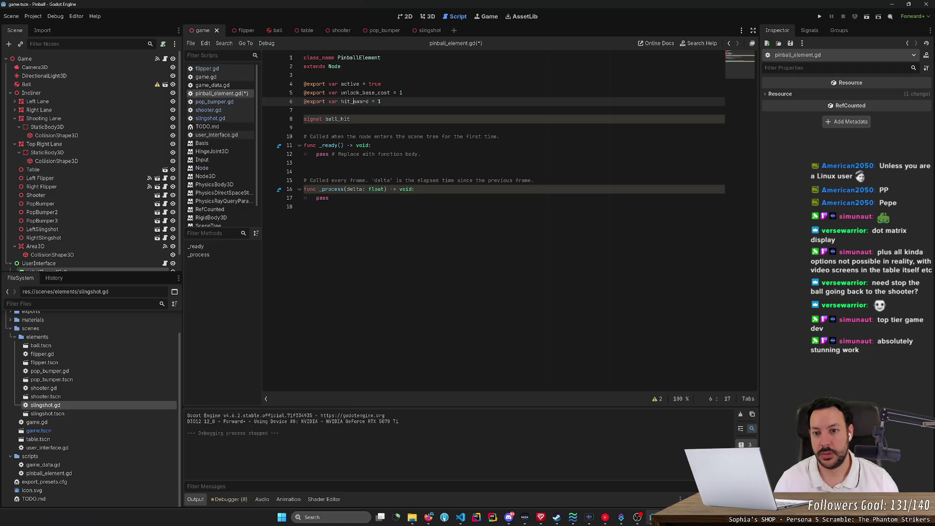
key("ctrl+minus")
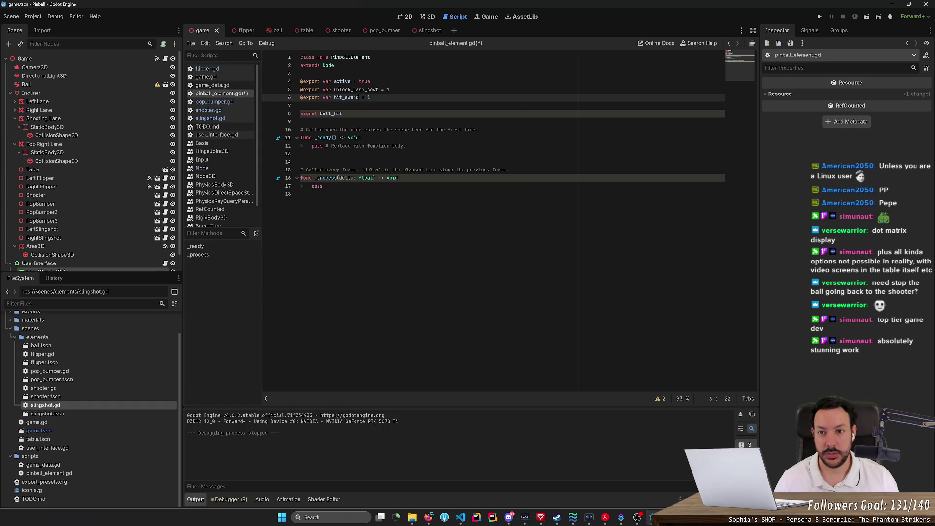
key("ctrl+equal")
key("ctrl+equal")
key("ctrl+equal")
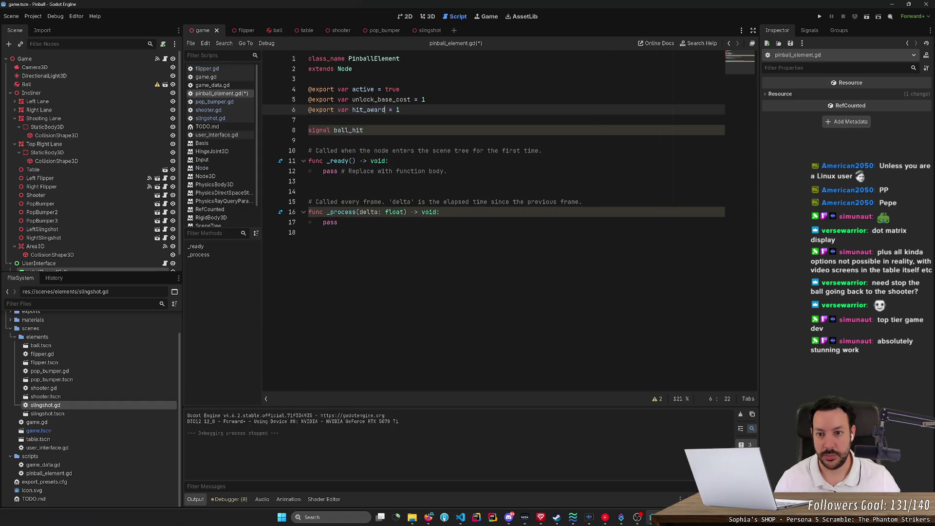
type("_base")
key("Up")
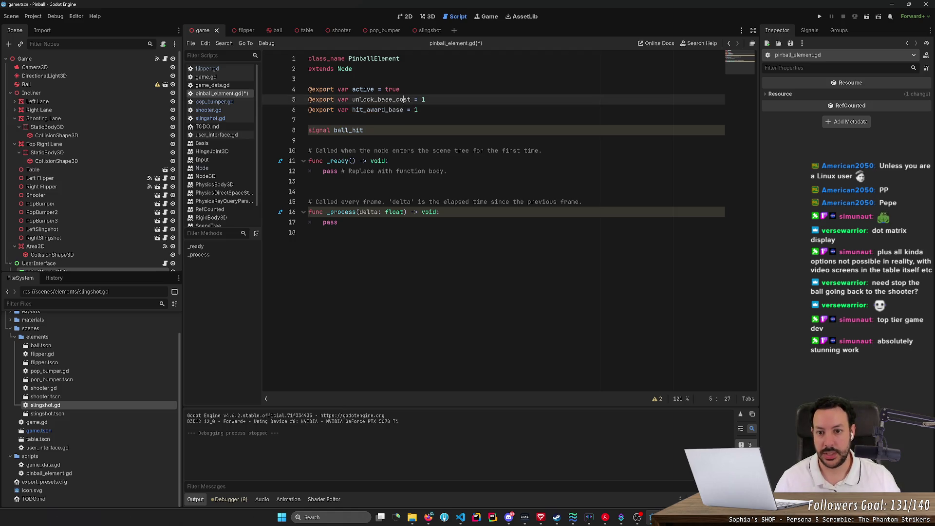
key("shift+Left")
key("shift+Left")
key("shift+Left")
key("BackSpace")
type("_cost_base")
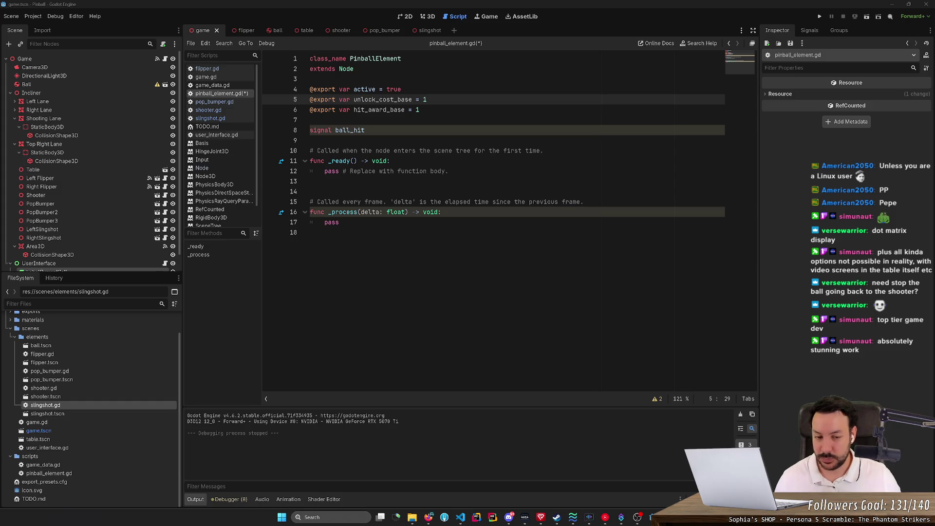
Step: Delete the extra blank line 13 and save pinball_element.gd
left_click(312, 232)
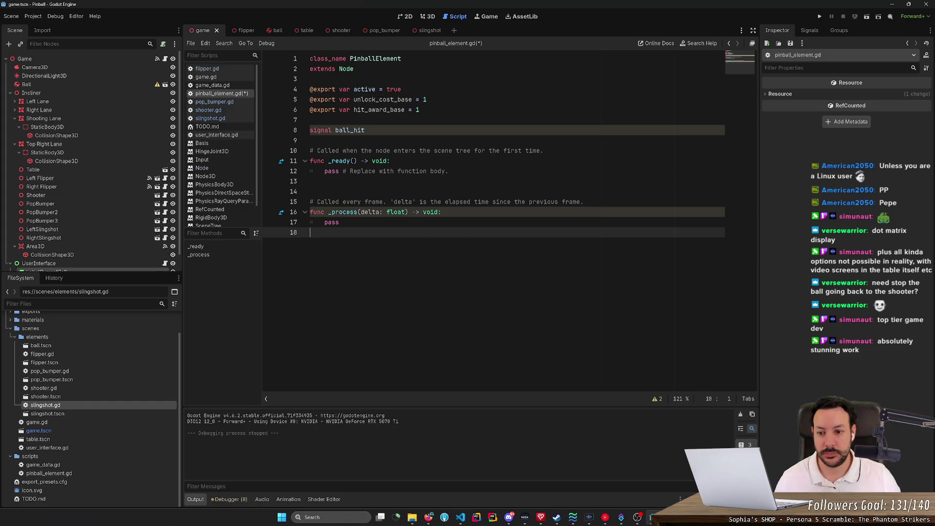
left_click(311, 181)
key("Delete")
key("ctrl+s")
left_click(312, 222)
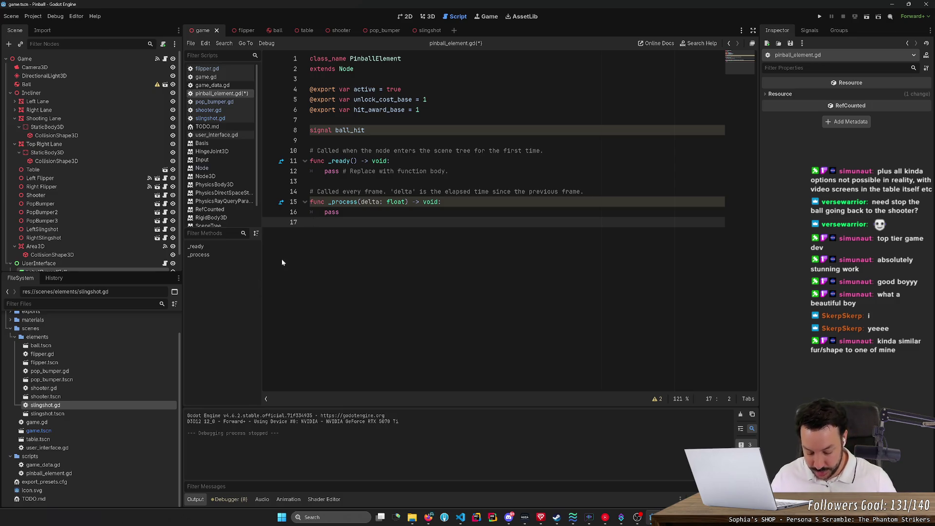
left_click(636, 517)
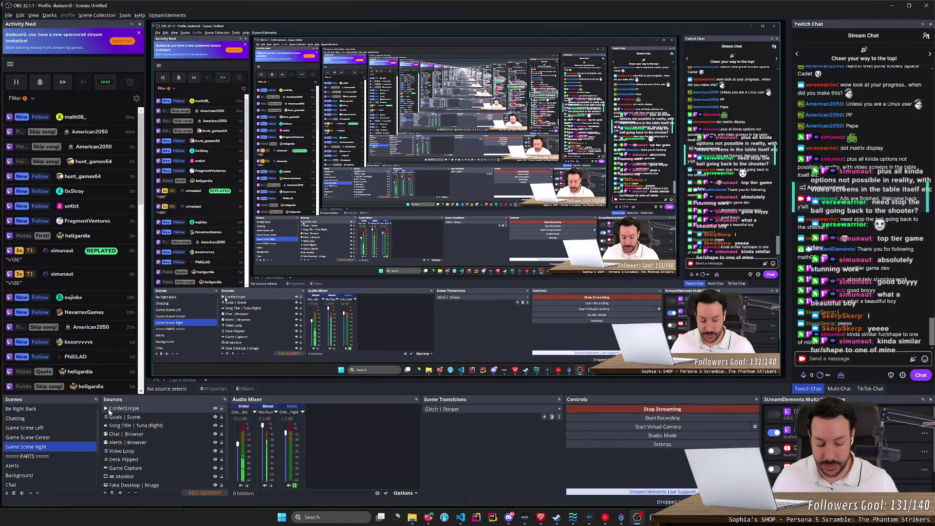
Step: Switch the OBS stream to the Chatting scene with the F2 hotkey
key("F2")
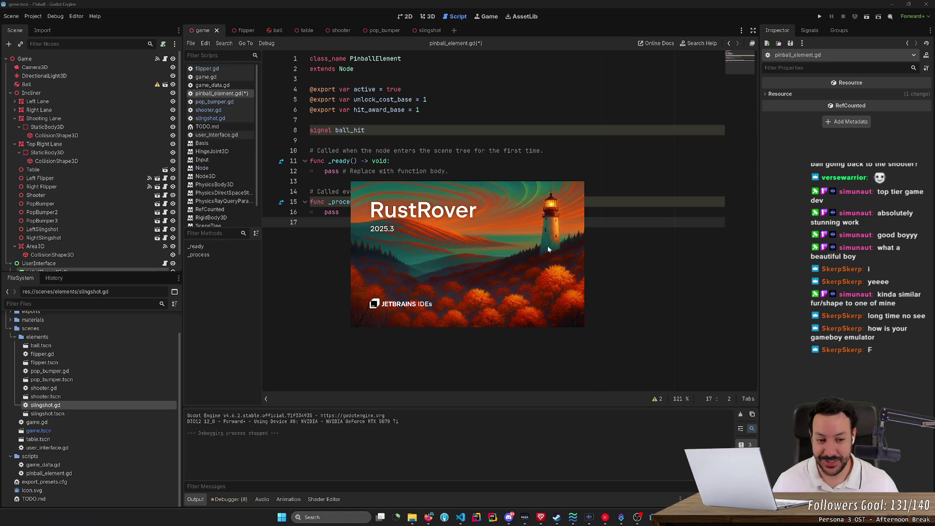
Step: Launch the screen magnifier and move its toolbar off the code
key("super")
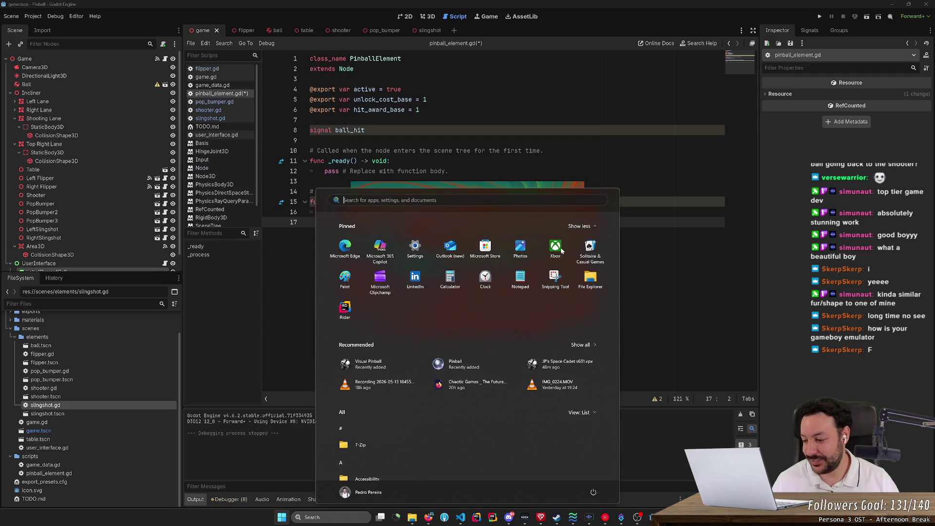
type("mag")
key("Return")
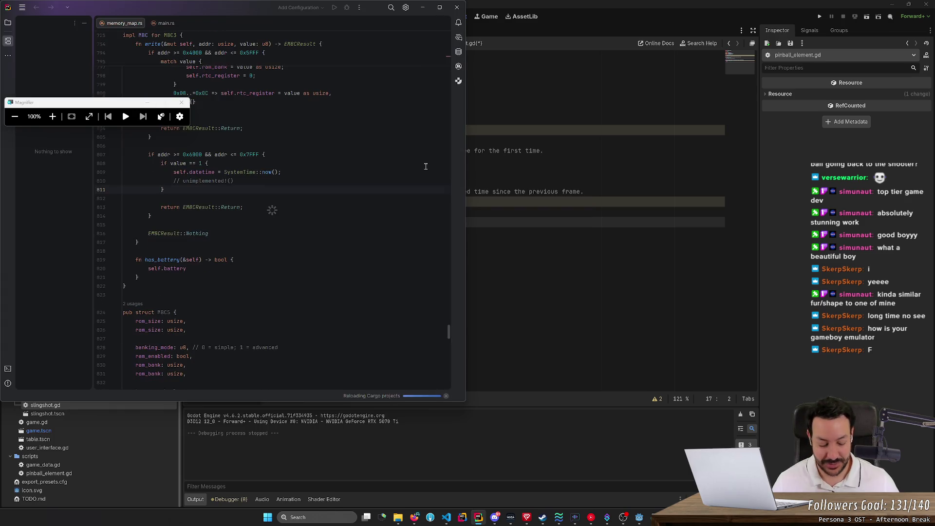
mouse_move(98, 102)
left_mouse_down()
mouse_move(264, 295)
mouse_move(290, 344)
left_mouse_up()
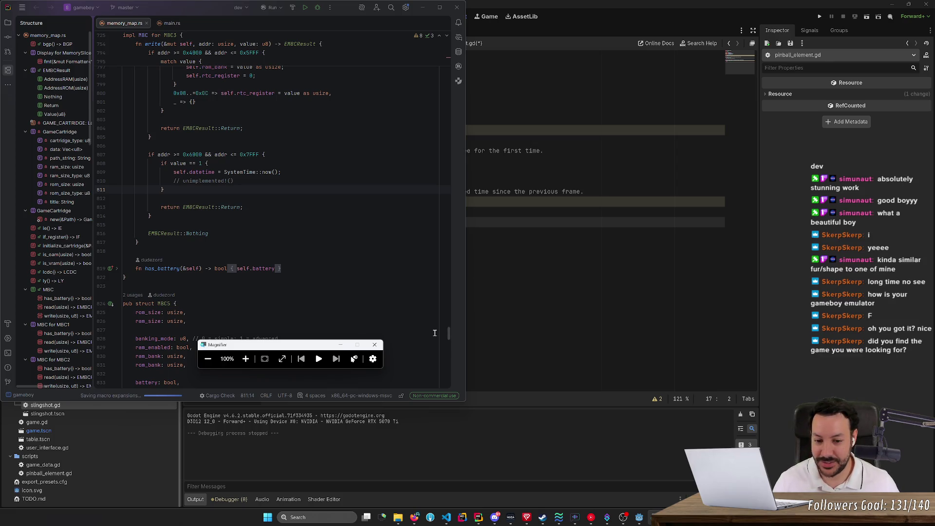
left_click_drag(449, 331, 438, 24)
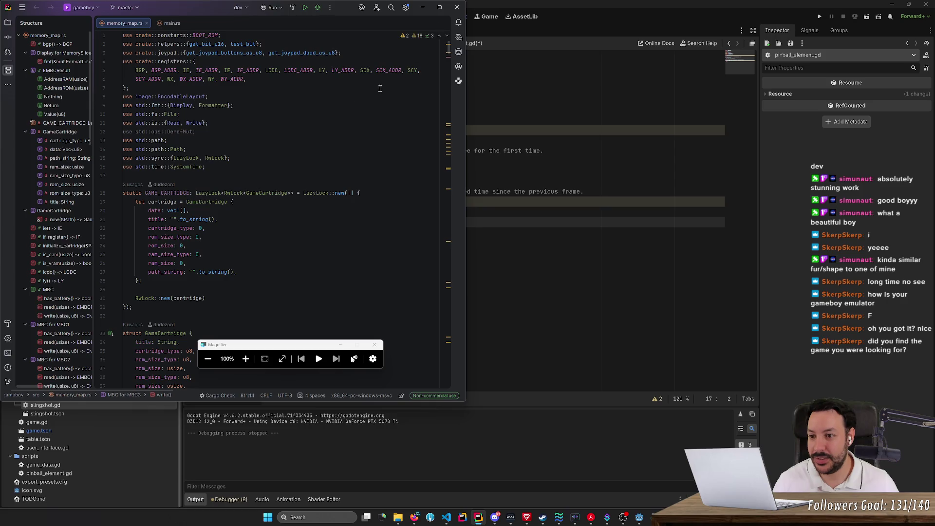
Step: Switch to main.rs and locate the NBA All-Star Challenge file name on line 39
left_click(172, 23)
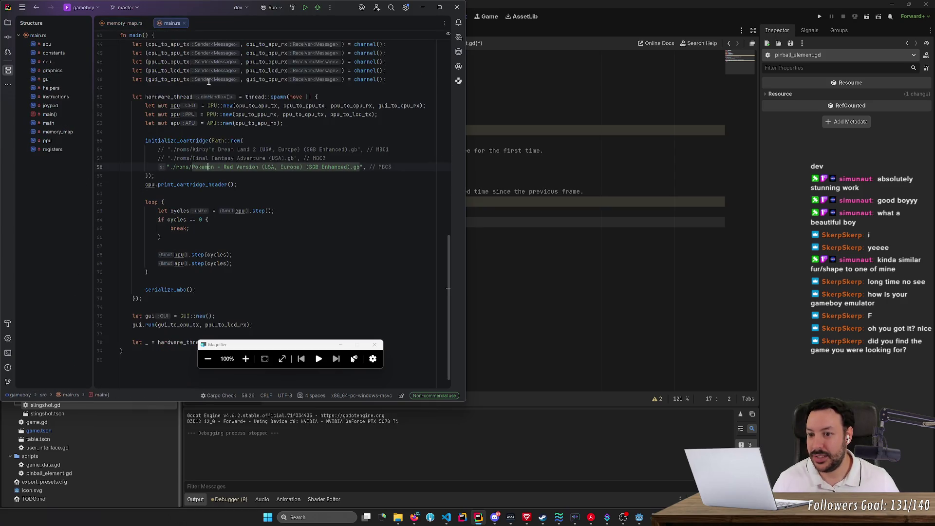
scroll(247, 171, "up", 2)
scroll(247, 172, "up", 5)
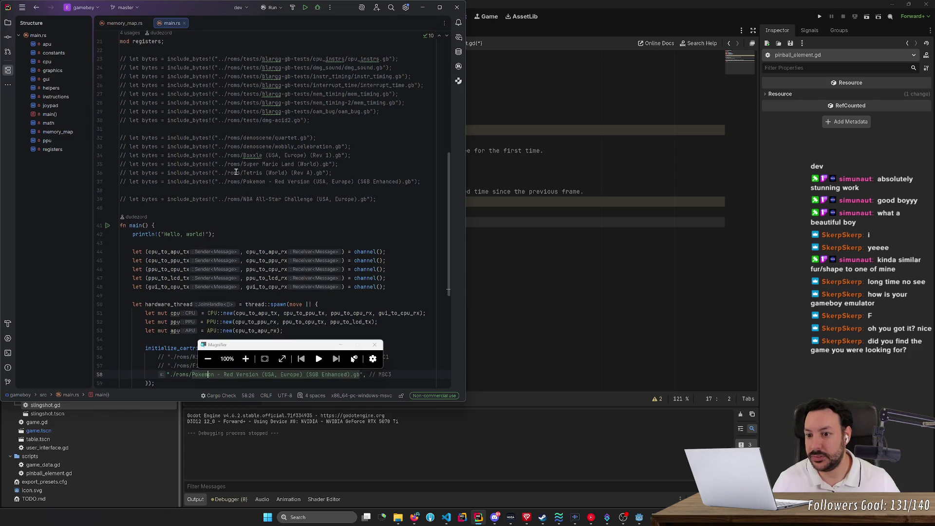
left_click_drag(243, 199, 317, 199)
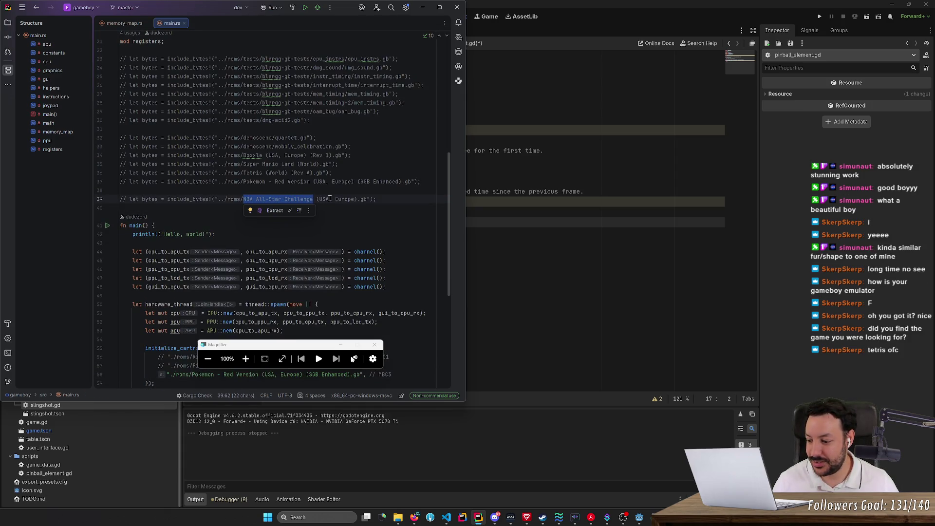
left_click(329, 199)
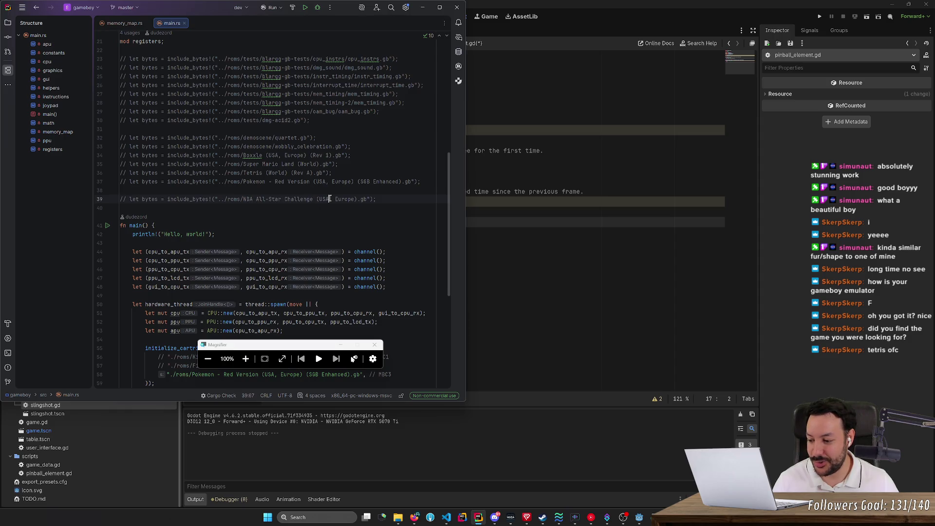
left_click(349, 200)
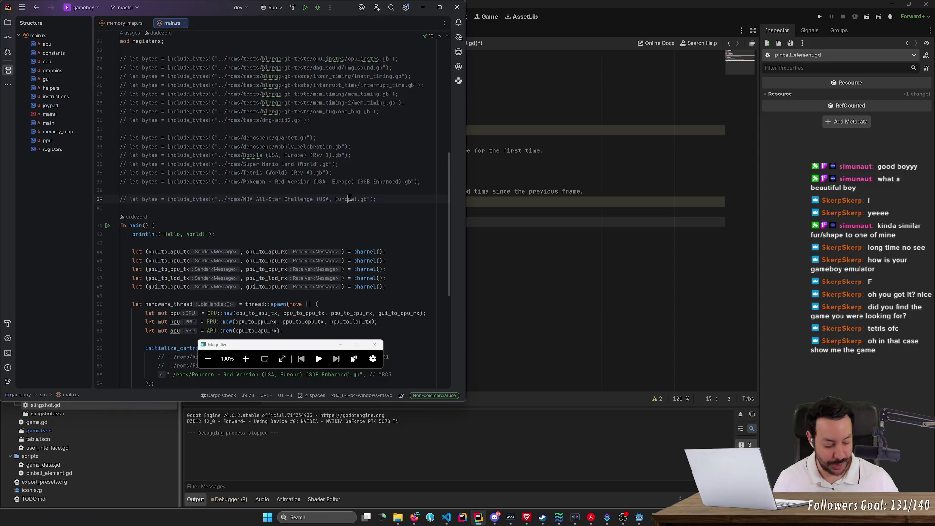
scroll(371, 219, "down", 5)
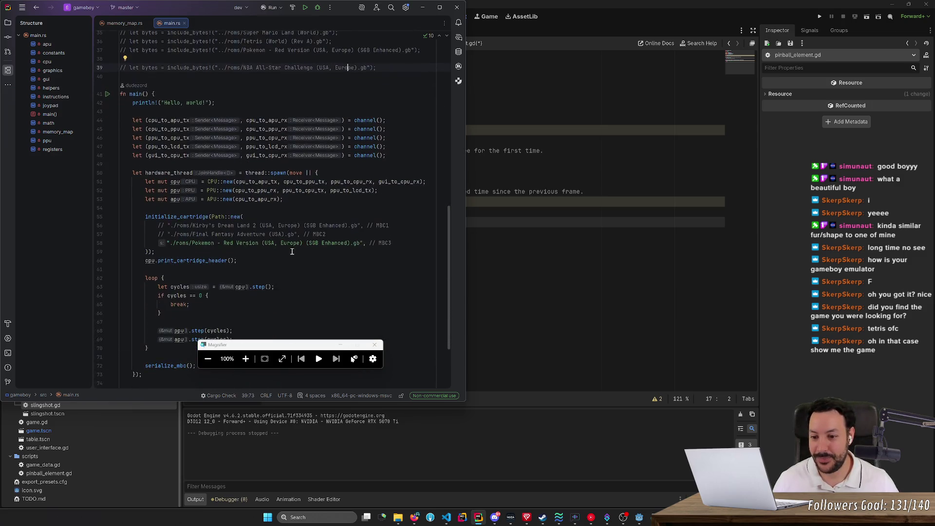
Step: Duplicate the Pokemon ROM line, comment out the original, and strip the copy's MBC3 comment
left_click(398, 243)
key("ctrl+d")
double_click(197, 253)
left_click(347, 243)
key("ctrl+slash")
key("End")
key("ctrl+shift+Left")
key("ctrl+shift+Left")
key("BackSpace")
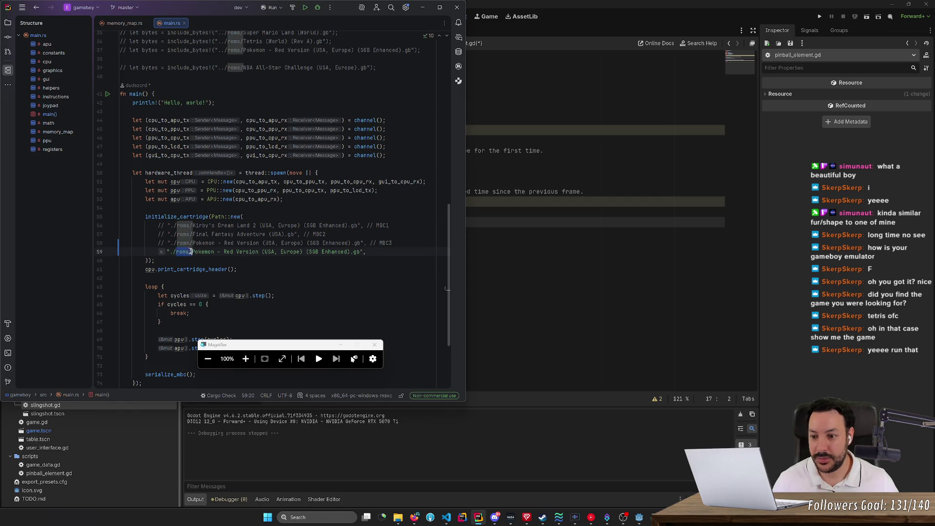
Step: Replace the copy's ROM path with the NBA All-Star Challenge (USA, Europe).gb file and run the build
double_click(202, 251)
left_click(355, 251, "shift")
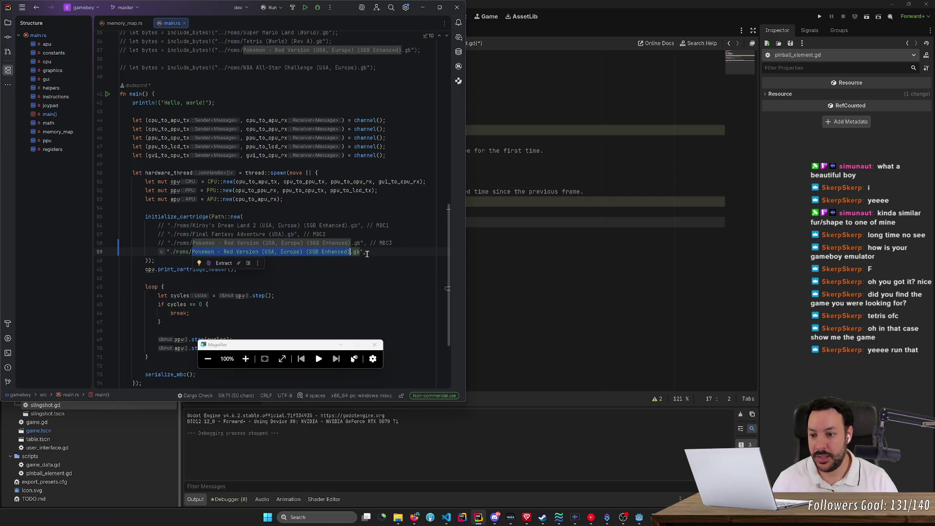
type("N")
key("Return")
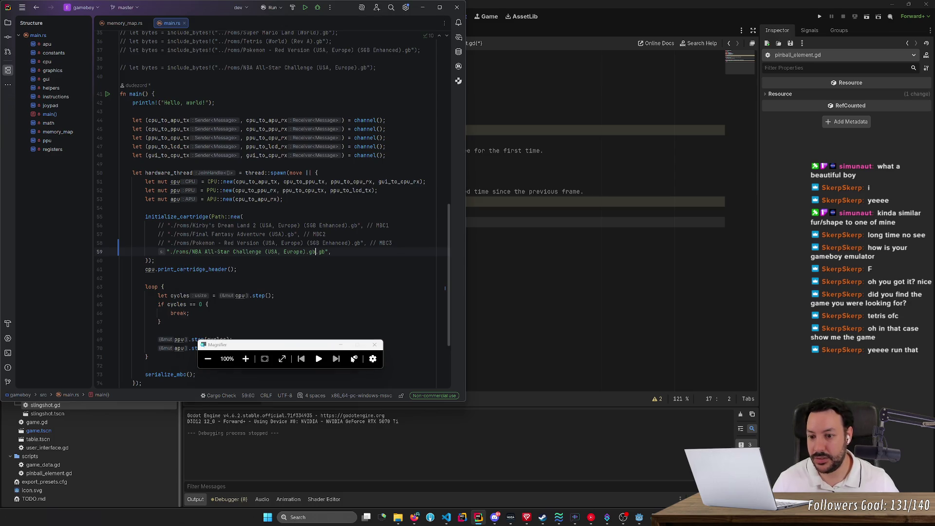
key("Delete")
key("Delete")
key("Delete")
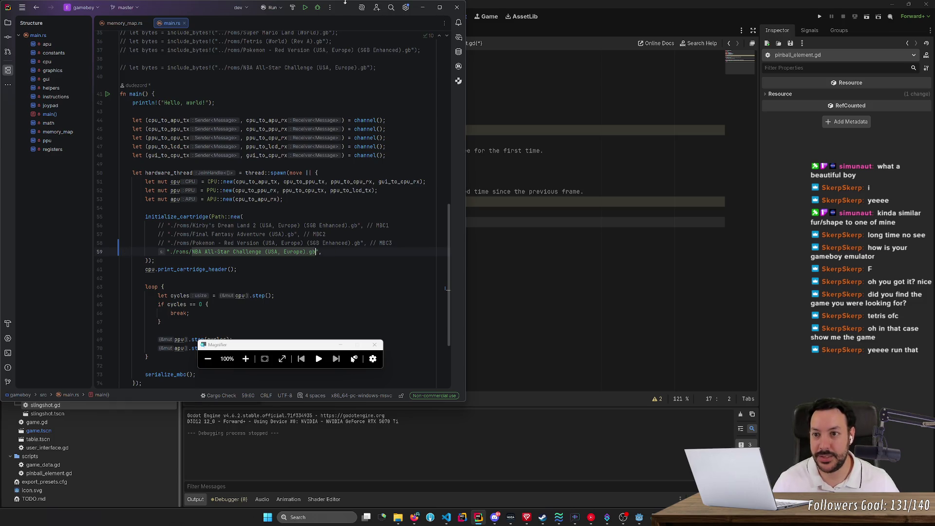
left_click(305, 7)
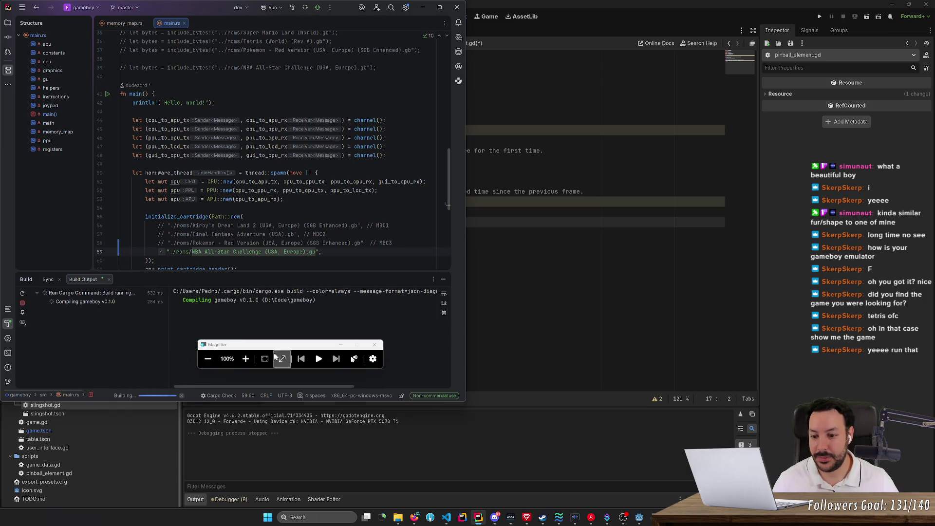
Step: Zoom the magnifier to 200%, then start NBA All-Star Challenge in 1 PLAYER mode
key("super+equal")
mouse_move(329, 345)
left_mouse_down()
mouse_move(163, 47)
mouse_move(177, 38)
left_mouse_up()
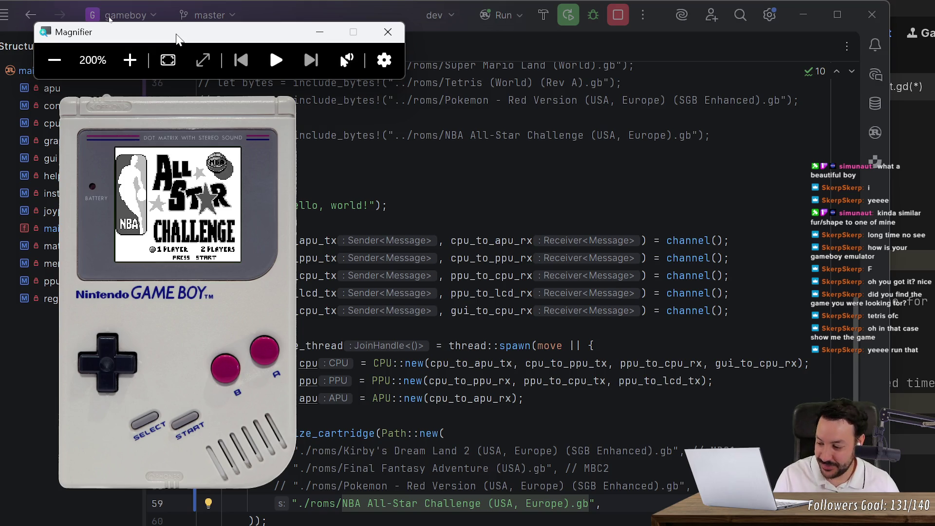
left_click(204, 292)
key("Down")
key("Down")
key("Down")
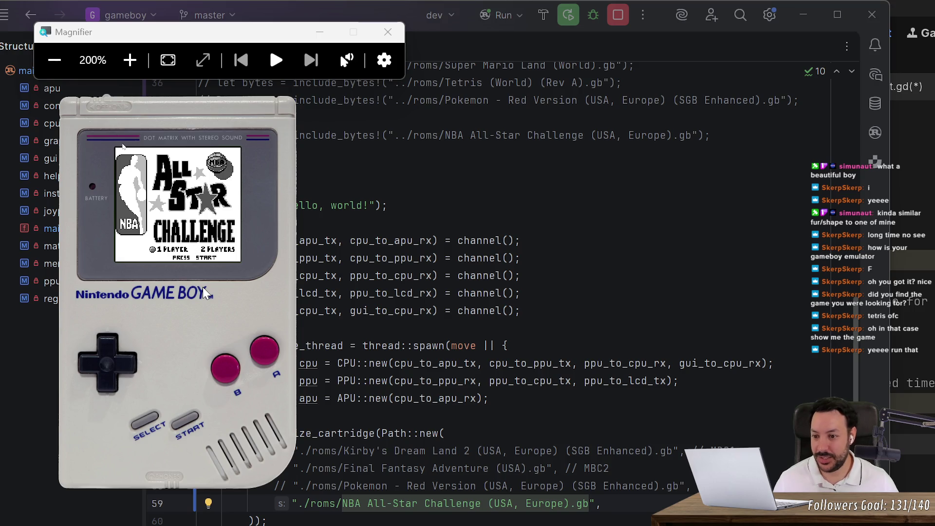
key("Down")
key("Down")
key("Down")
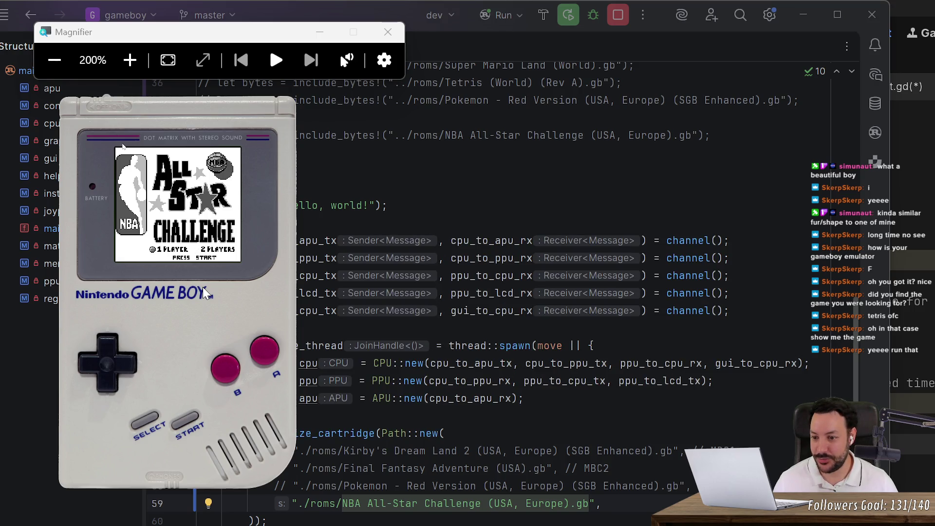
key("Down")
key("Down")
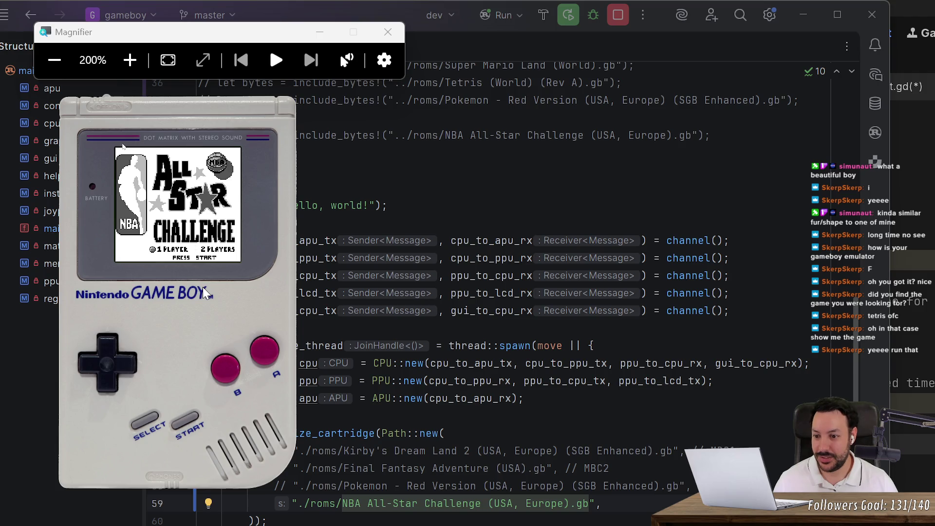
key("Return")
Step: Choose Free Throws, browse the player cards, and confirm a player to start shooting
key("Down")
key("Down")
key("Down")
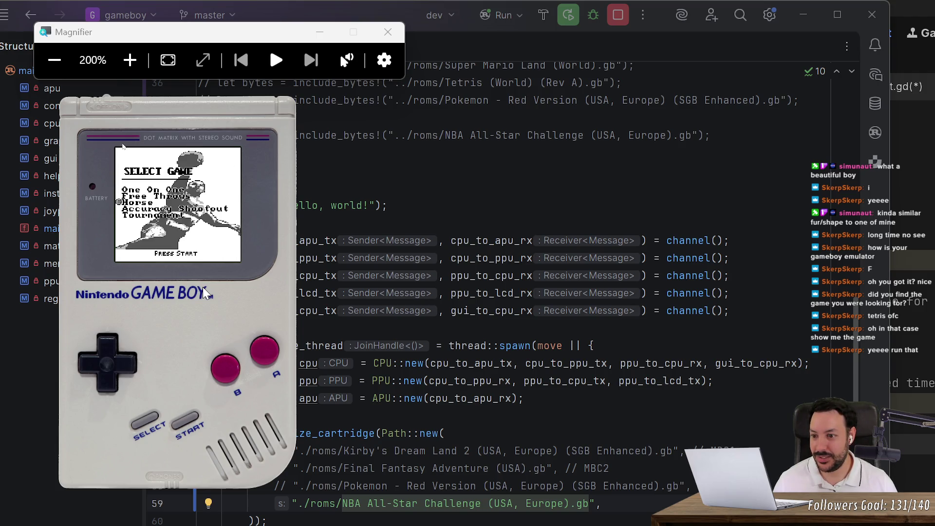
key("Return")
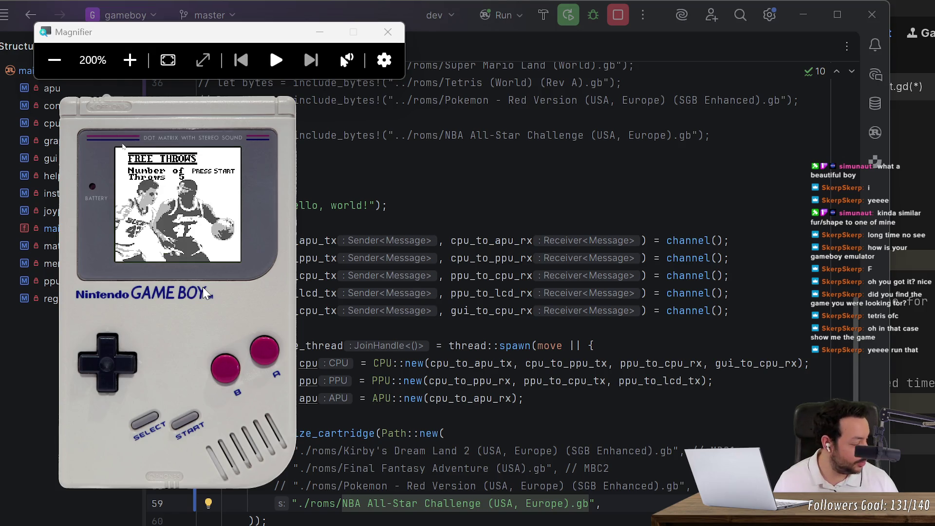
key("Return")
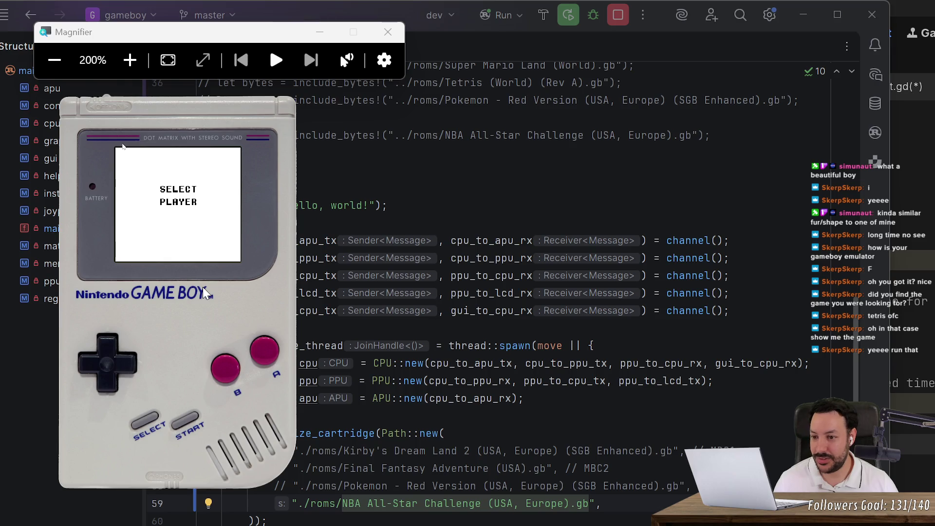
key("Right")
key("Right")
key("Right")
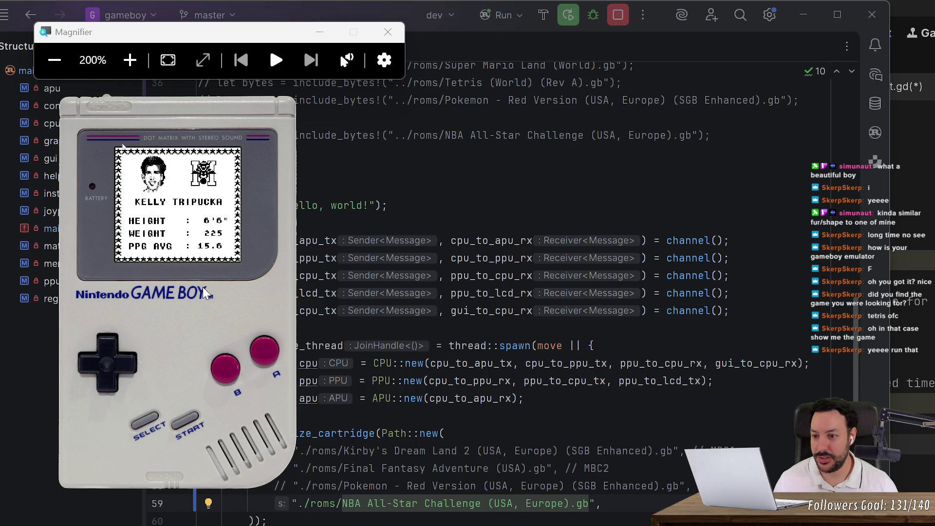
key("Right")
key("Right")
key("Right")
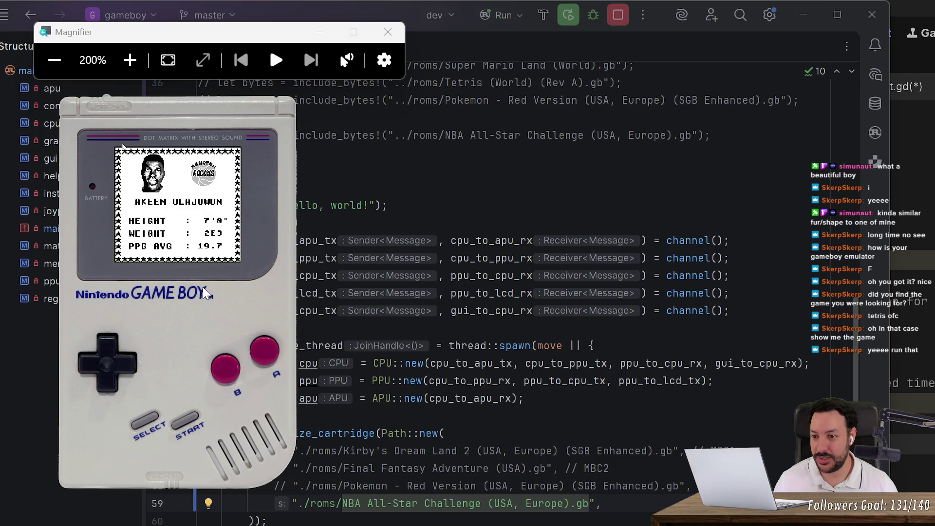
key("Right")
key("Right")
key("Right")
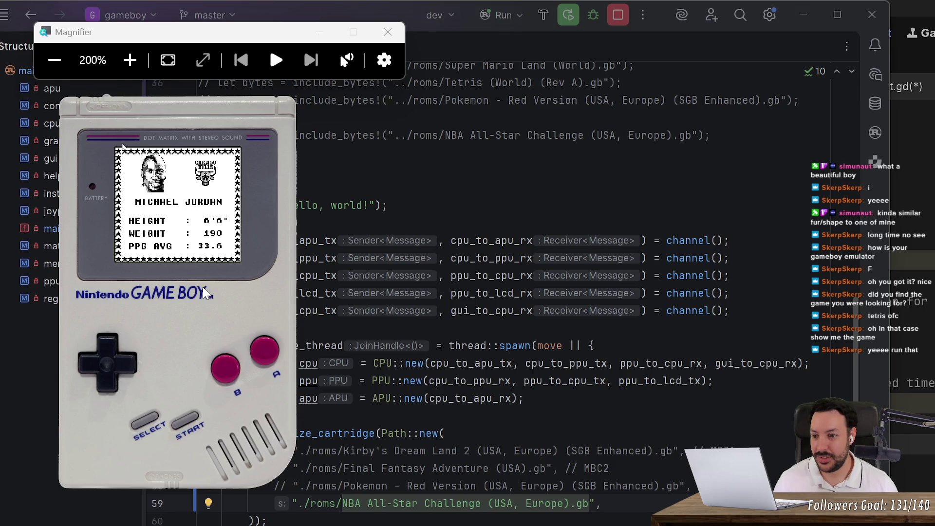
key("Left")
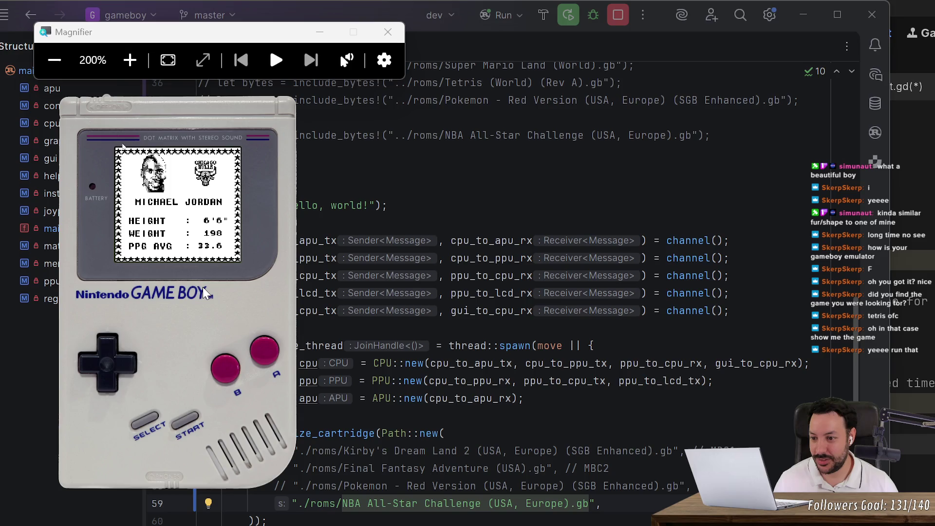
key("Return")
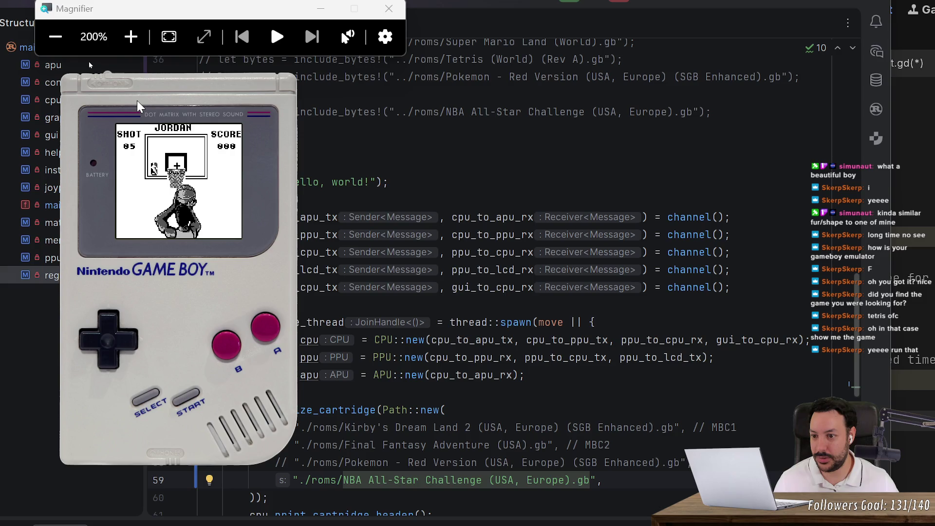
Step: Take three free-throw shots in the current NBA All-Star Challenge game
key("x")
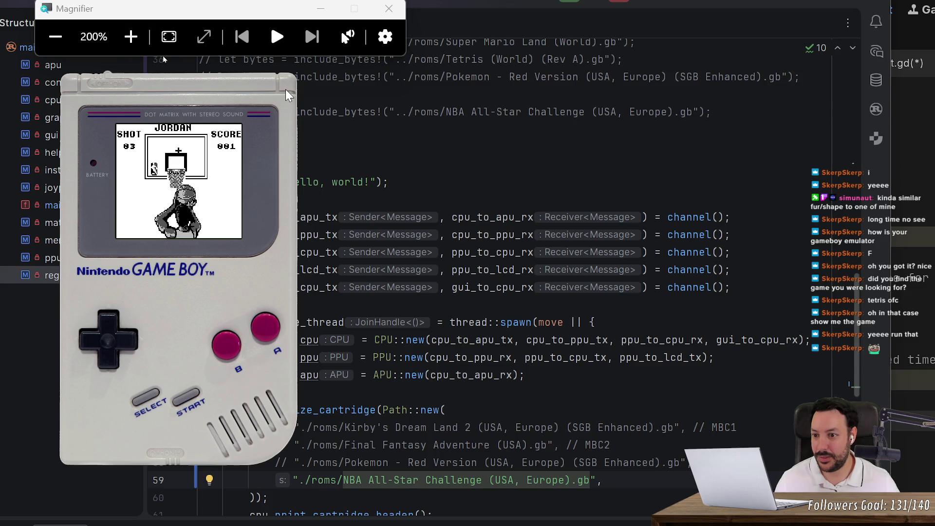
key("z")
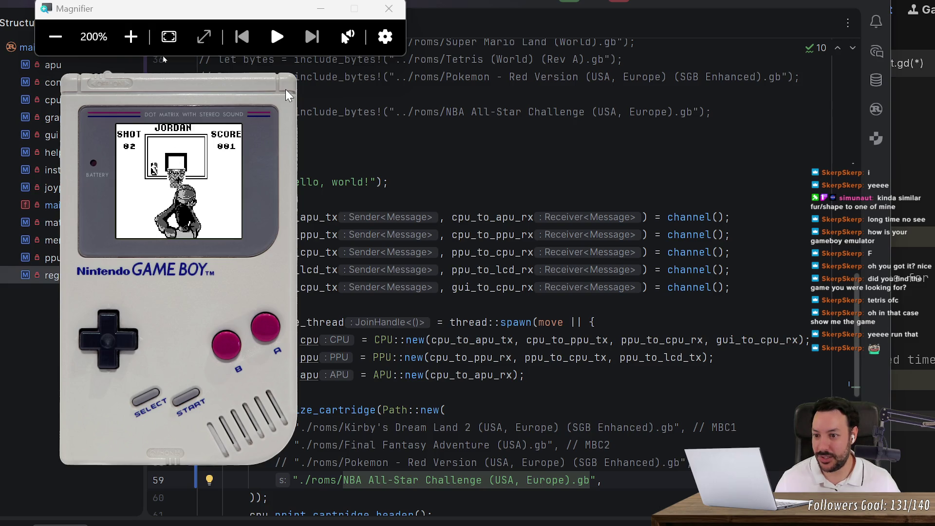
key("z")
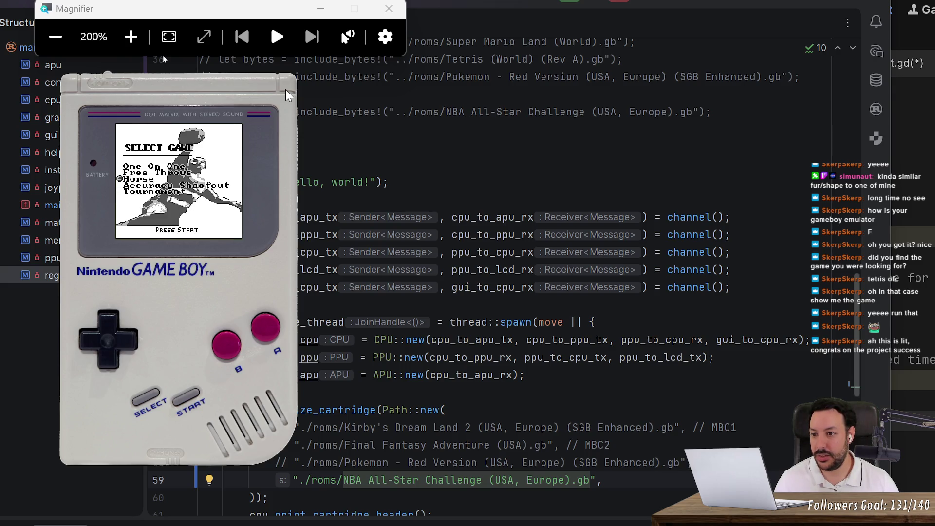
Step: Start One on One with Michael Jordan as player and Dominique Wilkins as opponent
key("Return")
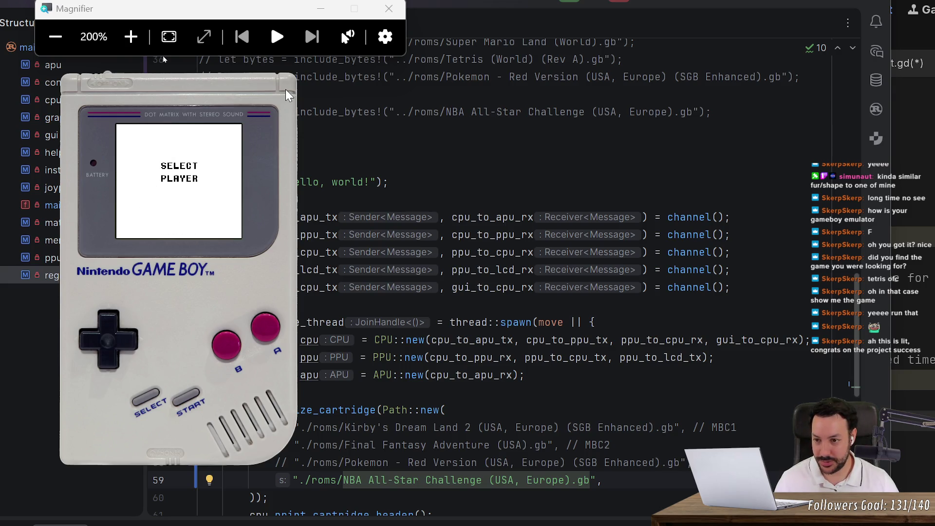
key("Right")
key("Right")
key("Right")
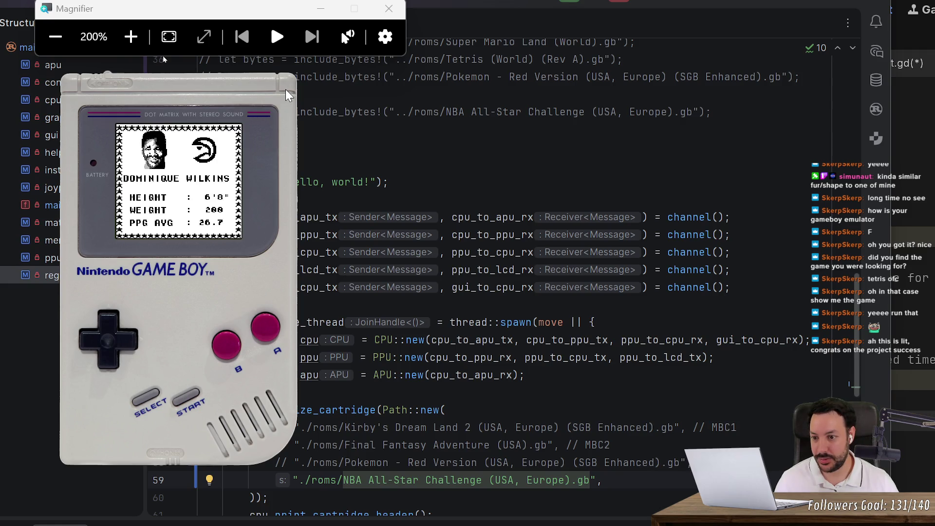
key("Right")
key("Right")
key("Right")
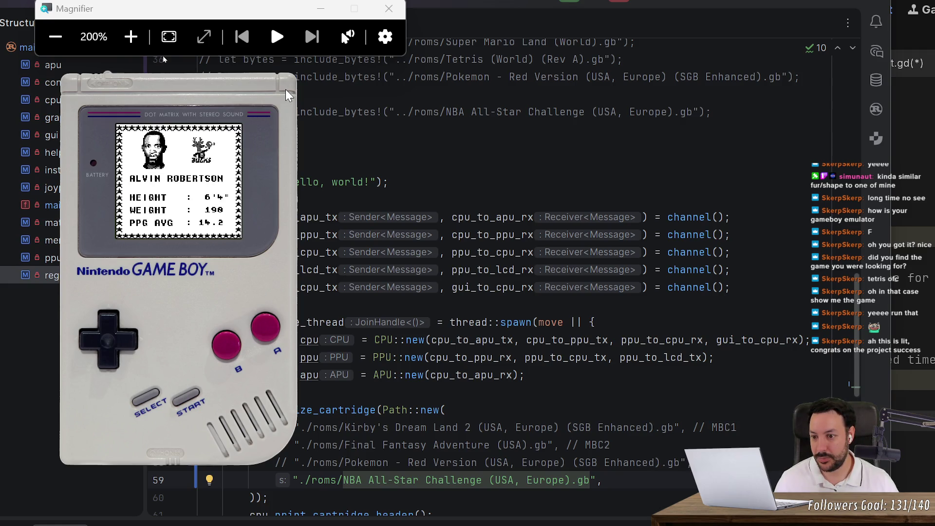
key("Right")
key("Right")
key("Right")
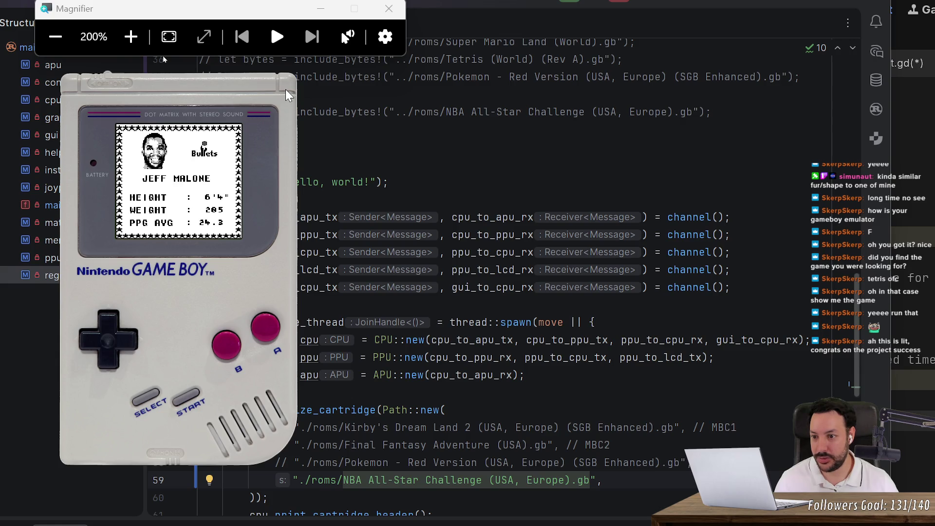
key("Right")
key("Right")
key("Right")
key("Left")
key("Return")
key("Right")
key("Right")
key("Return")
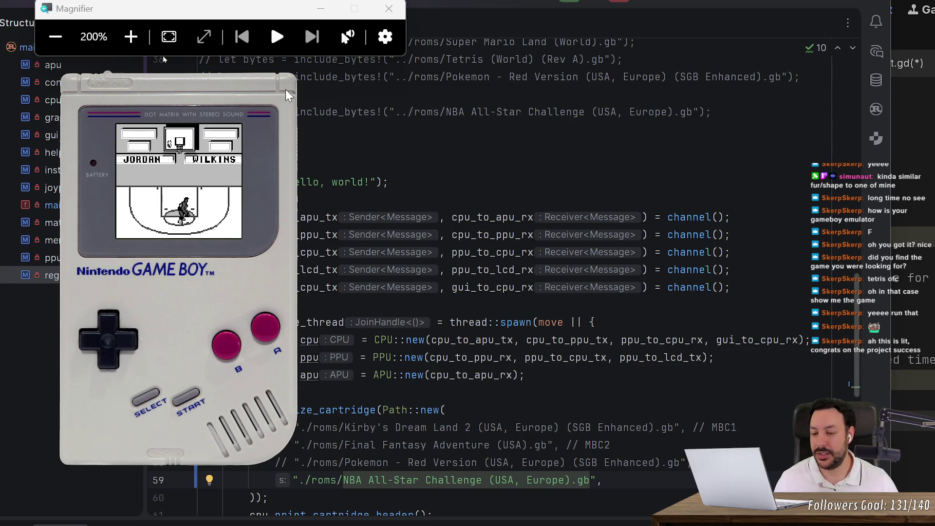
Step: Run Jordan left, right and down around the half-court to the centre circle
key("Left")
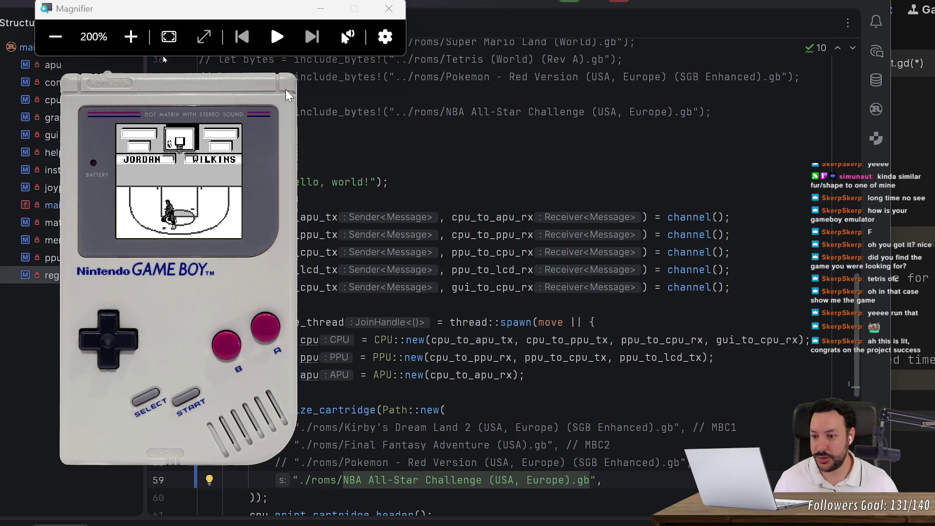
key("Right")
key("Right")
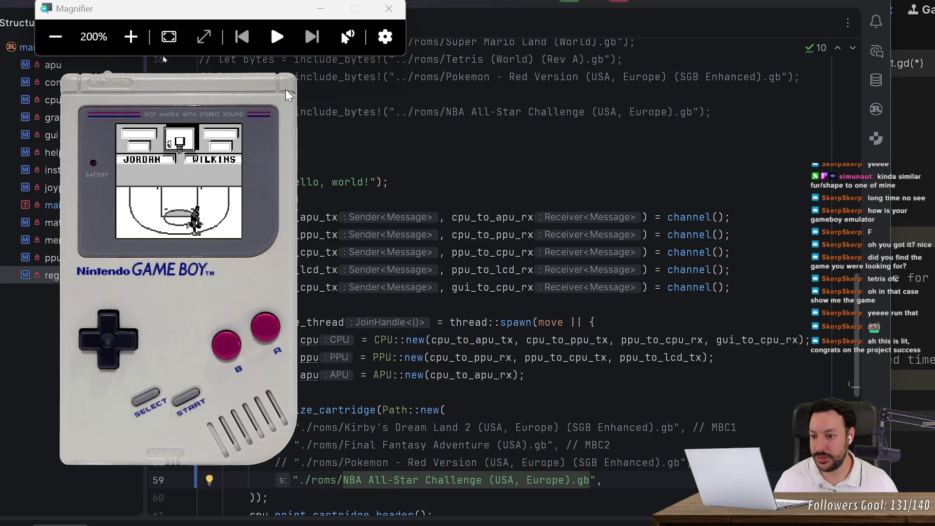
key("Left")
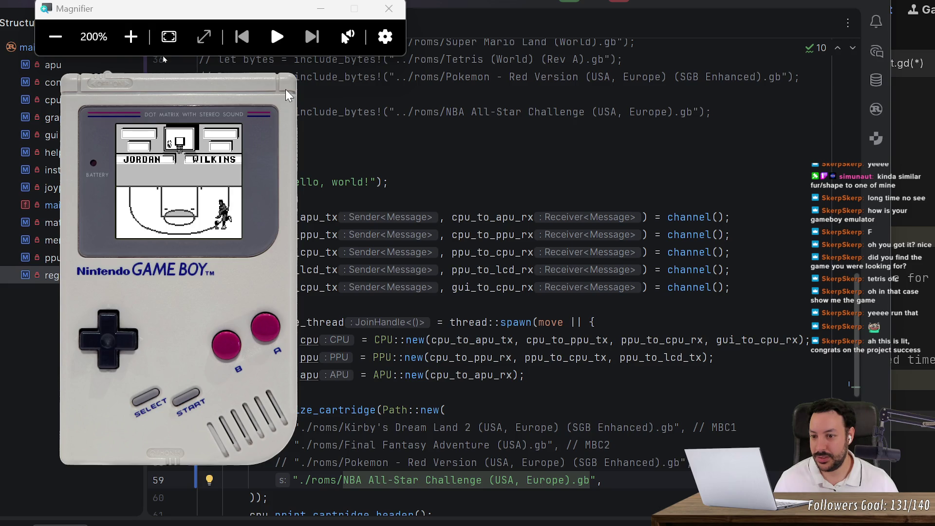
key("Down")
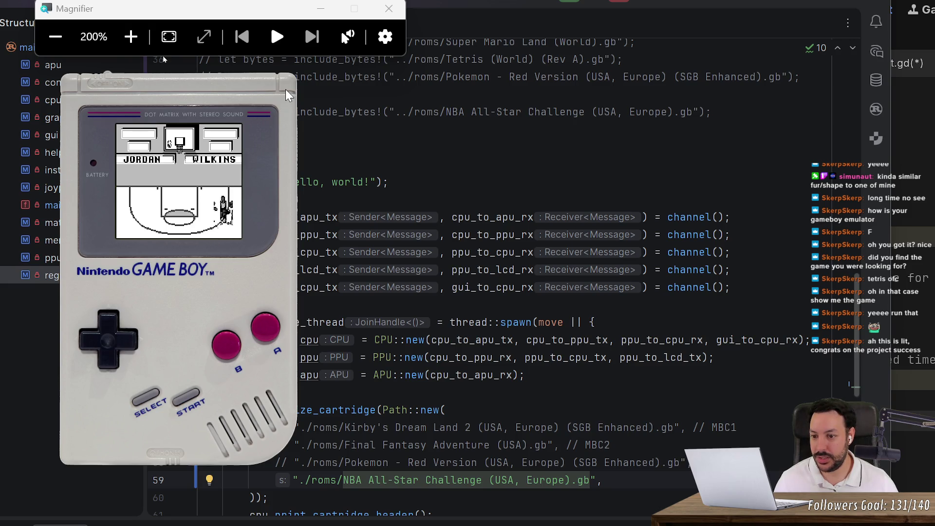
key("Left")
key("Left")
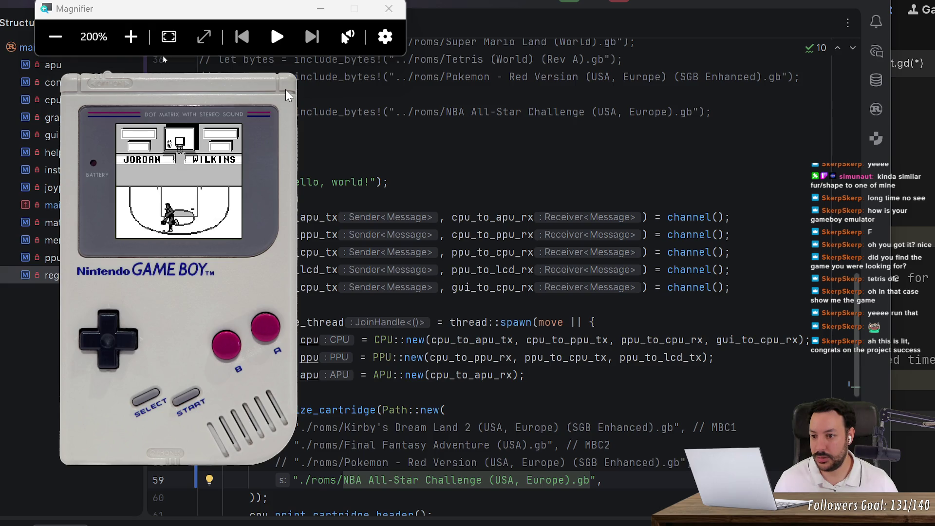
key("Left")
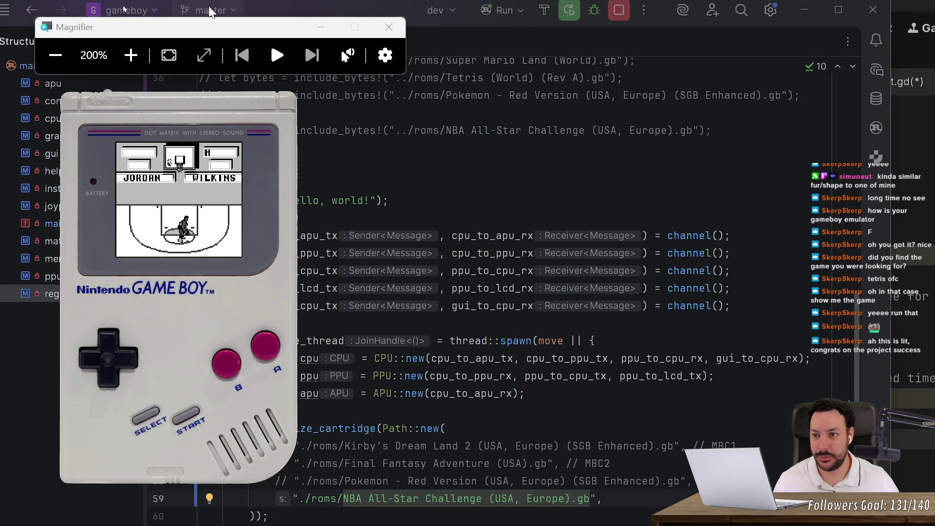
Step: Stop the emulator, swap line 58–59 comments in main.rs to load Pokemon Red, and rerun in debug
left_click(619, 11)
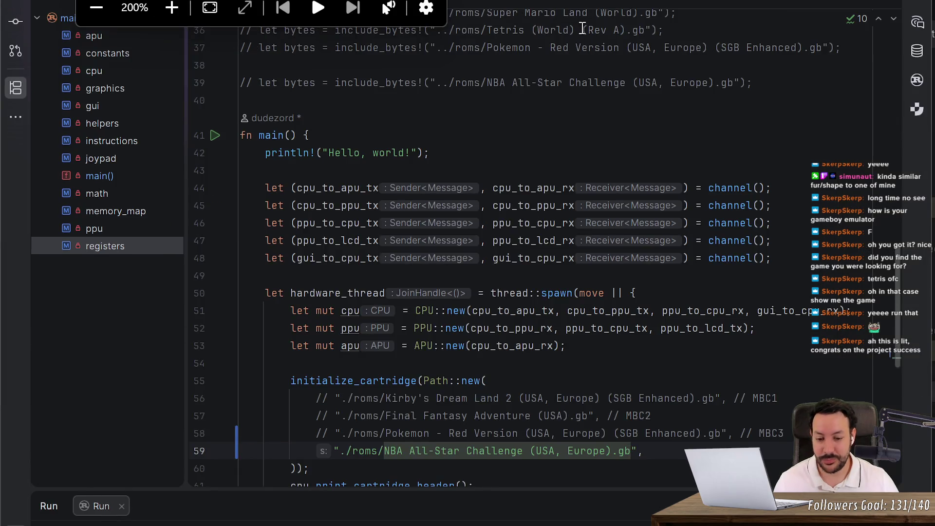
scroll(336, 325, "down", 3)
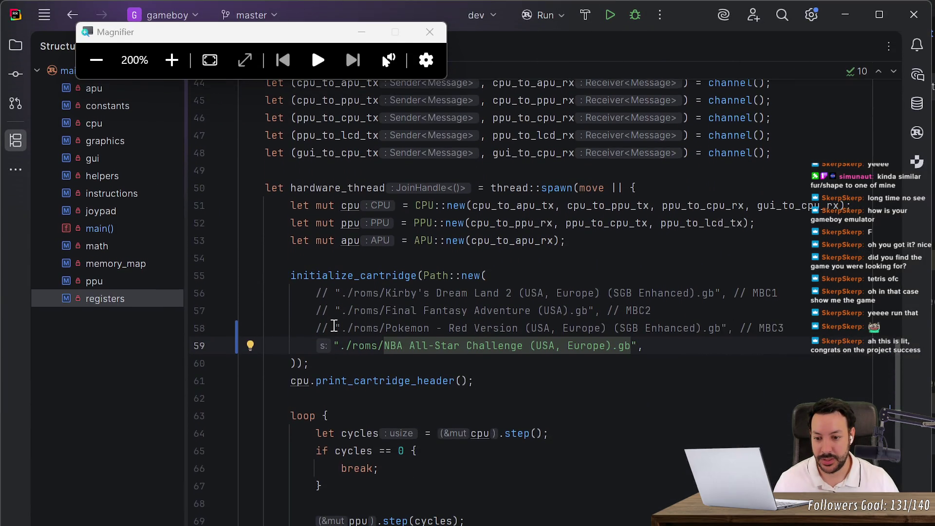
left_click(454, 329)
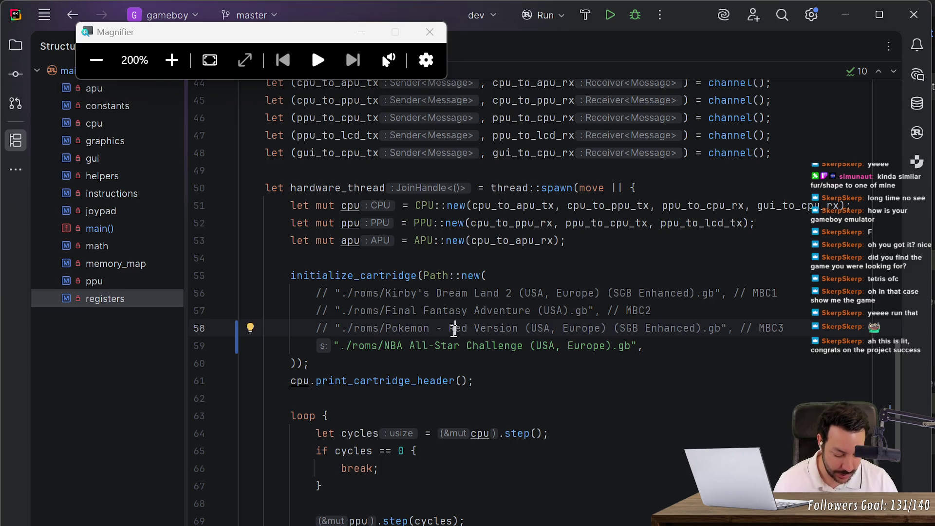
key("ctrl+slash")
key("ctrl+slash")
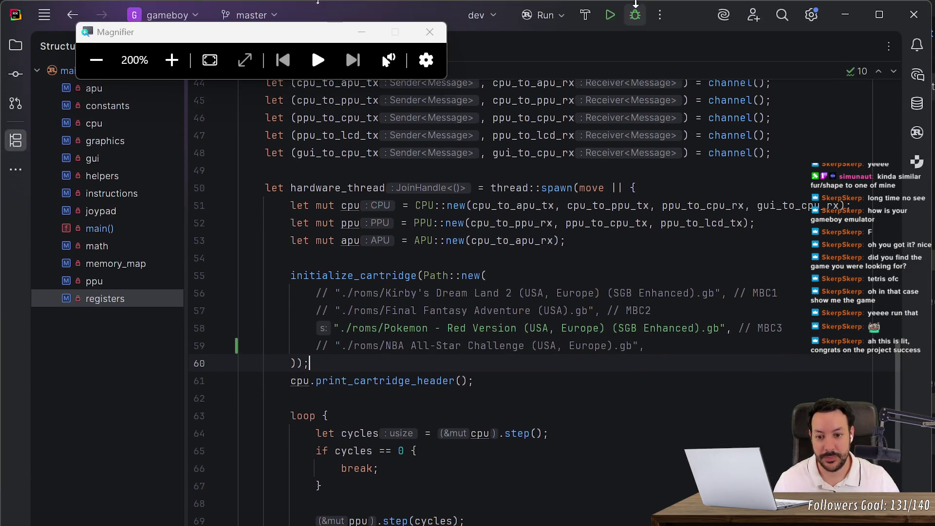
left_click(629, 25)
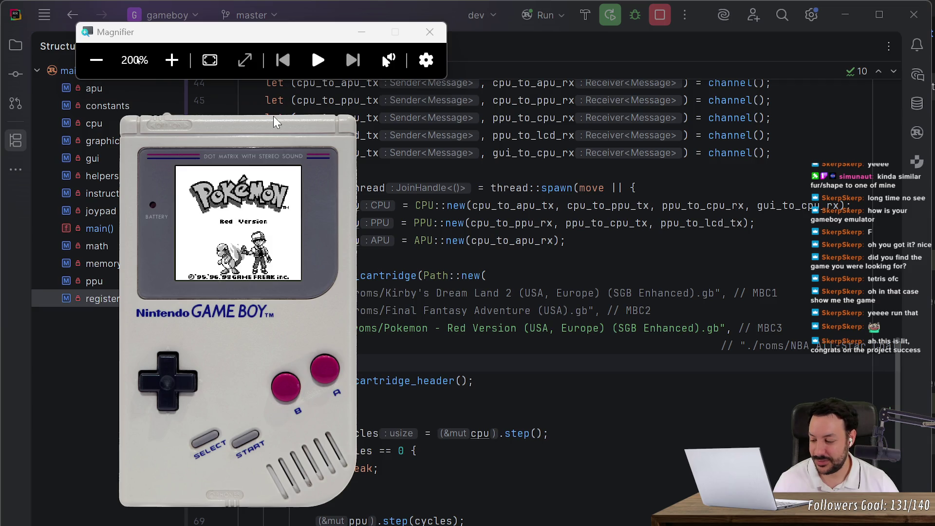
Step: Get past the Pokémon Red title screen and continue the saved game
key("Return")
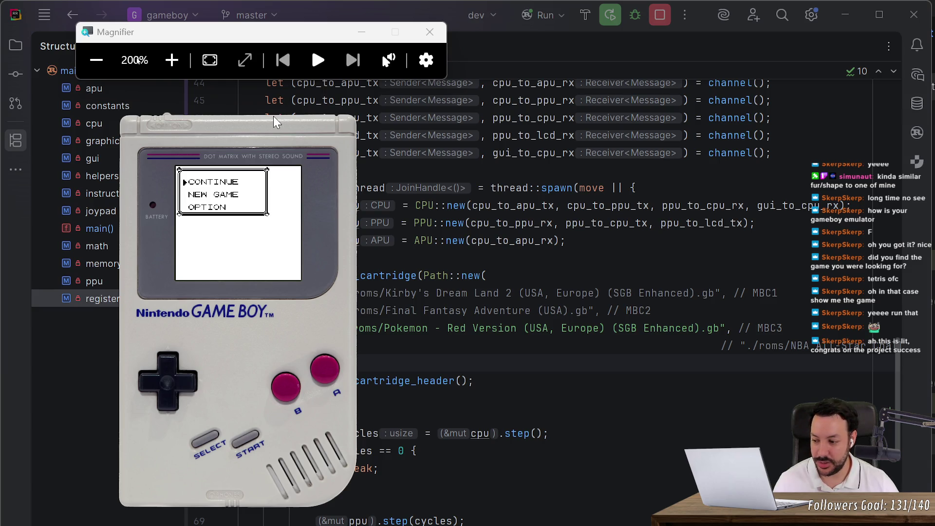
key("Return")
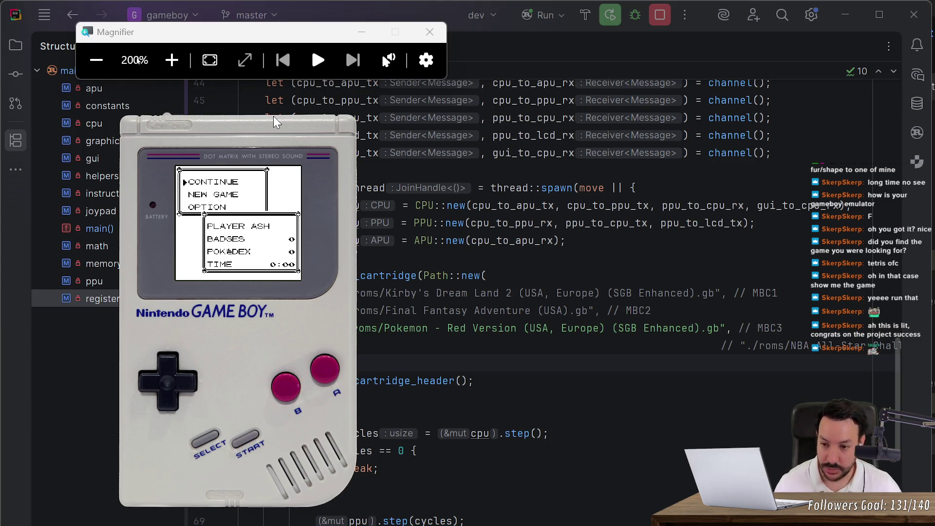
key("x")
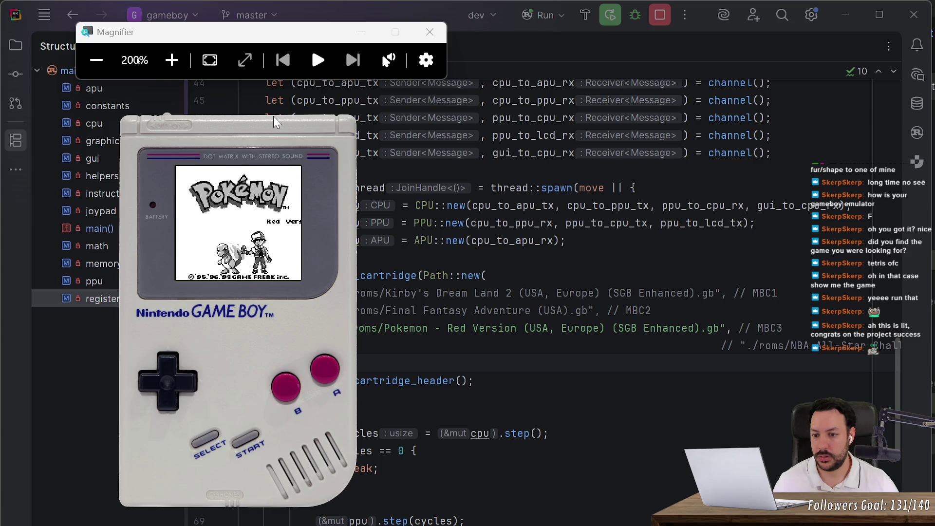
key("Return")
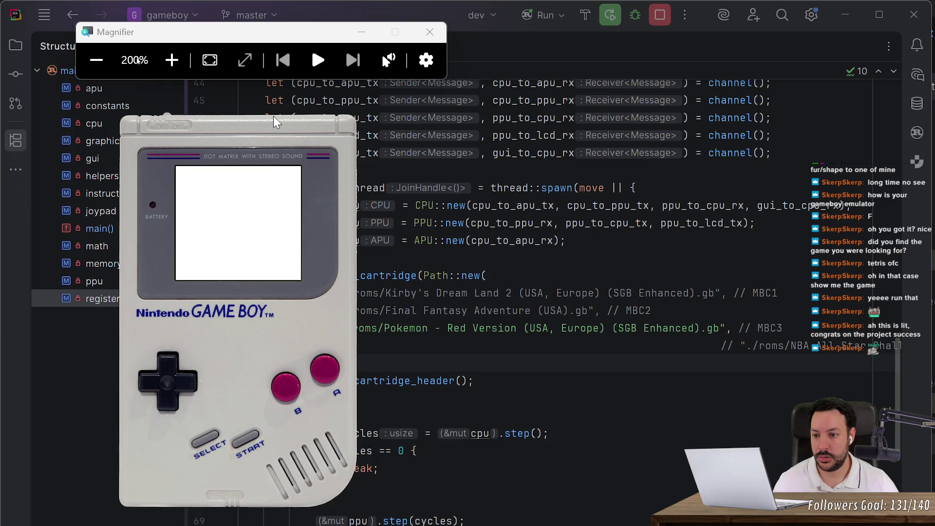
key("z")
key("z")
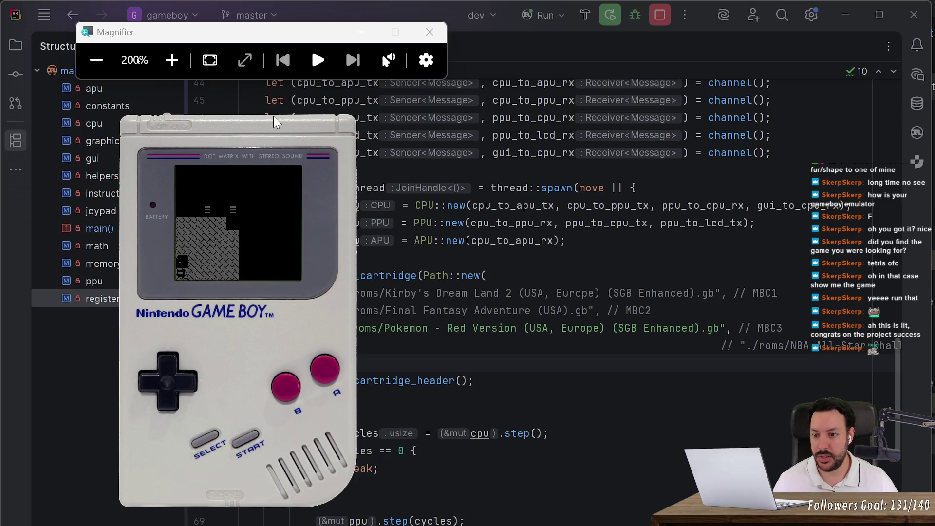
Step: Walk the player out of the house into town and right toward the lab
key("Down")
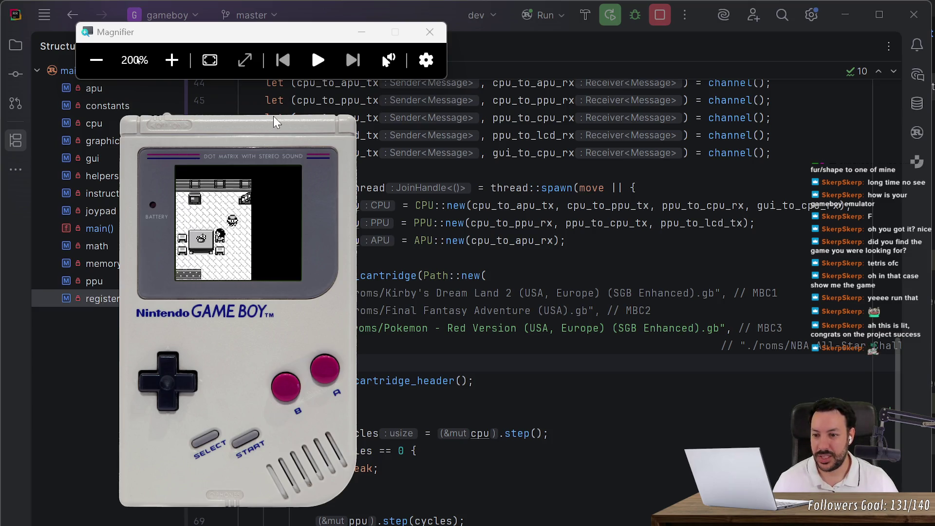
key("Left")
key("Down")
key("Up")
key("Down")
key("Down")
key("Down")
key("Down")
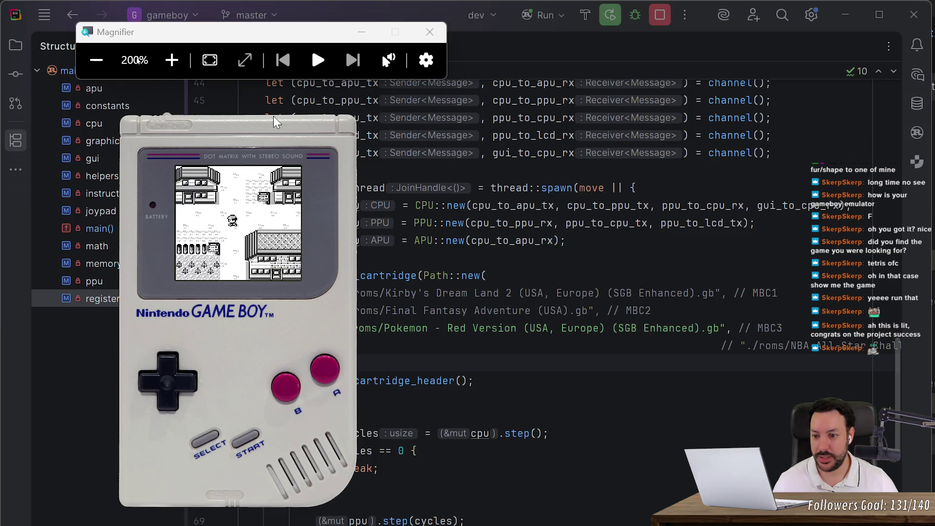
key("Right")
key("Right")
key("Right")
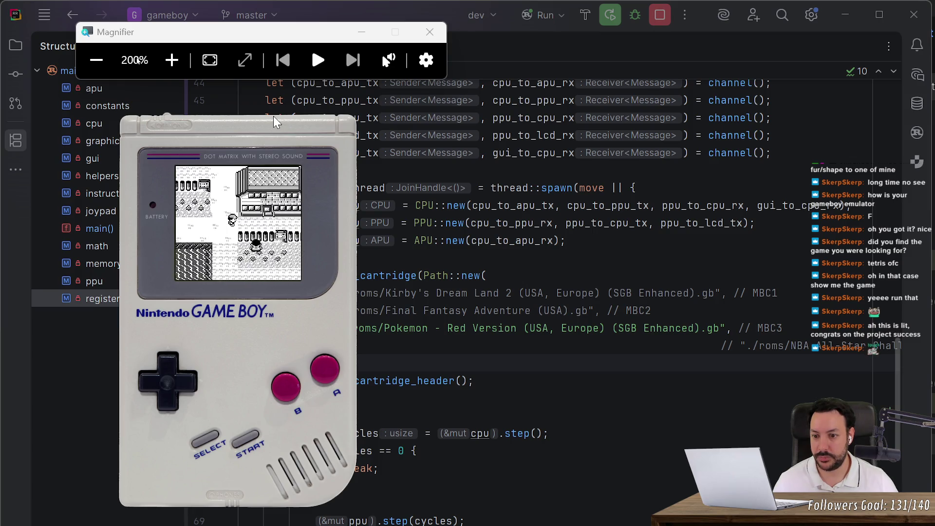
Step: Save the game from the in-game menu with SAVE and YES, then close the run
key("Return")
key("Down")
key("Down")
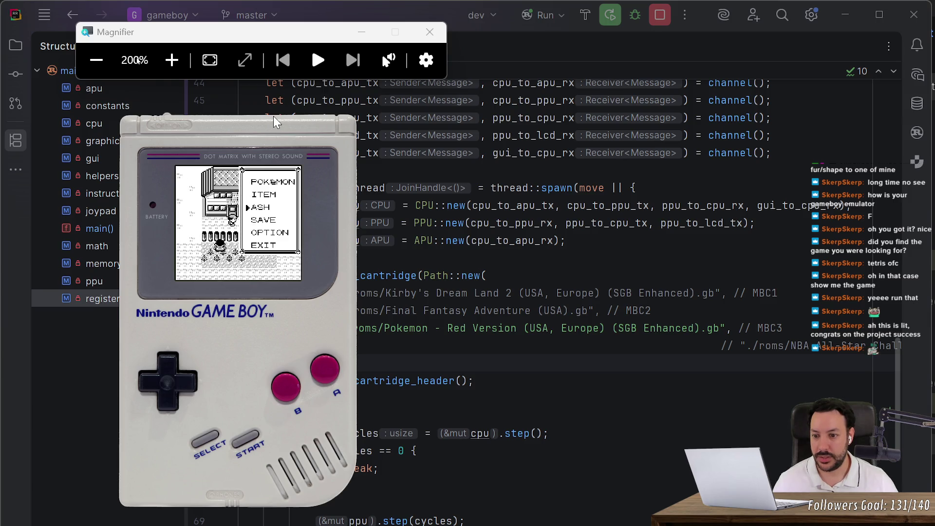
key("z")
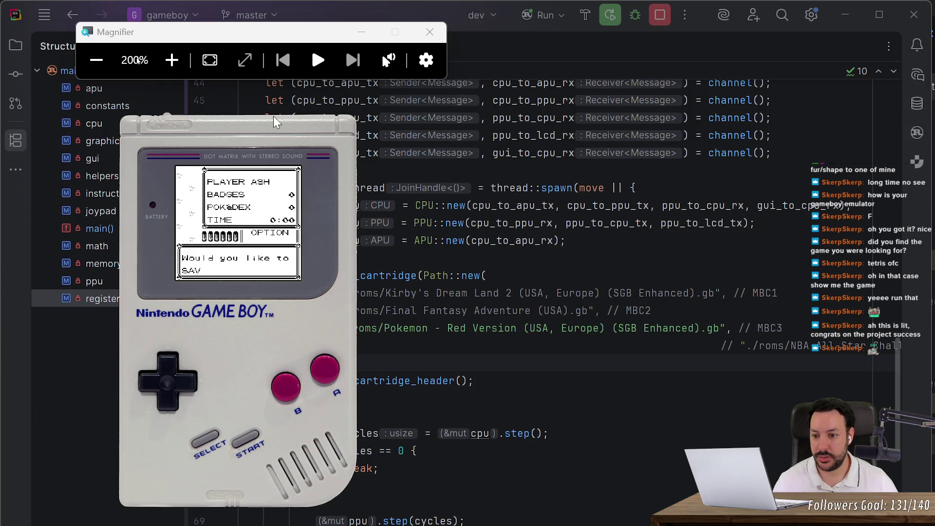
key("z")
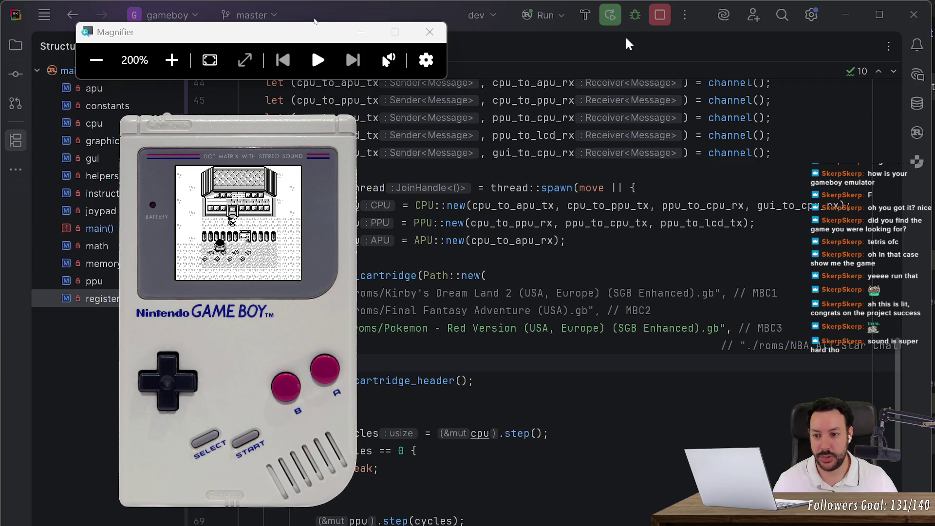
left_click(610, 17)
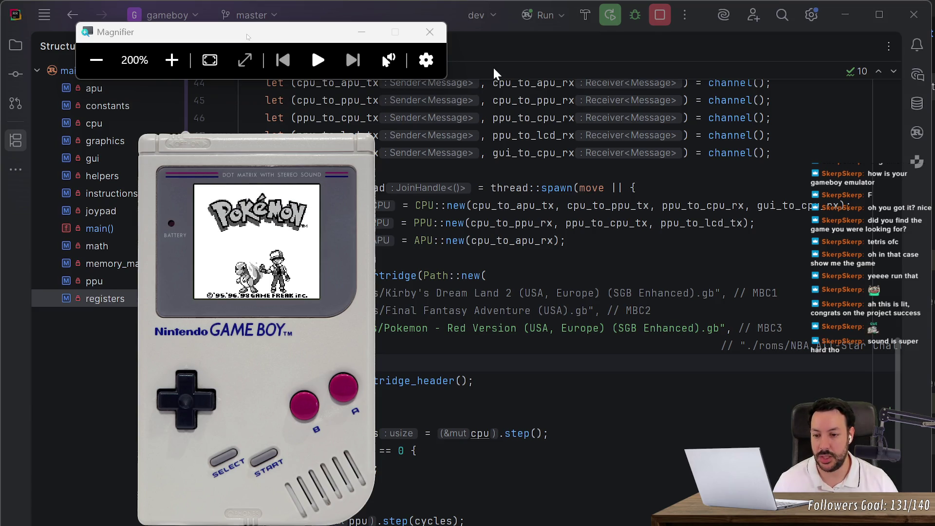
Step: Continue the saved game and walk out of the house into Pallet Town
key("Return")
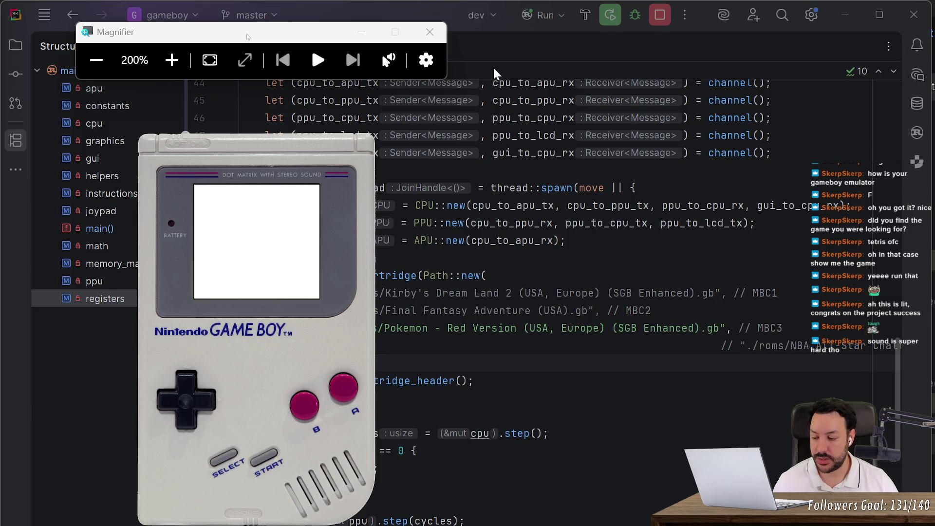
key("Return")
key("Return")
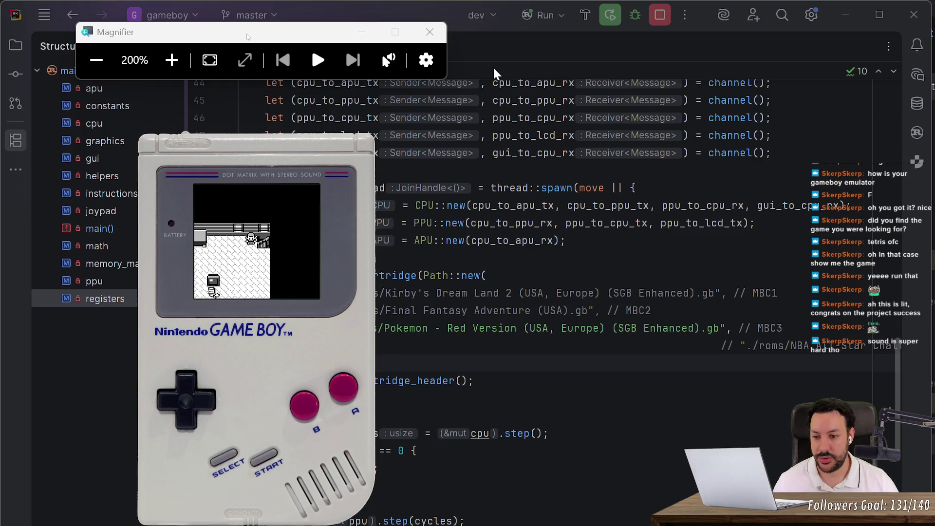
key("Right")
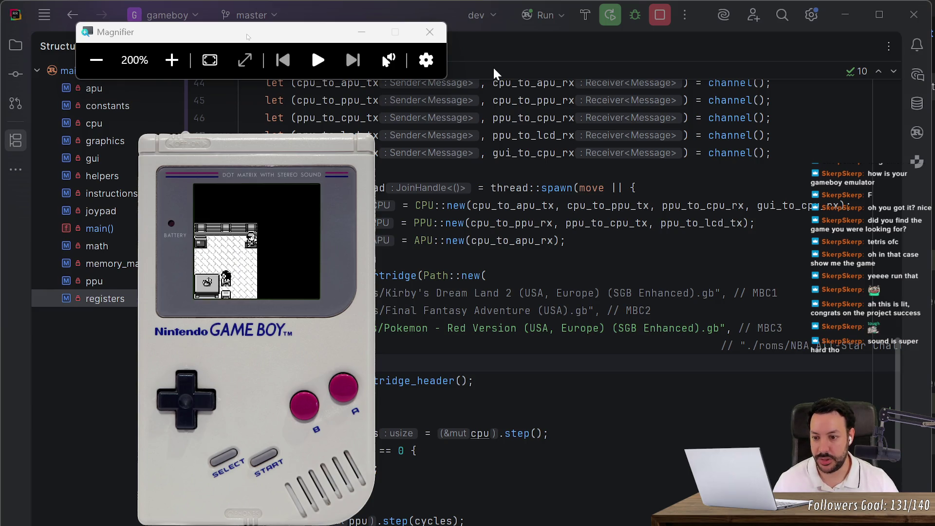
key("Down")
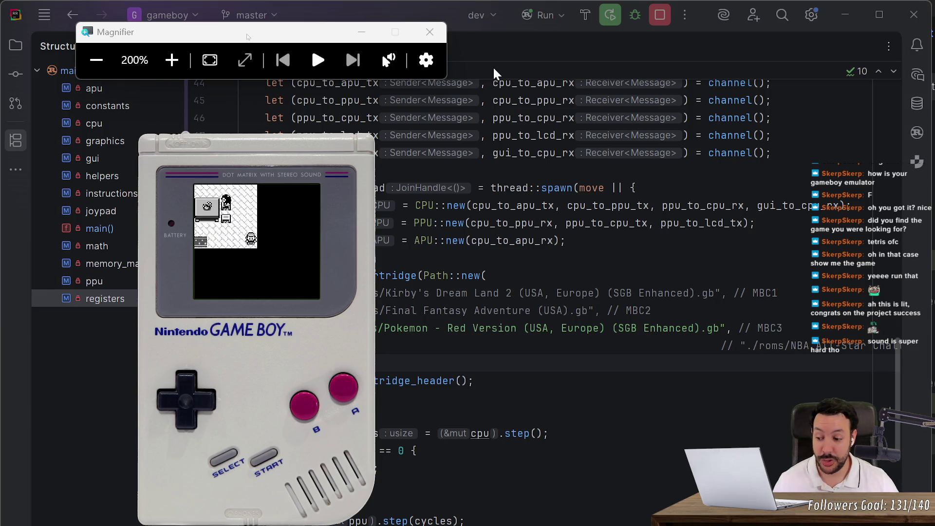
key("Down")
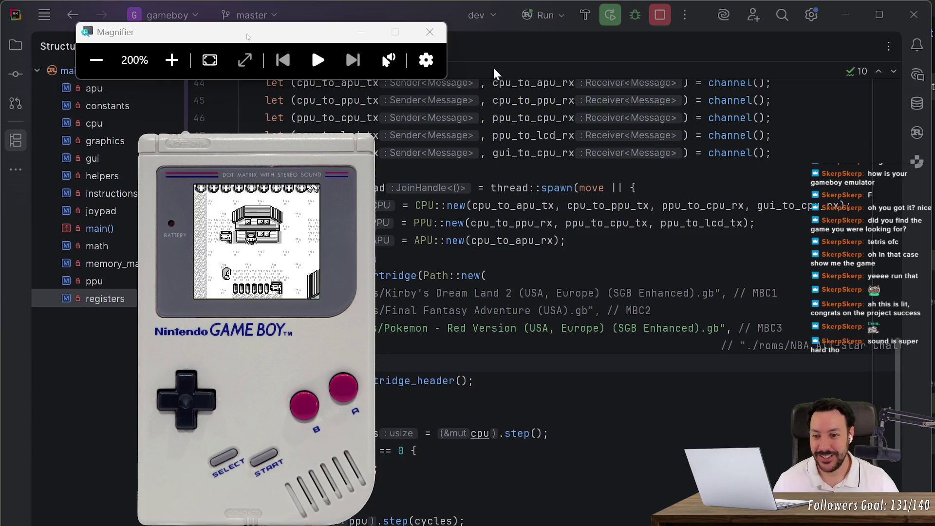
key("Left")
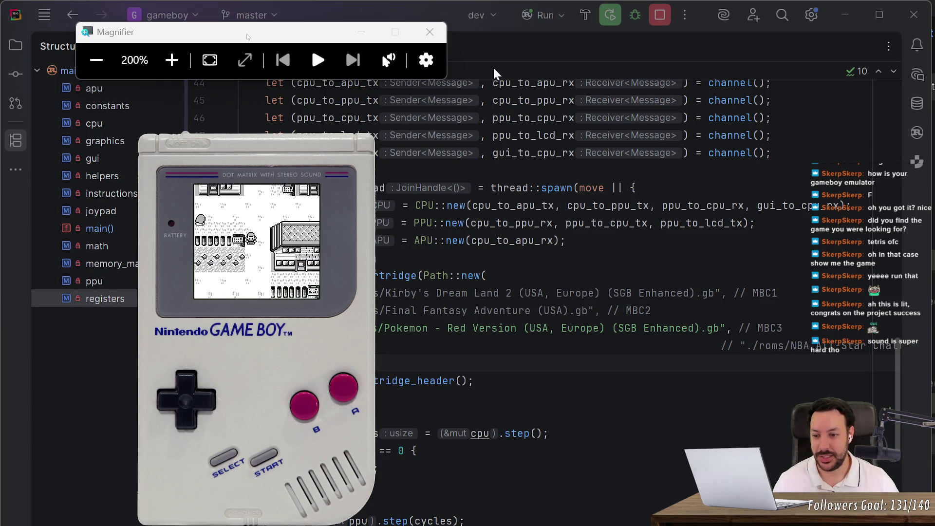
key("Right")
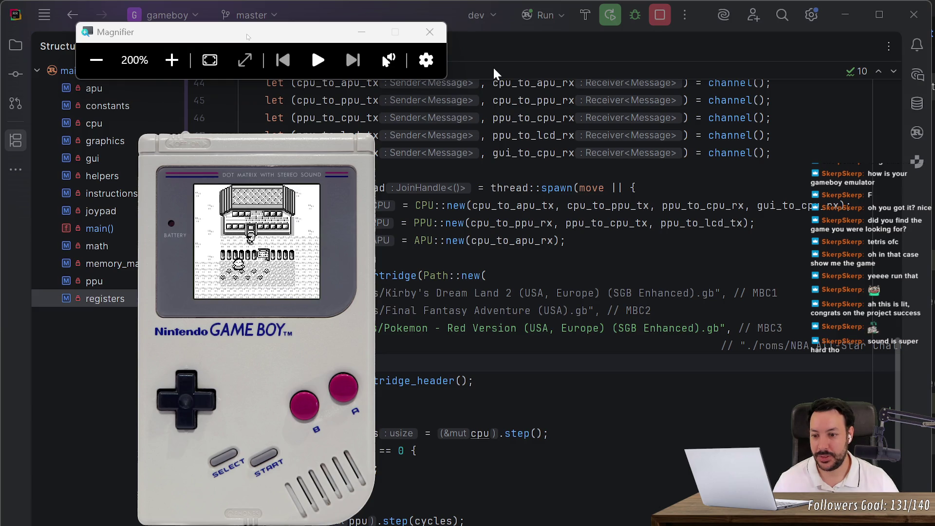
Step: Save the game from the in-game menu, confirming with YES
key("Return")
key("z")
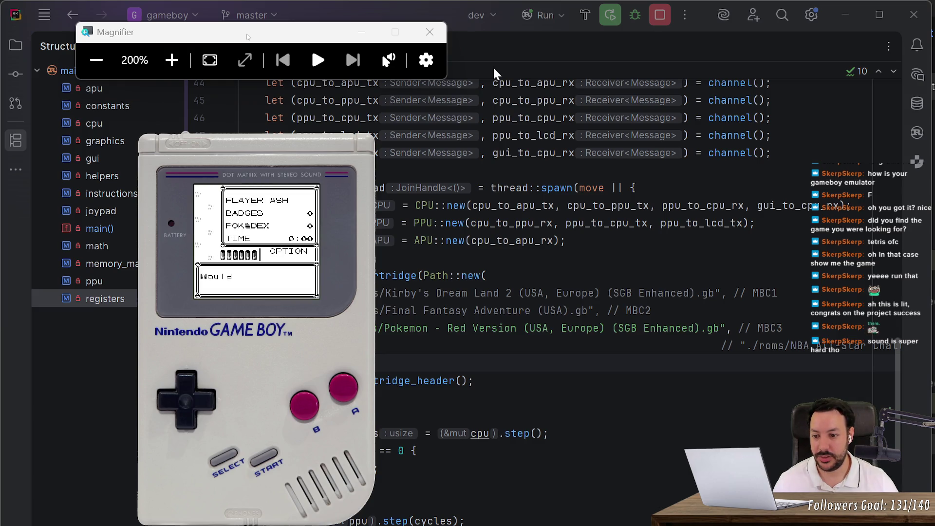
key("z")
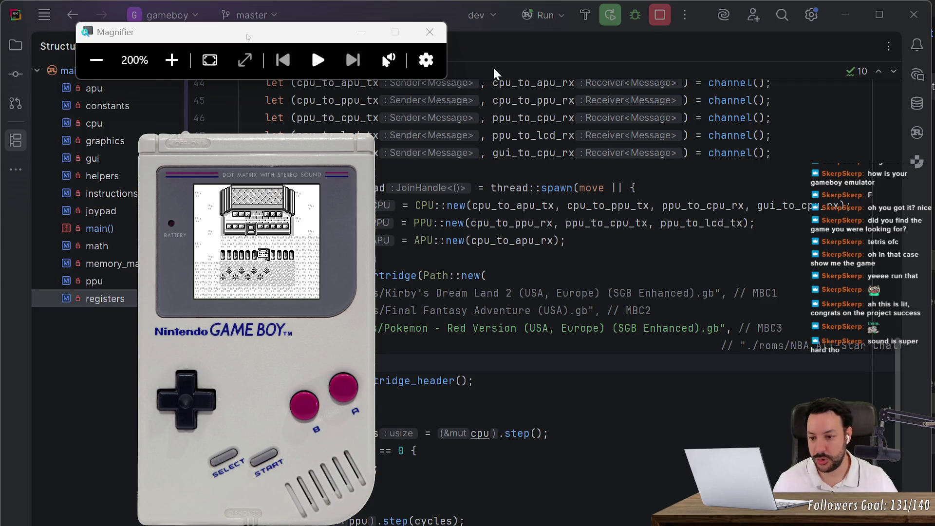
left_click(96, 60)
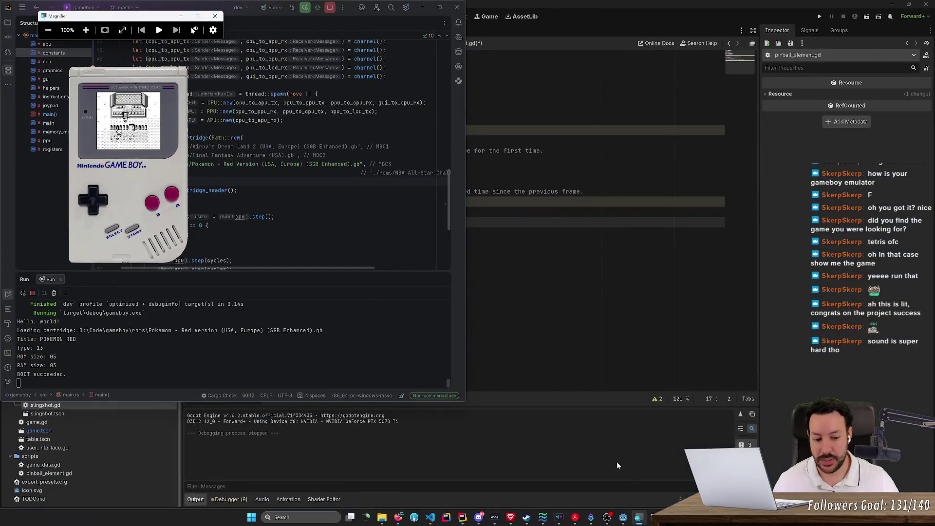
Step: Close the gameboy.exe window from the taskbar and relaunch Pokémon Red from RustRover
right_click(653, 517)
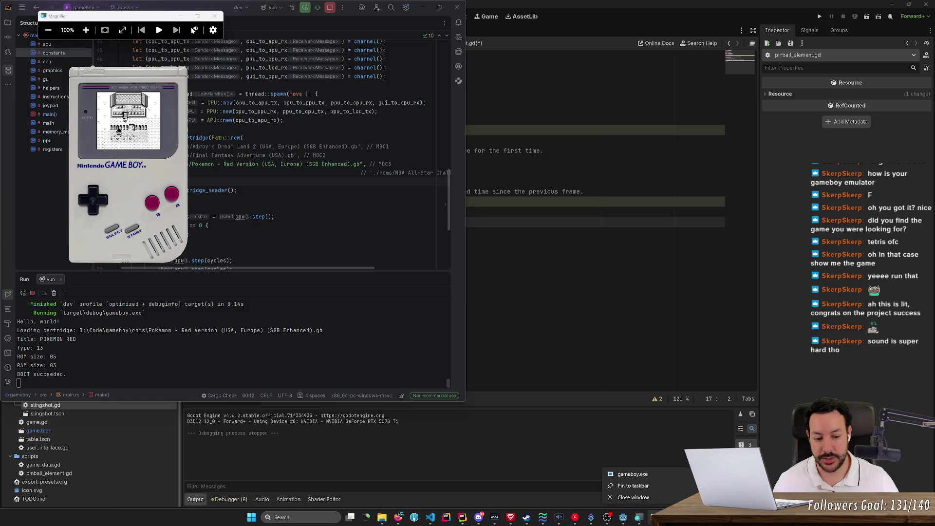
left_click(657, 504)
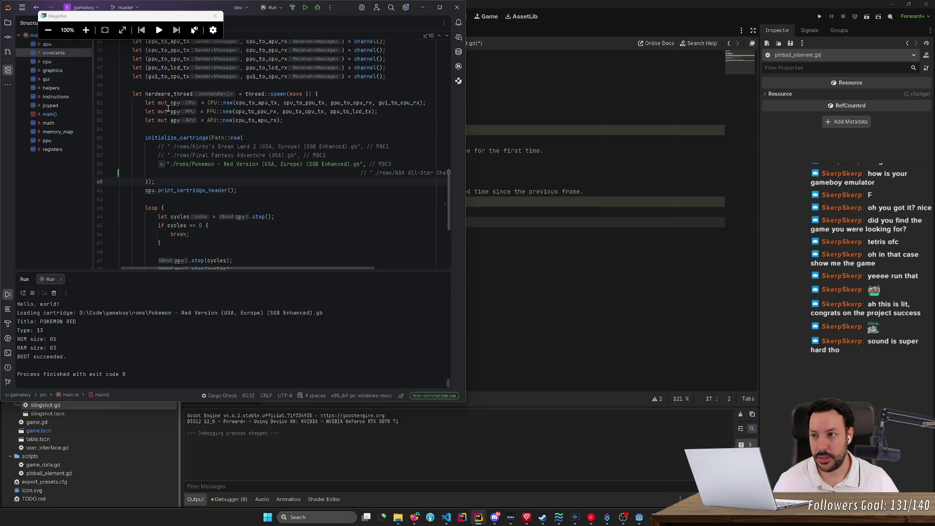
left_click(304, 7)
left_click(86, 30)
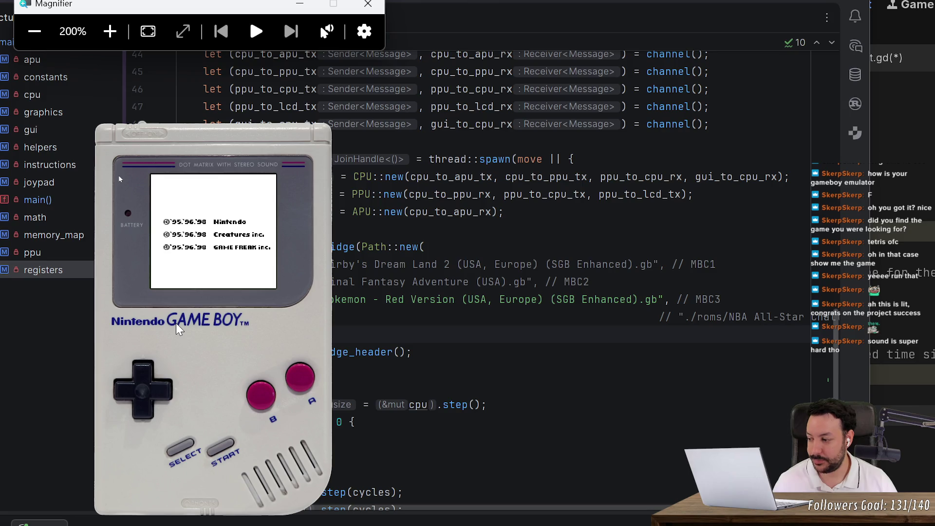
key("super+plus")
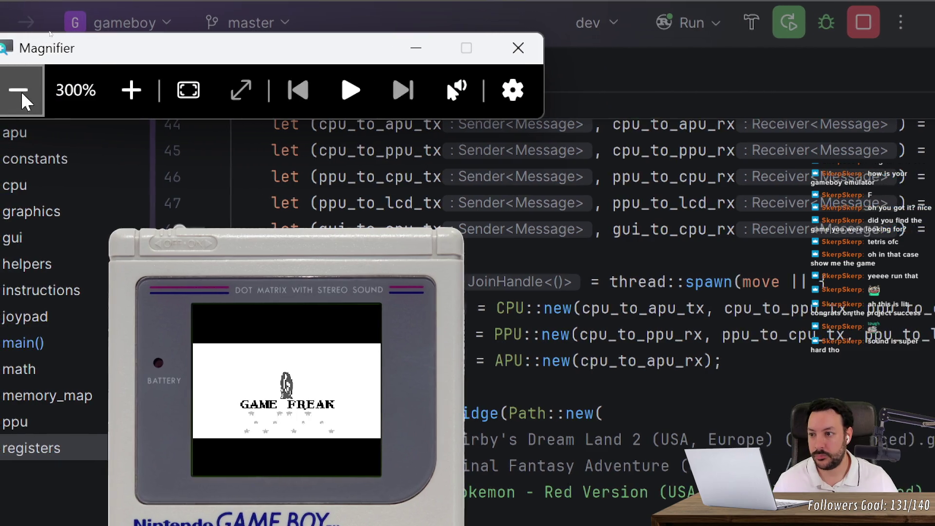
Step: Get past the Pokémon Red title screen and continue the saved game
left_click(21, 90)
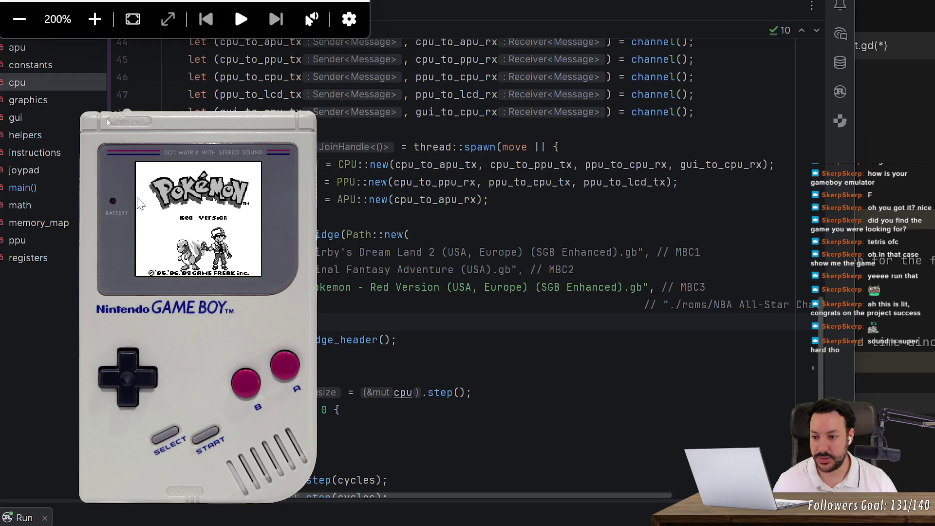
key("Return")
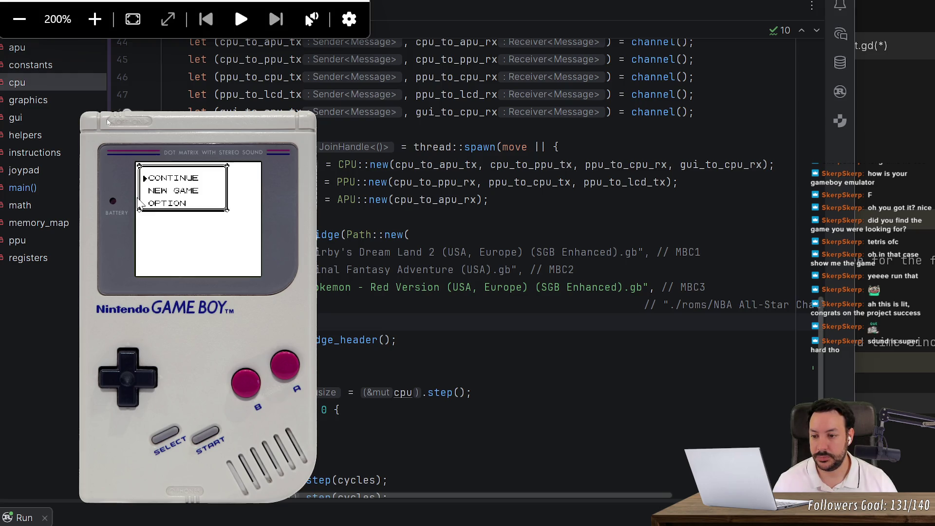
key("Return")
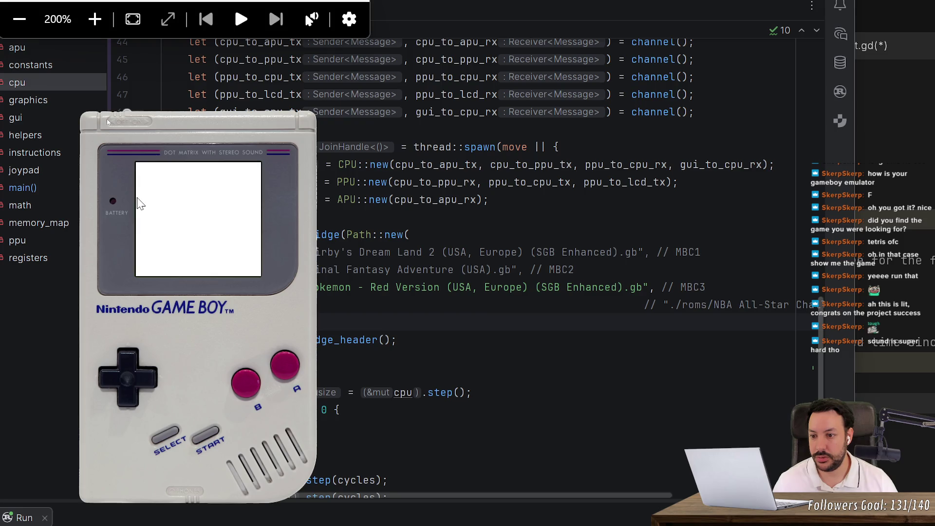
Step: Walk north out of Pallet Town and dismiss Oak's warning dialog
key("Right")
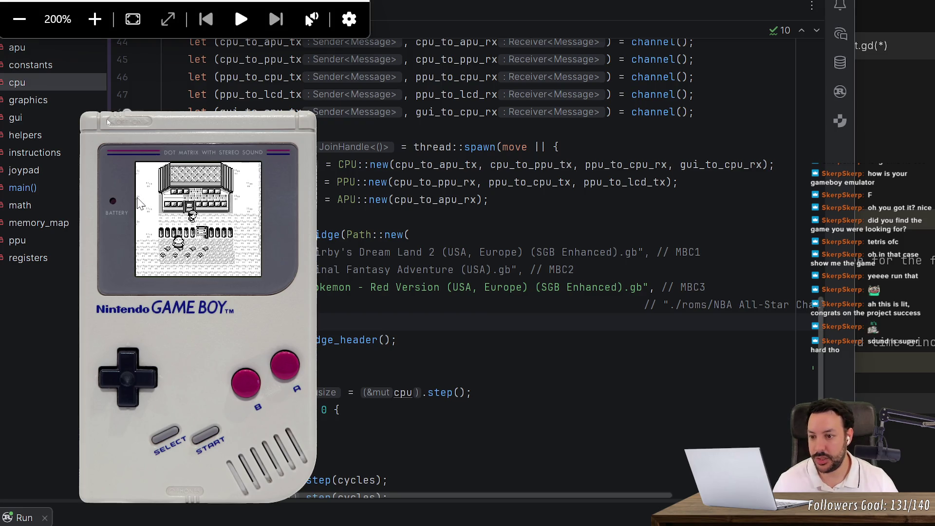
key("Left")
key("Up")
key("Up")
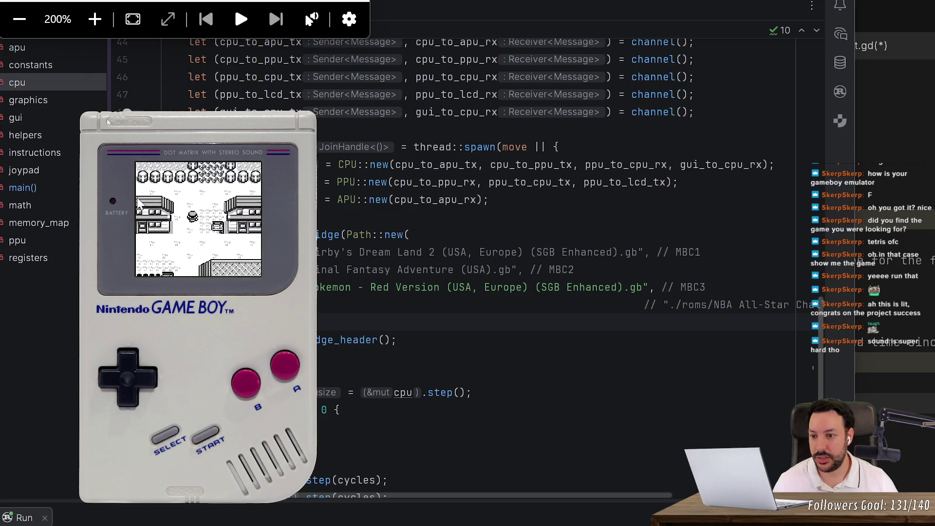
key("Up")
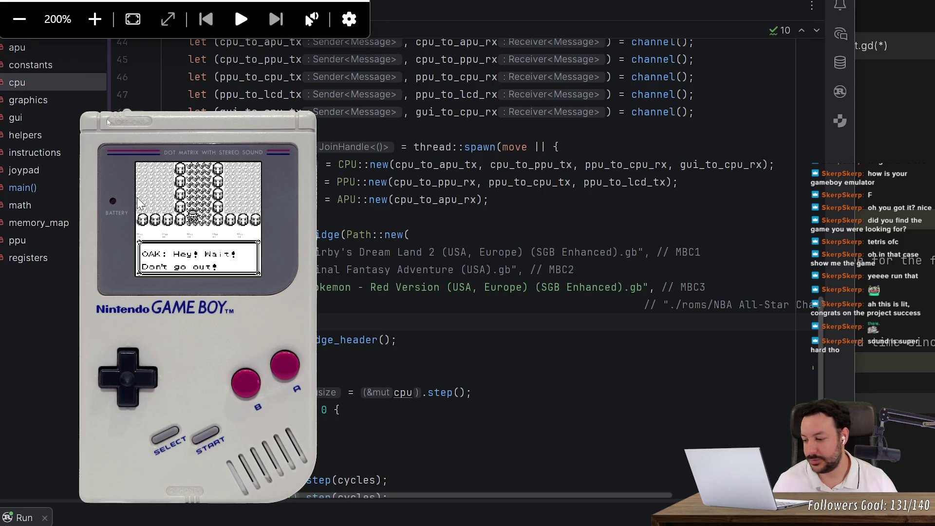
key("z")
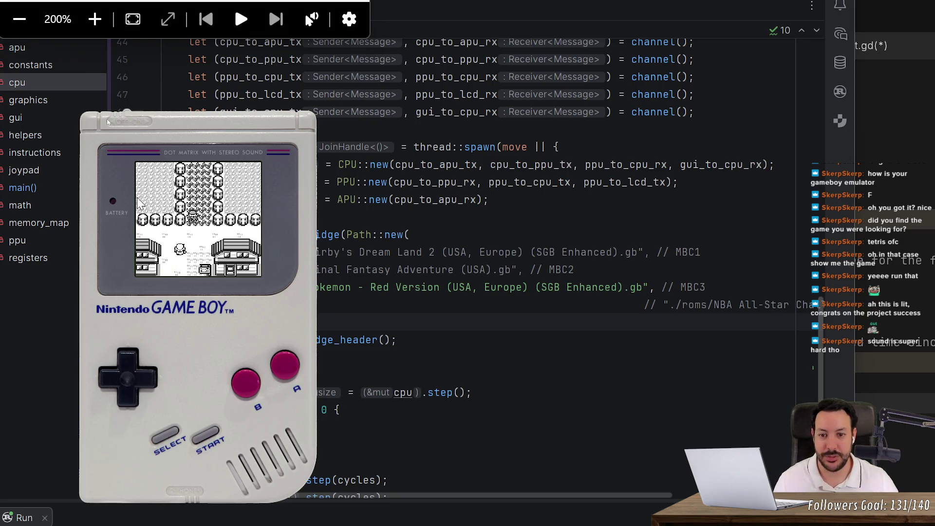
key("super+minus")
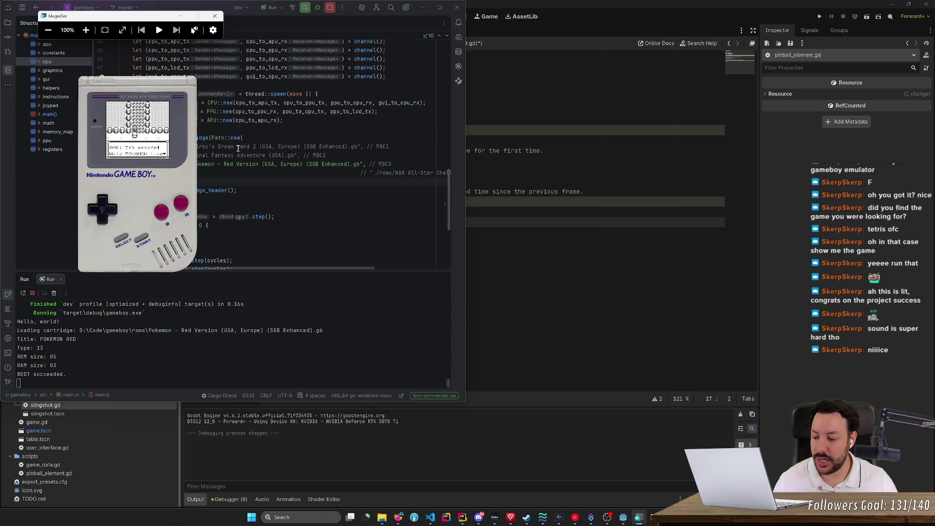
Step: Stop the emulator with Ctrl+F2 and comment out the Pokémon Red ROM line in main.rs
key("ctrl+F2")
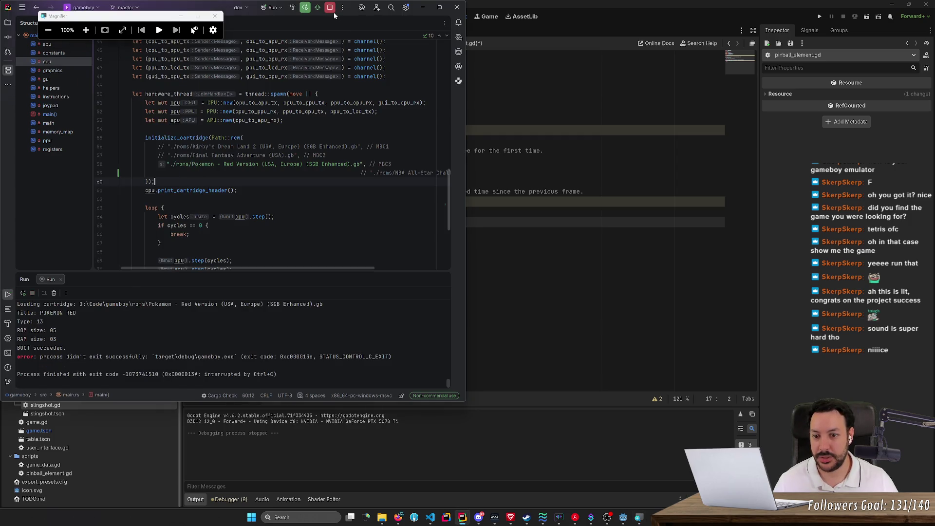
scroll(269, 157, "up", 2)
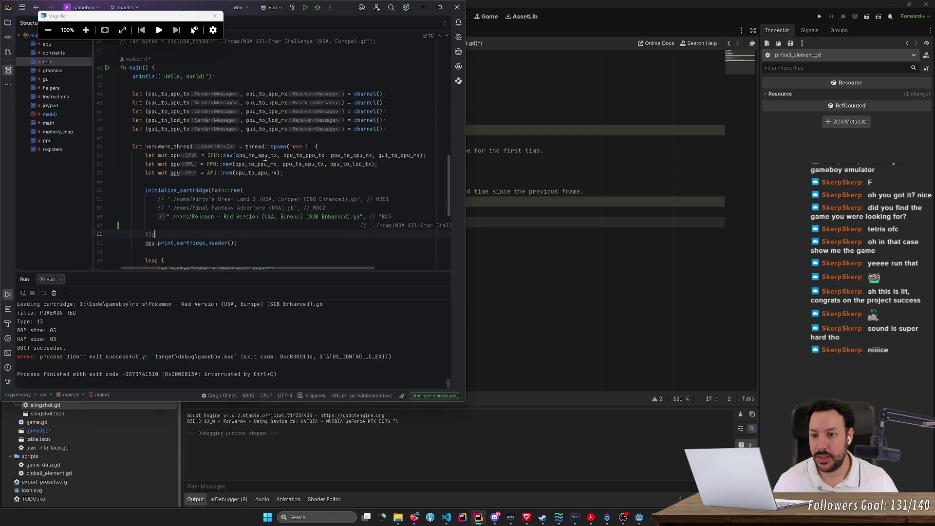
left_click(259, 216)
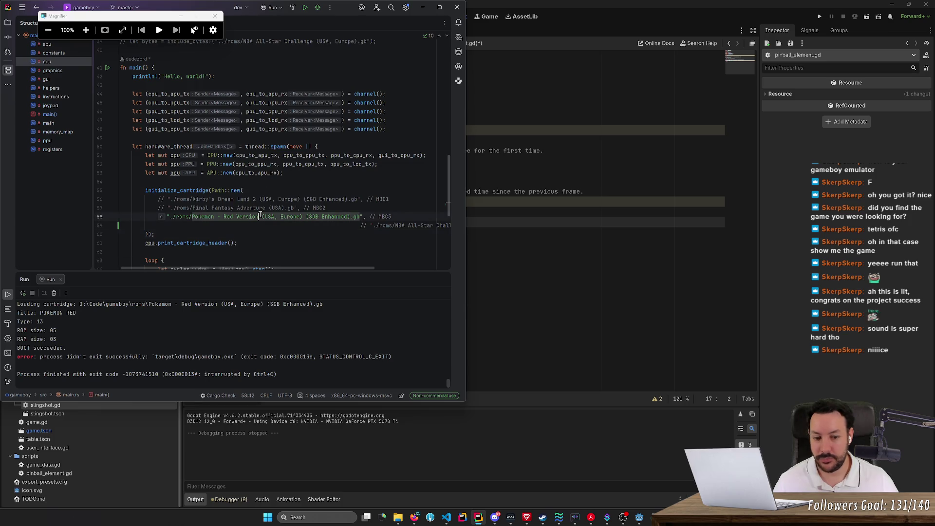
key("ctrl+slash")
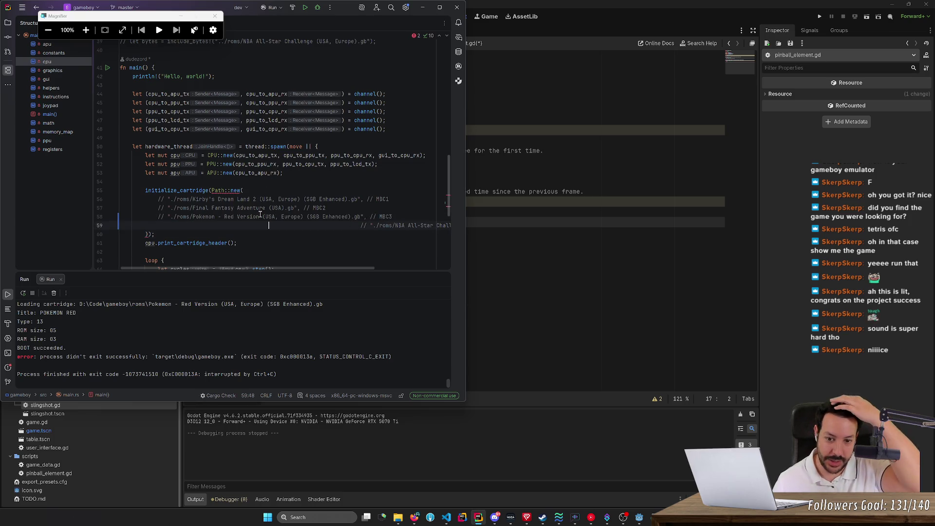